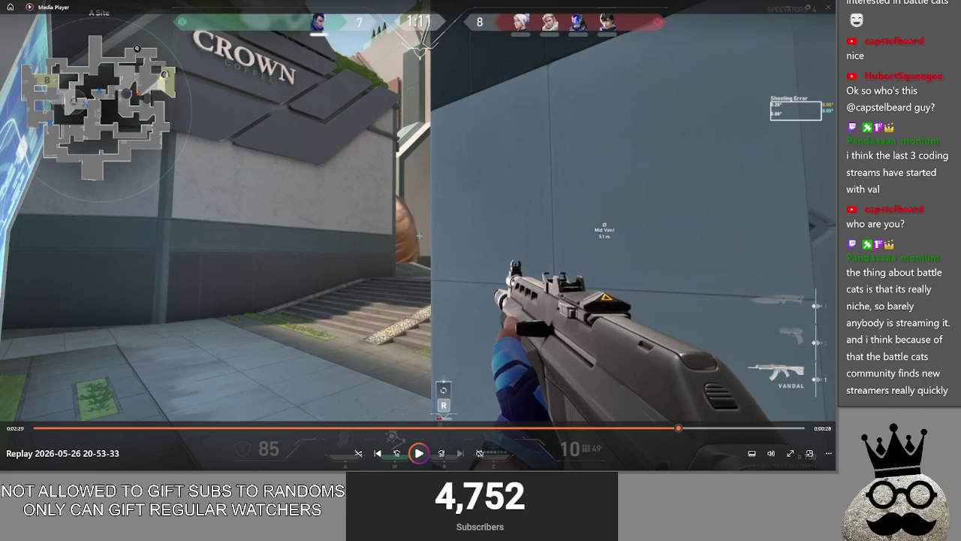
- Resume the replay in Media Player and open its volume control
{"action": "key", "text": "alt+Tab"}
{"action": "key", "text": "alt+Tab"}
{"action": "key", "text": "Escape"}
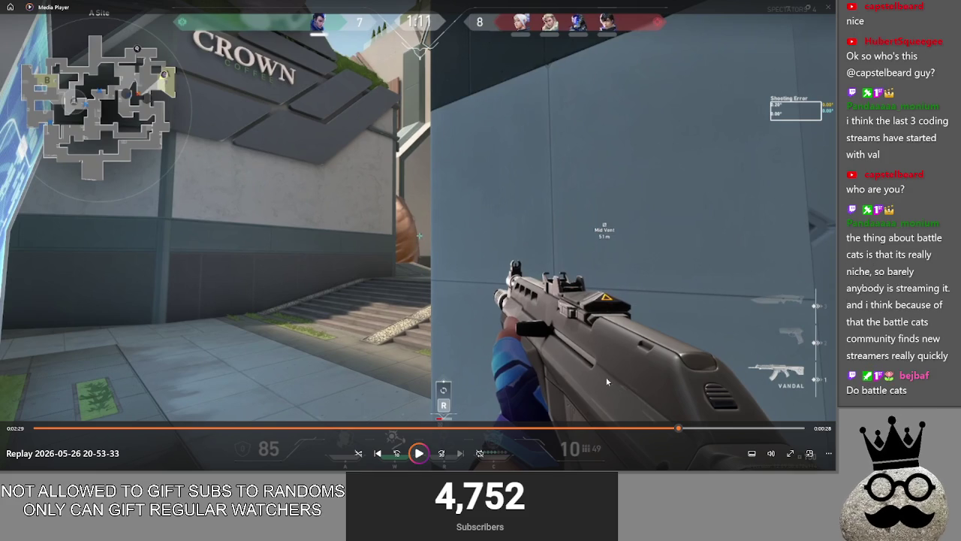
{"action": "left_click", "coordinate": [419, 454]}
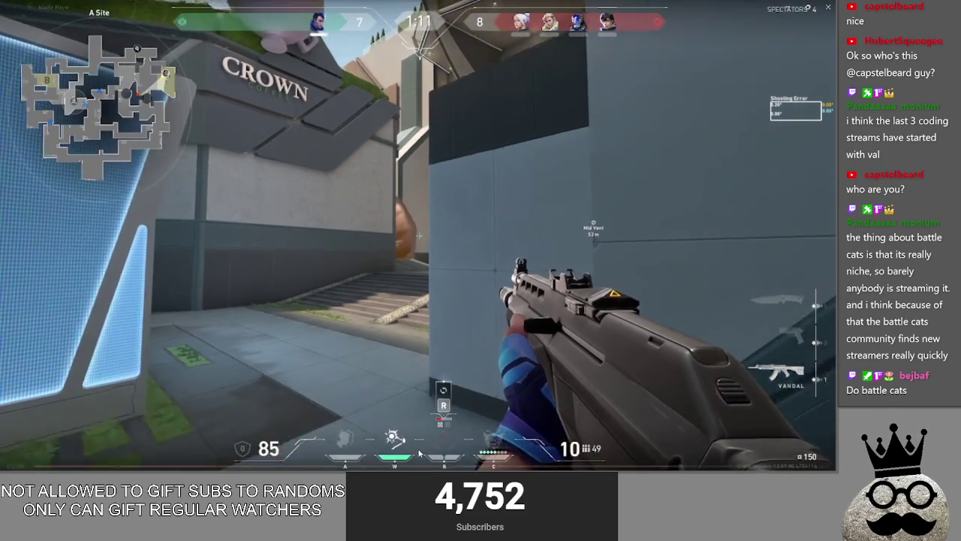
{"action": "left_click", "coordinate": [771, 455]}
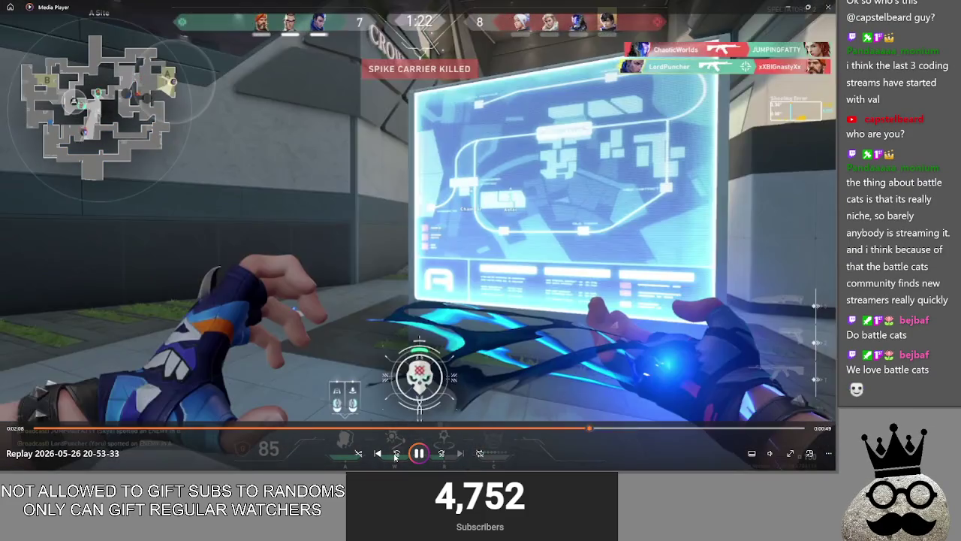
- Skip the replay back to the buy-phase footage, then jump forward about 30 seconds
{"action": "left_click", "coordinate": [396, 454]}
{"action": "left_click", "coordinate": [395, 453]}
{"action": "left_click", "coordinate": [396, 454]}
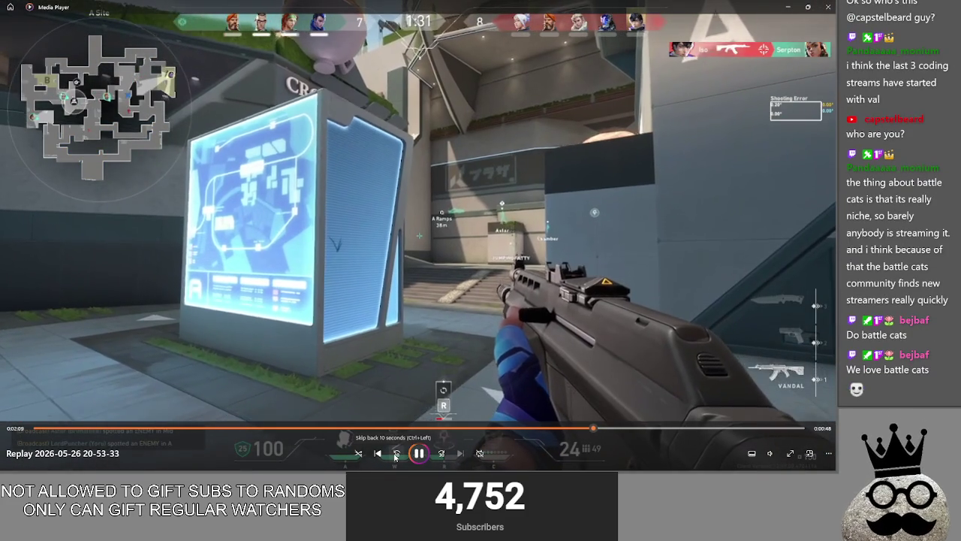
{"action": "left_click", "coordinate": [396, 453]}
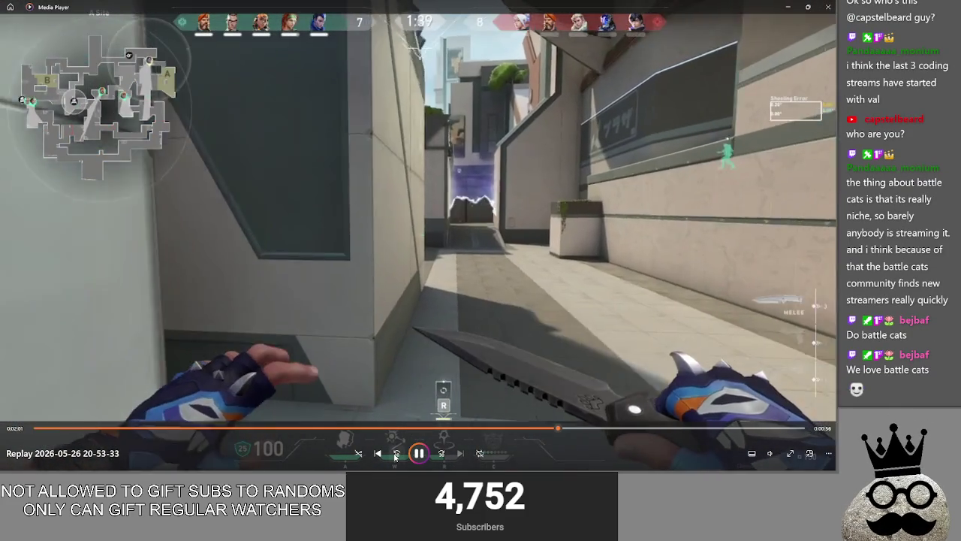
{"action": "left_click", "coordinate": [395, 454]}
{"action": "left_click", "coordinate": [396, 454]}
{"action": "key", "text": "Right"}
{"action": "key", "text": "Right"}
{"action": "key", "text": "Right"}
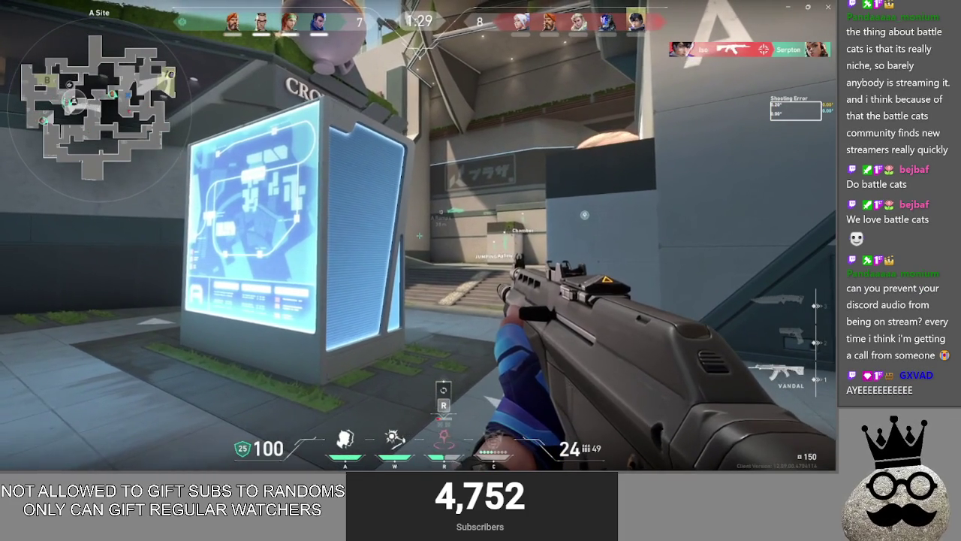
- Pause, resume and pause the replay again, then close Media Player
{"action": "mouse_move", "coordinate": [421, 455]}
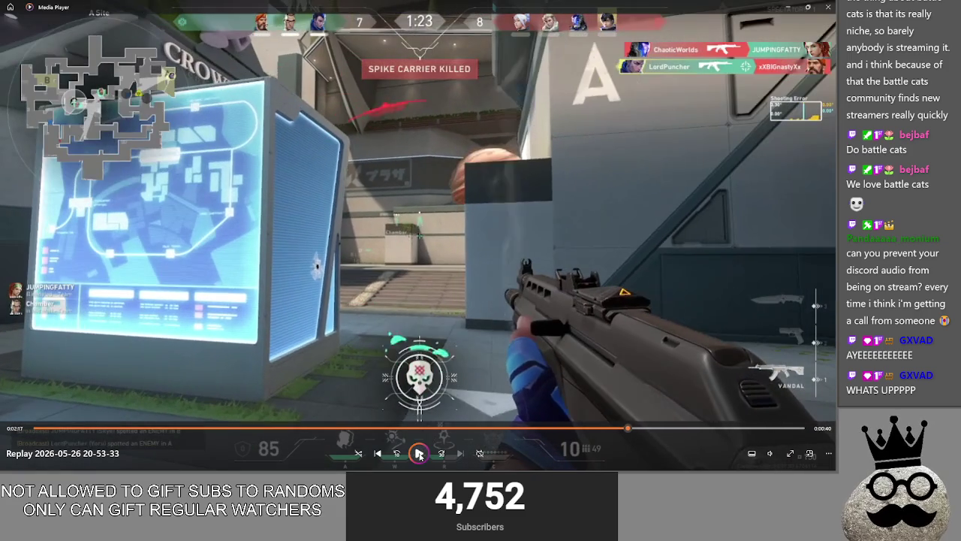
{"action": "left_click", "coordinate": [419, 454]}
{"action": "left_click", "coordinate": [419, 453]}
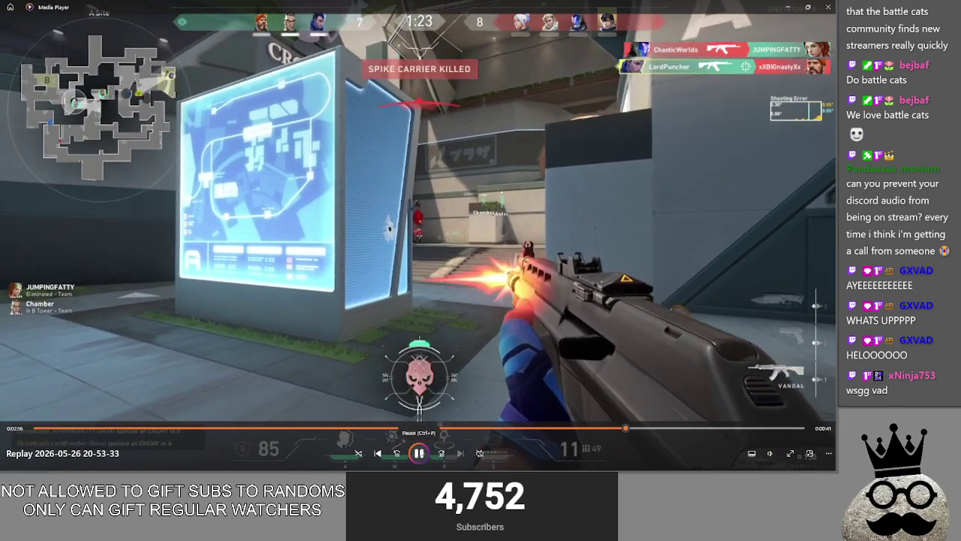
{"action": "left_click", "coordinate": [418, 453]}
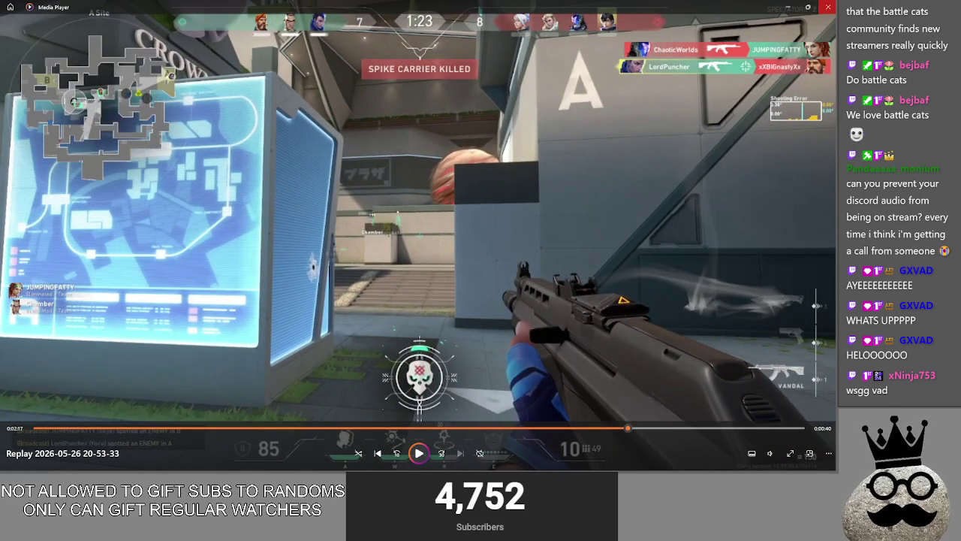
{"action": "left_click", "coordinate": [827, 9]}
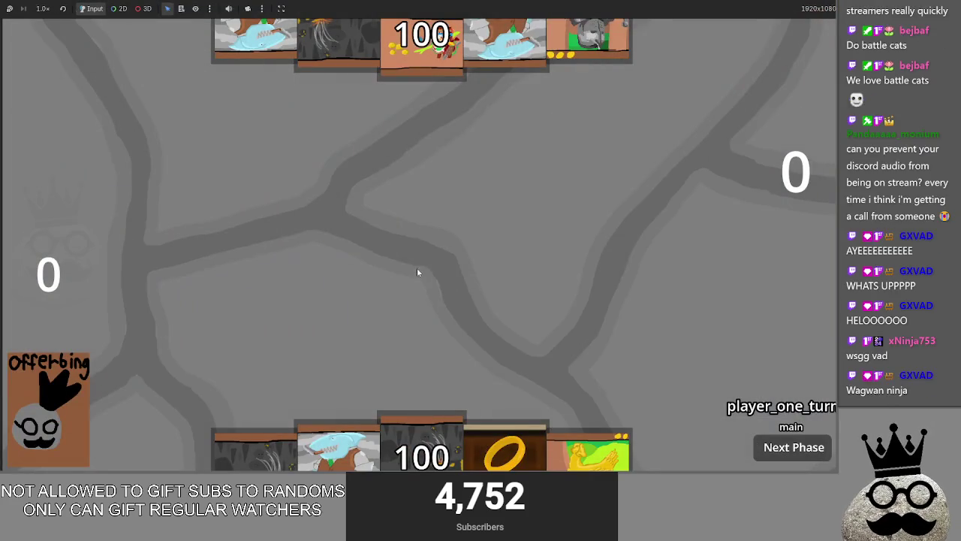
- Cycle through the open windows, past the Godot editor, to OBS Studio
{"action": "key", "text": "alt+Tab"}
{"action": "key", "text": "alt+Tab"}
{"action": "key", "text": "alt+Tab"}
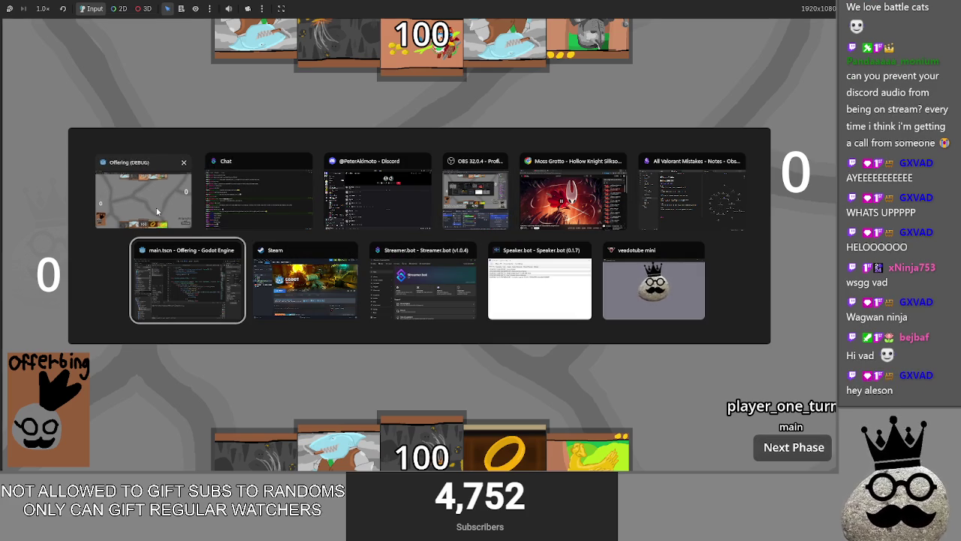
{"action": "key", "text": "alt+Tab"}
{"action": "key", "text": "alt+Tab"}
{"action": "key", "text": "alt+Tab"}
{"action": "key", "text": "alt+Tab"}
{"action": "key", "text": "alt+Tab"}
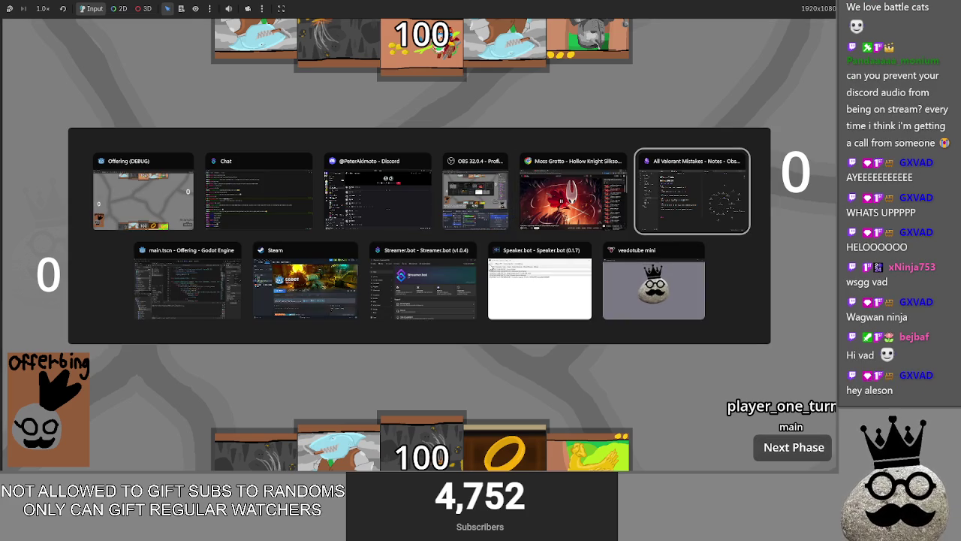
{"action": "key", "text": "alt+Tab"}
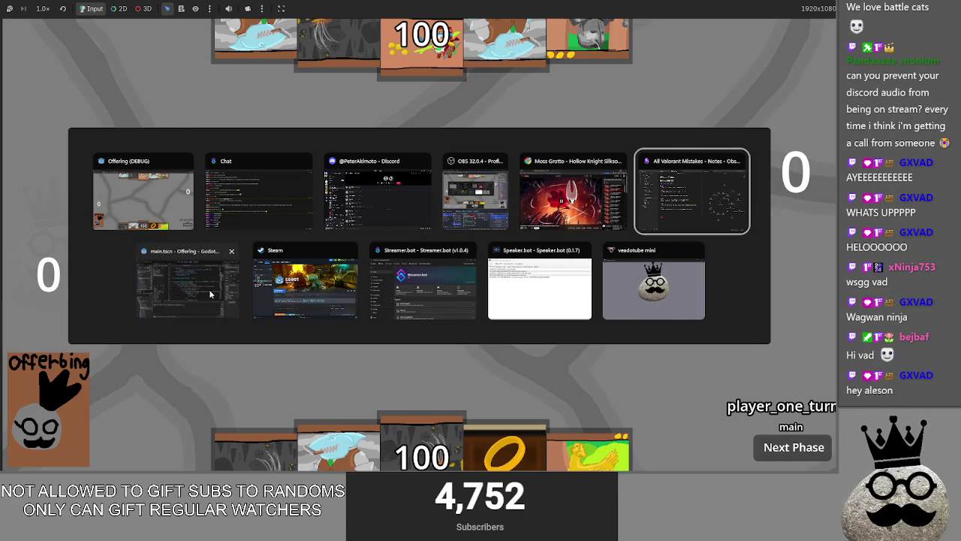
{"action": "key", "text": "alt+Tab"}
{"action": "key", "text": "alt+Tab"}
{"action": "key", "text": "alt+Tab"}
{"action": "key", "text": "alt+Tab"}
{"action": "key", "text": "alt+Tab"}
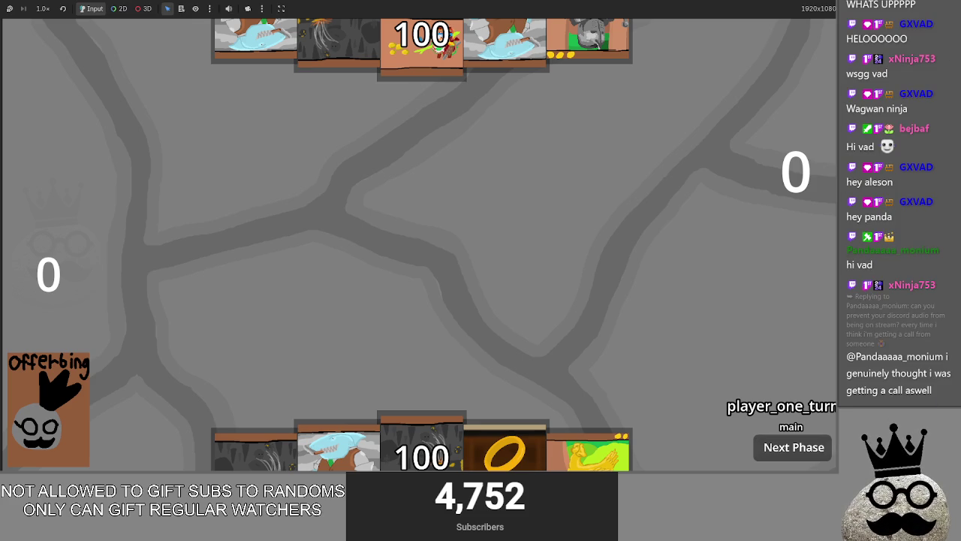
{"action": "key", "text": "alt+Tab"}
{"action": "key", "text": "alt+Tab"}
{"action": "key", "text": "alt+Tab"}
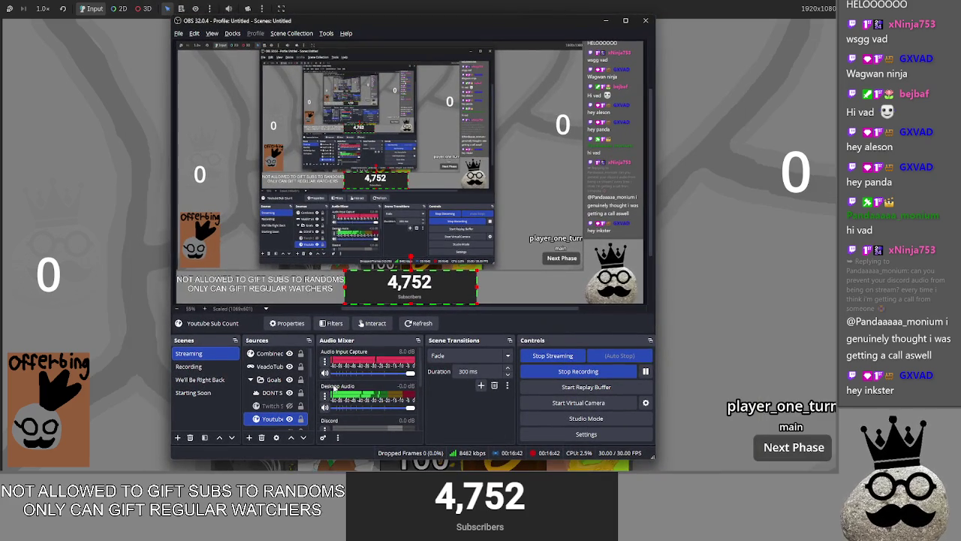
- Scroll the OBS Audio Mixer sources down and back up, then minimize OBS
{"action": "scroll", "coordinate": [354, 388], "scroll_direction": "down", "scroll_amount": 1}
{"action": "scroll", "coordinate": [354, 395], "scroll_direction": "down", "scroll_amount": 3}
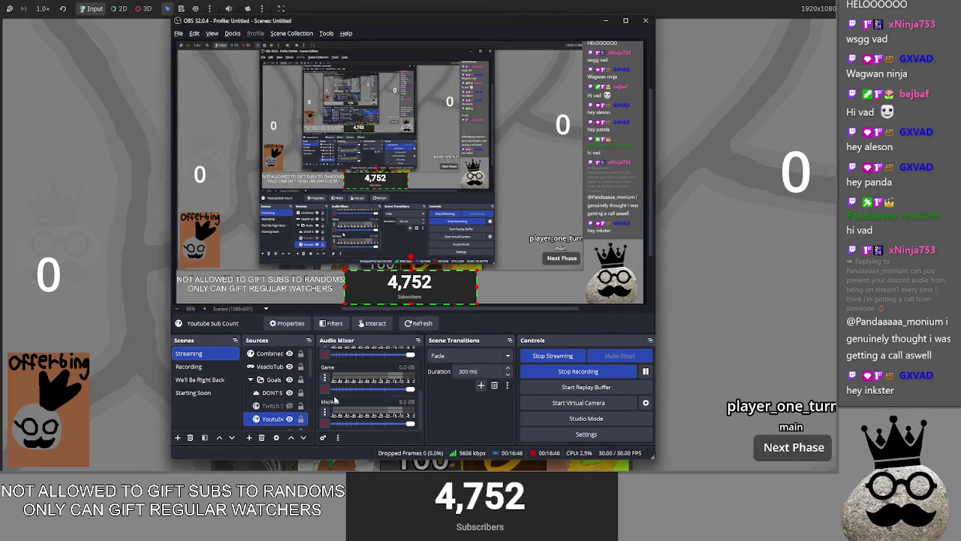
{"action": "scroll", "coordinate": [347, 386], "scroll_direction": "up", "scroll_amount": 3}
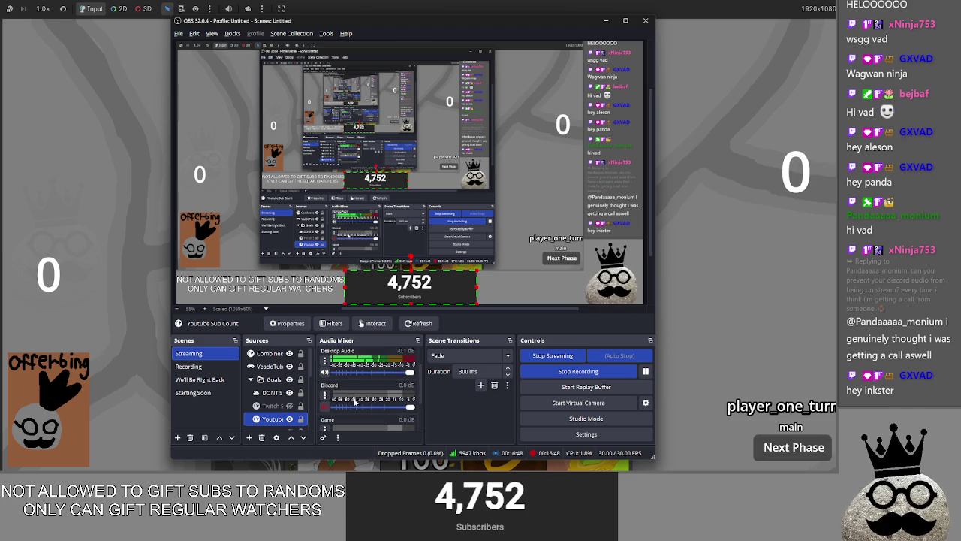
{"action": "scroll", "coordinate": [353, 395], "scroll_direction": "up", "scroll_amount": 2}
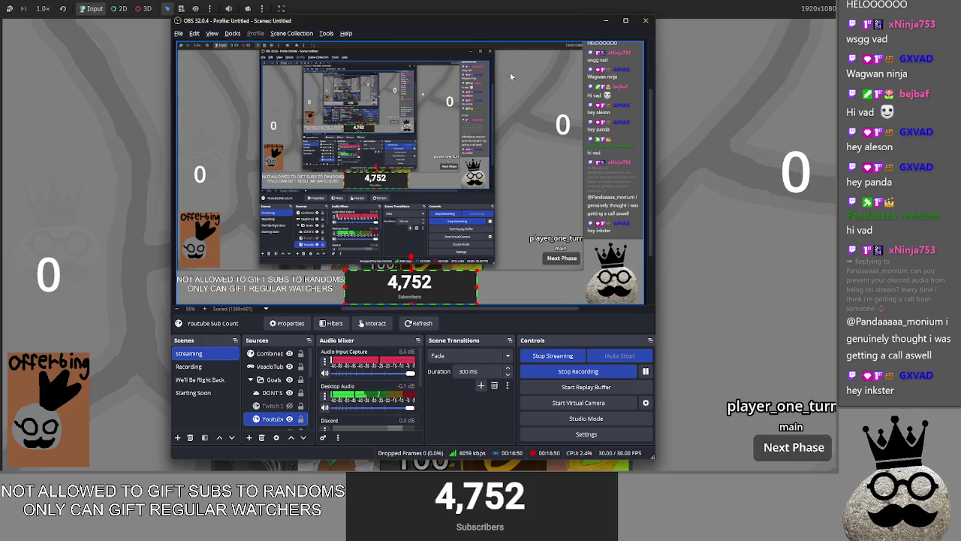
{"action": "left_click", "coordinate": [605, 20]}
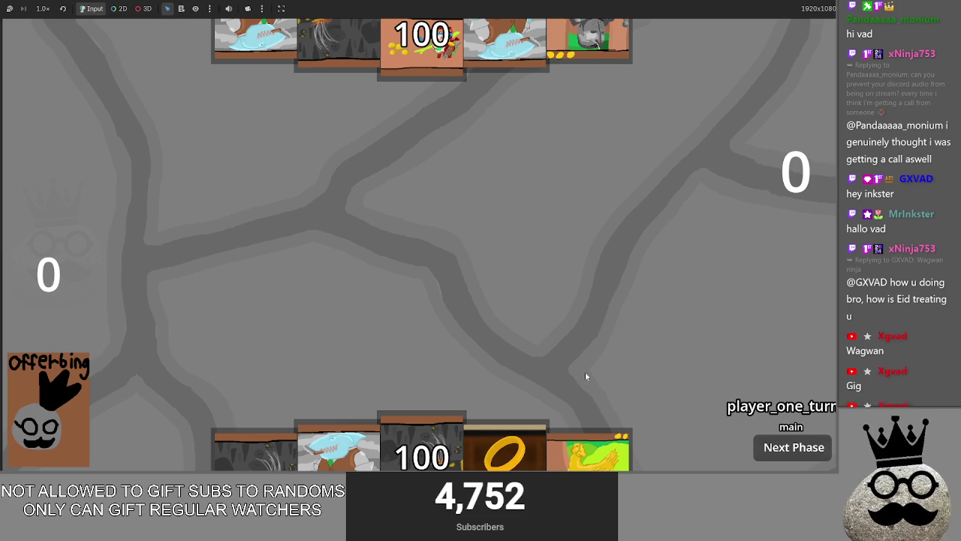
- Play the middle Makes card to bring up its Cast/Cancel prompt, then cancel it
{"action": "left_click", "coordinate": [422, 451]}
{"action": "left_click", "coordinate": [761, 428]}
{"action": "left_click", "coordinate": [422, 450]}
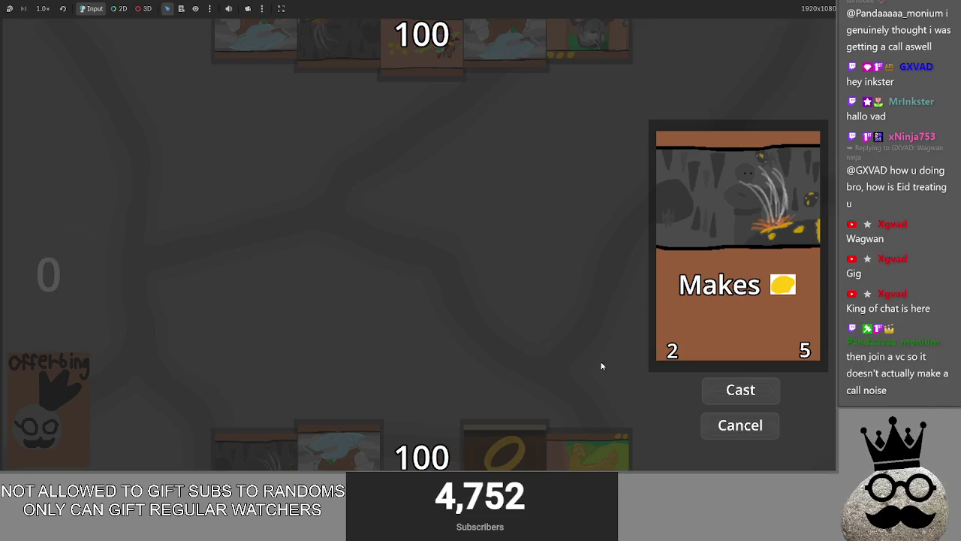
{"action": "left_click", "coordinate": [760, 435]}
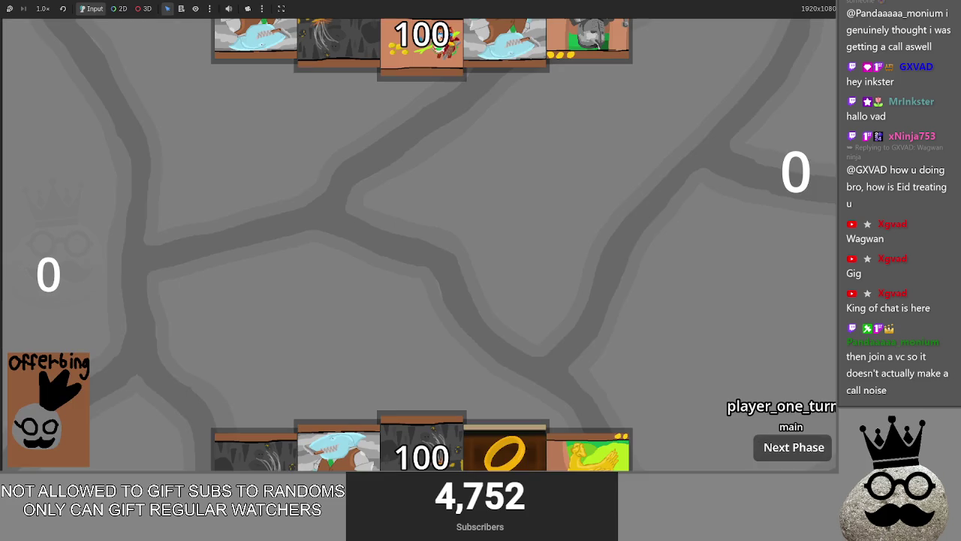
- Look through the open windows, stay in the game and pick up the middle hand card
{"action": "key", "text": "alt+Tab"}
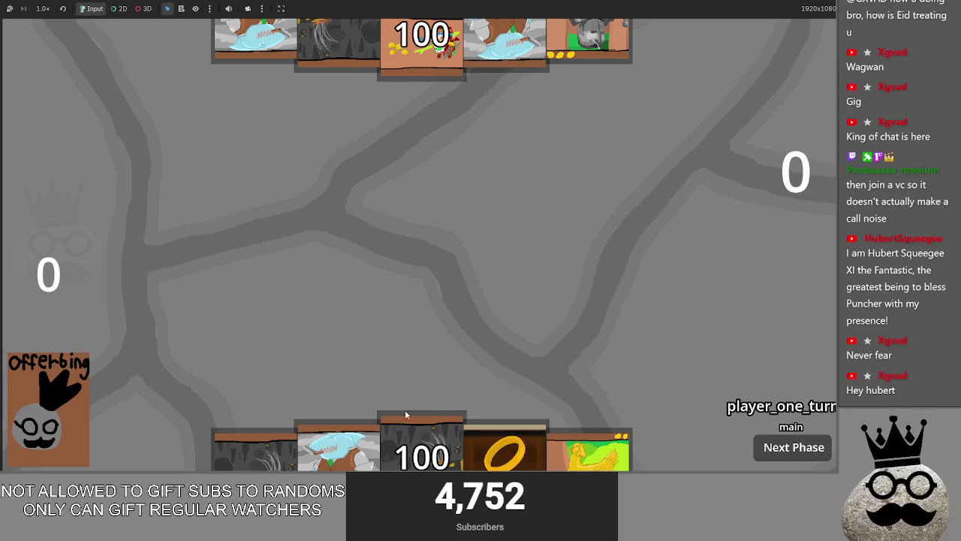
{"action": "key", "text": "alt+Tab"}
{"action": "key", "text": "alt+Tab"}
{"action": "key", "text": "alt+Tab"}
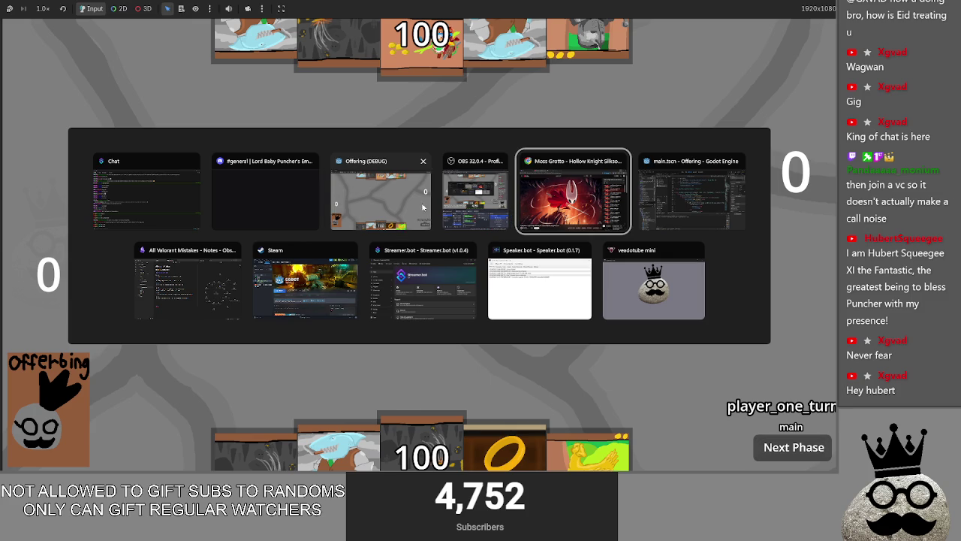
{"action": "left_click", "coordinate": [273, 200]}
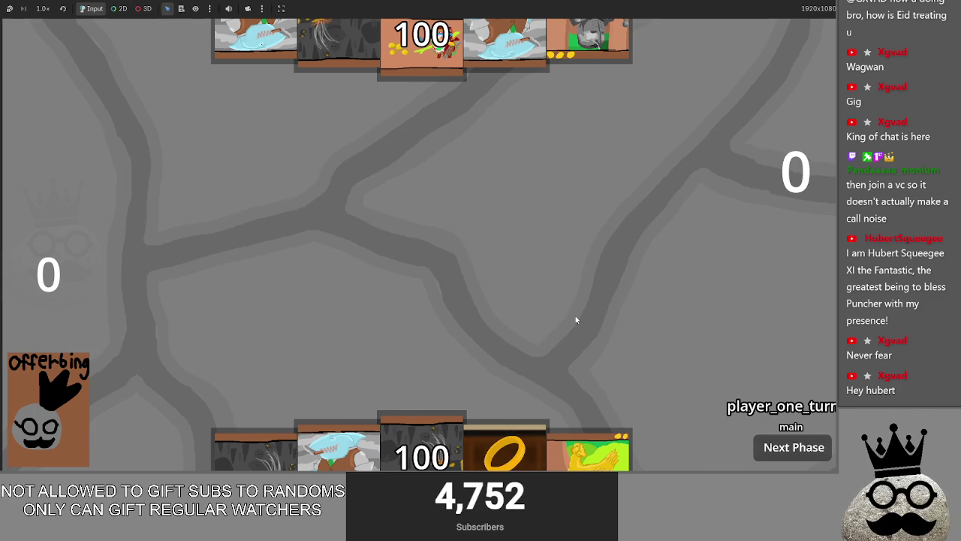
{"action": "left_click", "coordinate": [431, 439]}
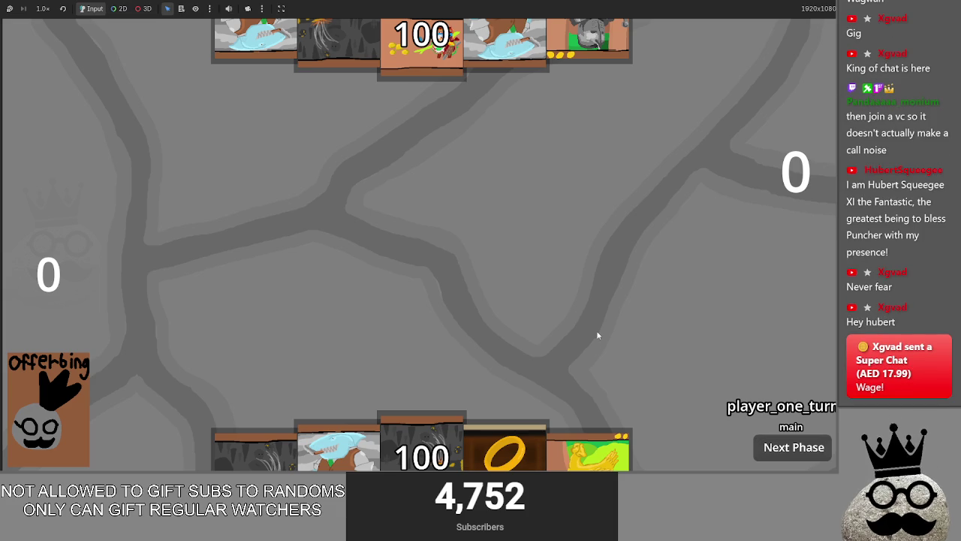
{"action": "key", "text": "alt+Tab"}
{"action": "key", "text": "alt+Tab"}
{"action": "key", "text": "alt+Tab"}
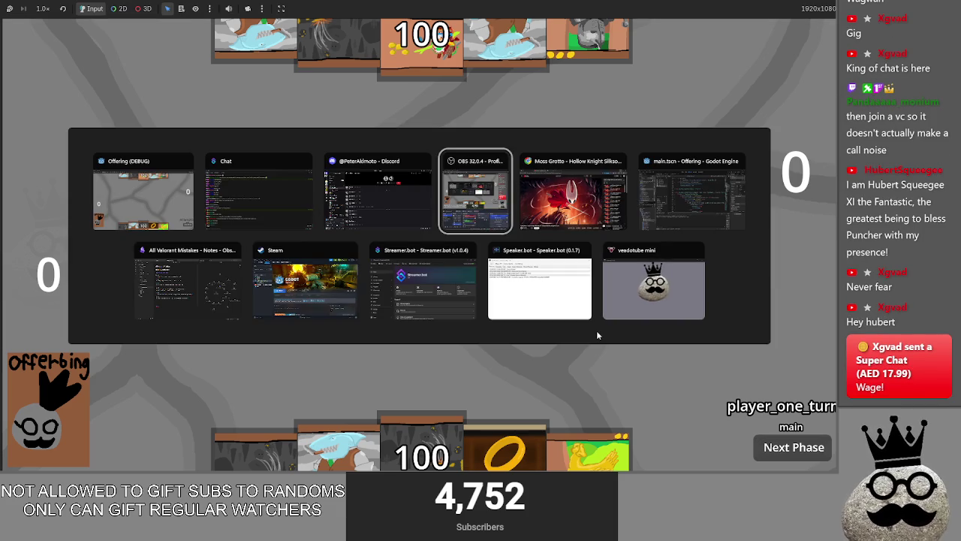
{"action": "left_click", "coordinate": [331, 188]}
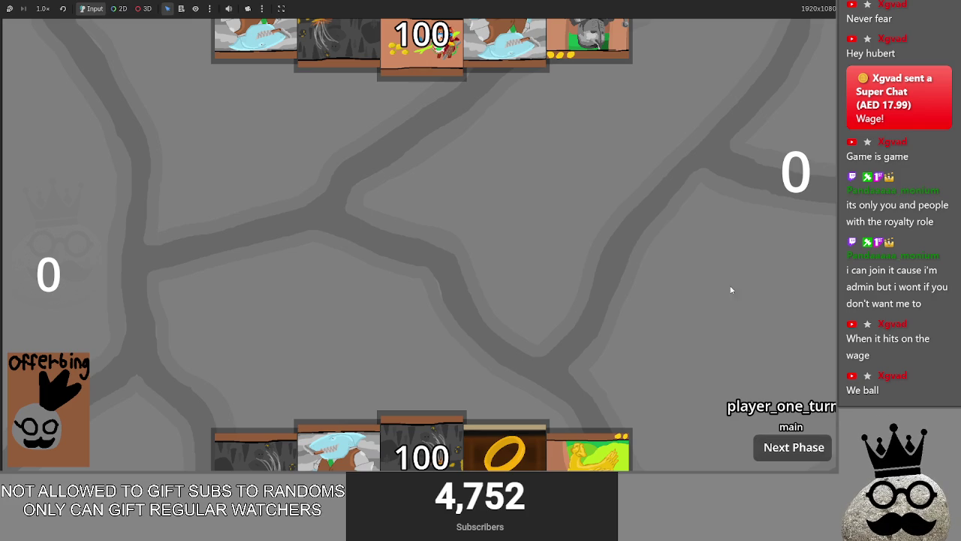
- Switch to the Godot main.tscn editor window
{"action": "key", "text": "alt+Tab"}
{"action": "key", "text": "alt+Tab"}
{"action": "key", "text": "alt+Tab"}
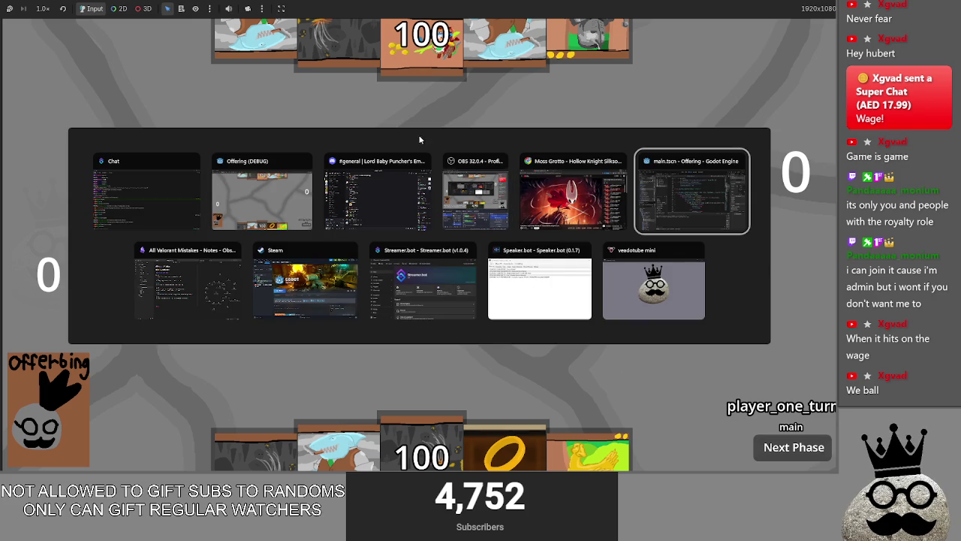
{"action": "left_click", "coordinate": [666, 200]}
{"action": "key", "text": "alt+Tab"}
{"action": "key", "text": "Escape"}
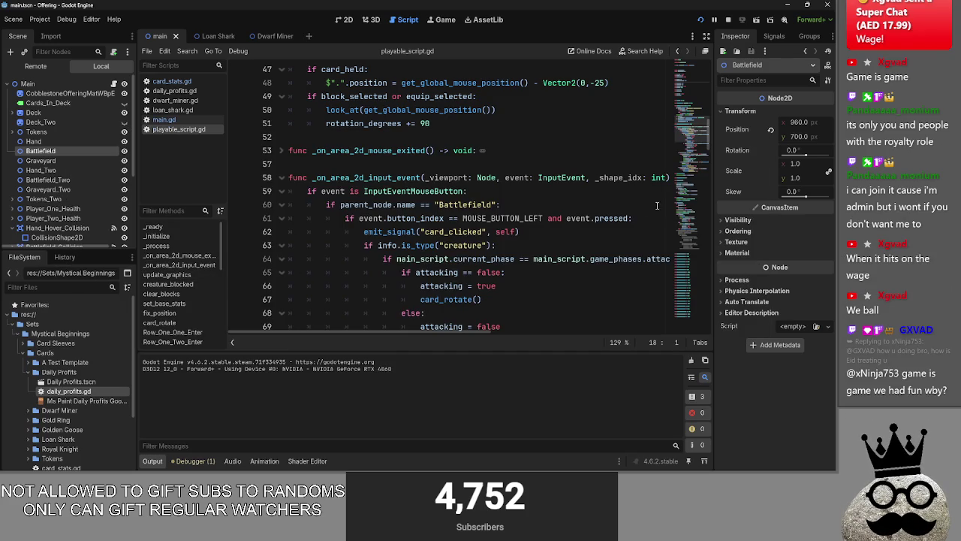
{"action": "key", "text": "alt+Tab"}
{"action": "key", "text": "alt+Tab"}
{"action": "key", "text": "alt+Tab"}
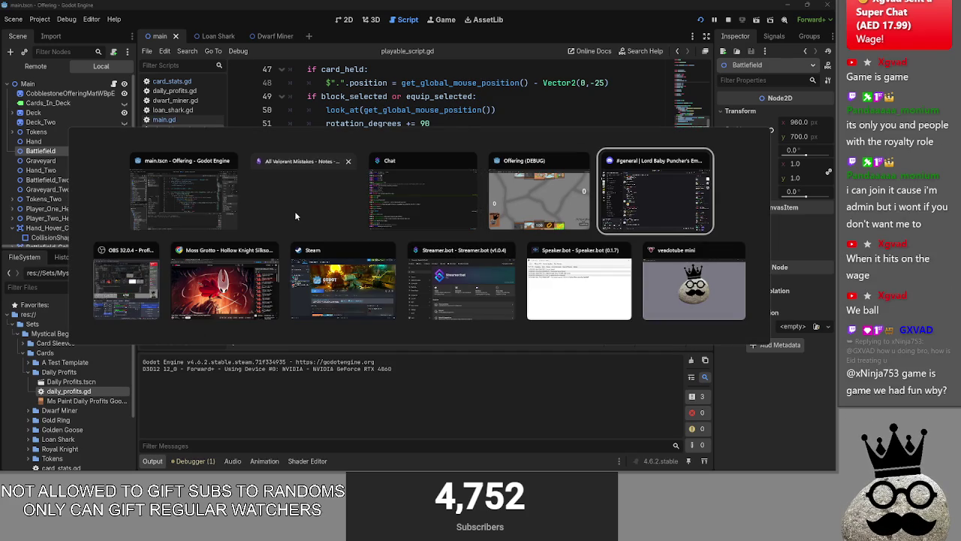
{"action": "key", "text": "Escape"}
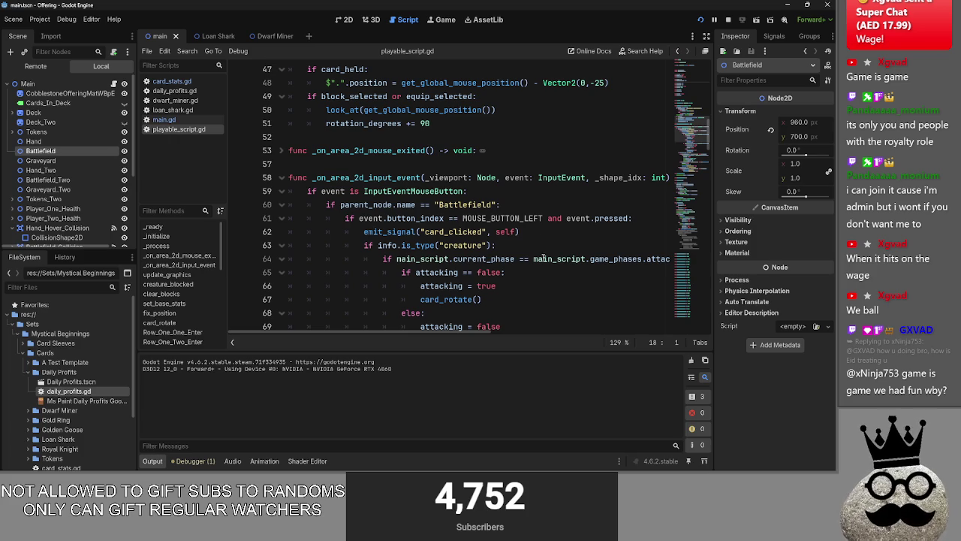
{"action": "key", "text": "alt+Tab"}
{"action": "left_click", "coordinate": [526, 205]}
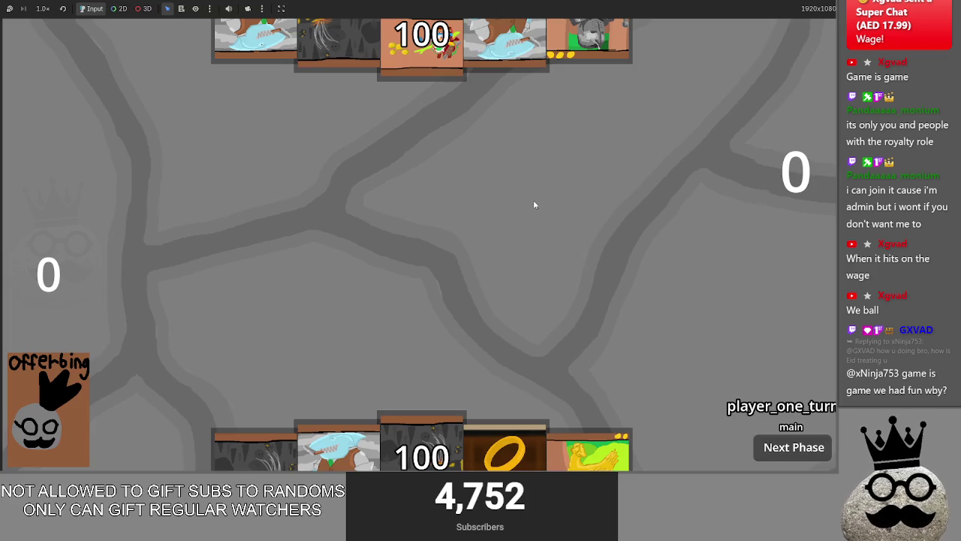
{"action": "key", "text": "alt+Tab"}
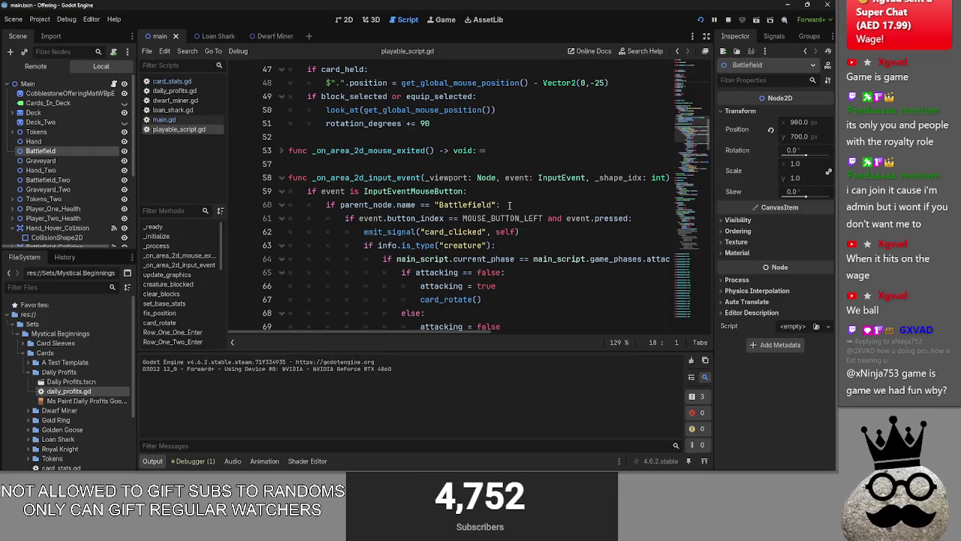
{"action": "key", "text": "alt+Tab"}
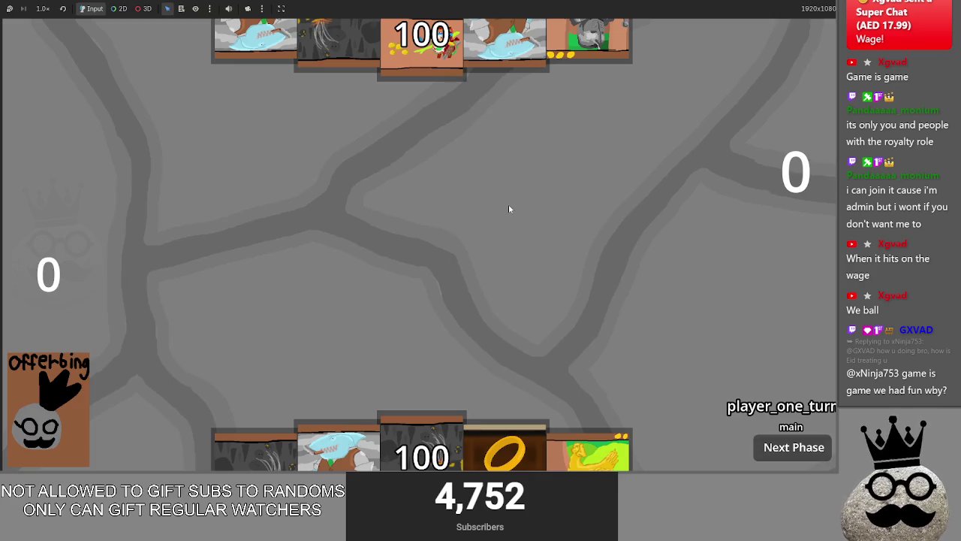
{"action": "key", "text": "alt+Tab"}
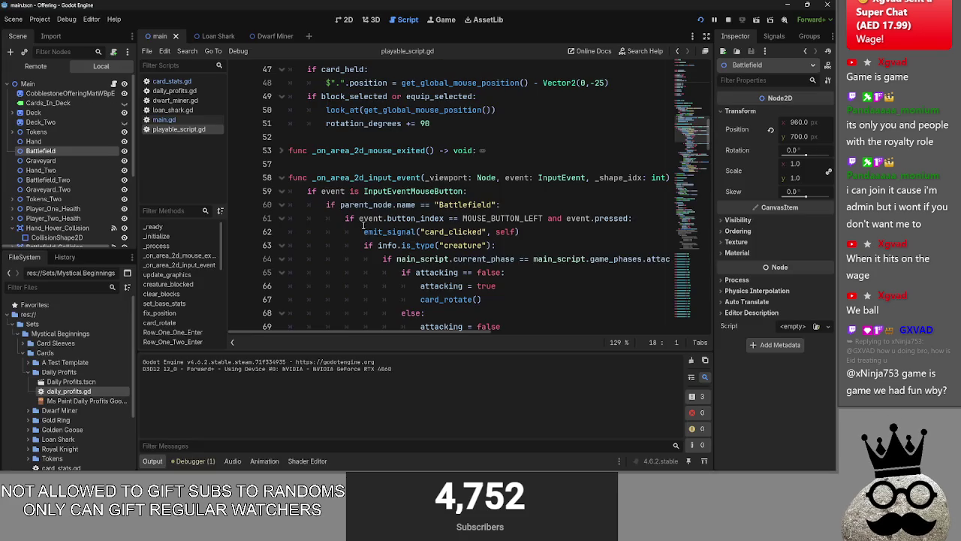
{"action": "scroll", "coordinate": [272, 165], "scroll_direction": "down", "scroll_amount": 1}
{"action": "left_click", "coordinate": [281, 137]}
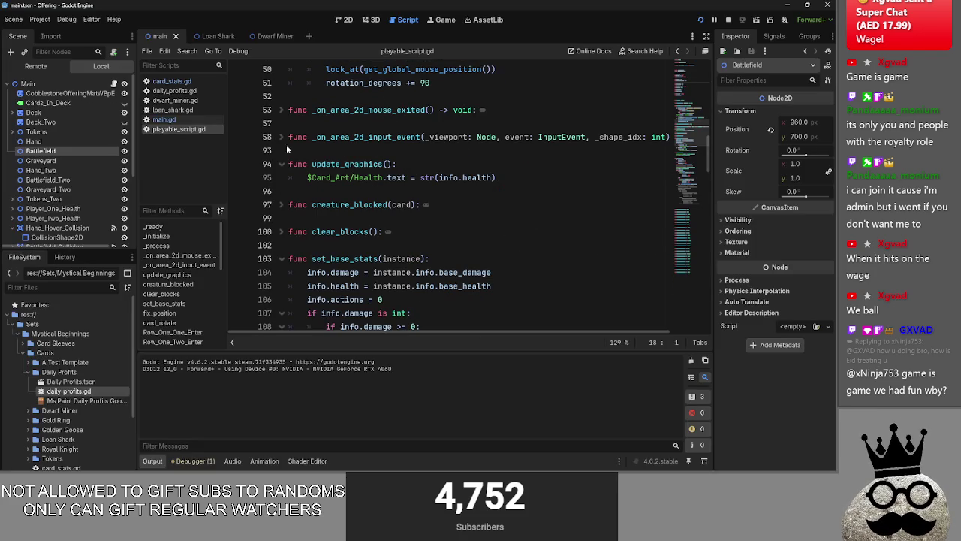
{"action": "left_click", "coordinate": [294, 150]}
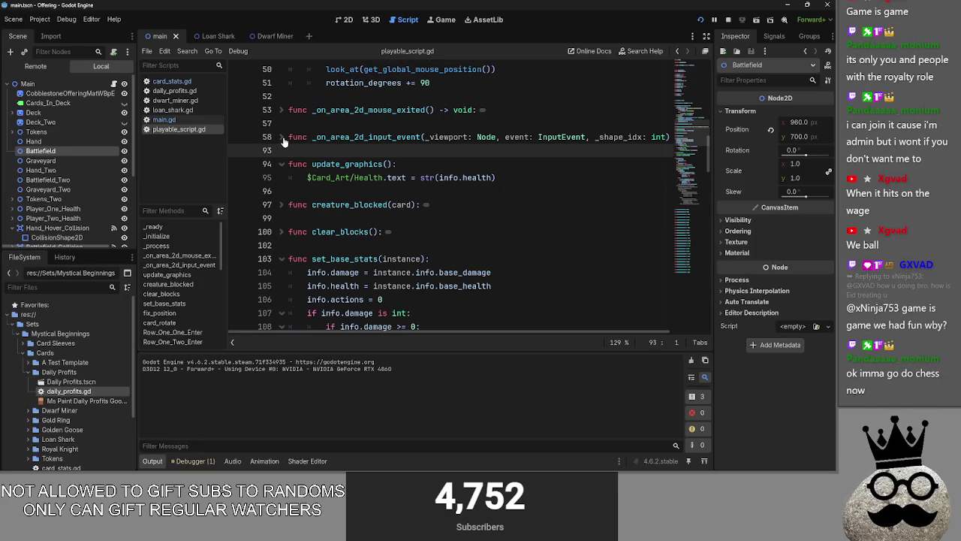
{"action": "scroll", "coordinate": [381, 194], "scroll_direction": "down", "scroll_amount": 3}
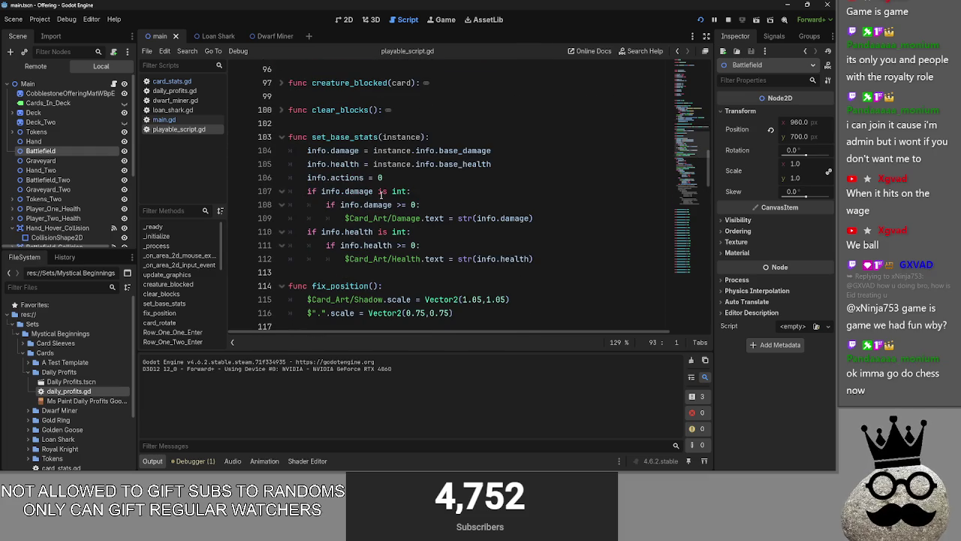
{"action": "scroll", "coordinate": [381, 194], "scroll_direction": "up", "scroll_amount": 10}
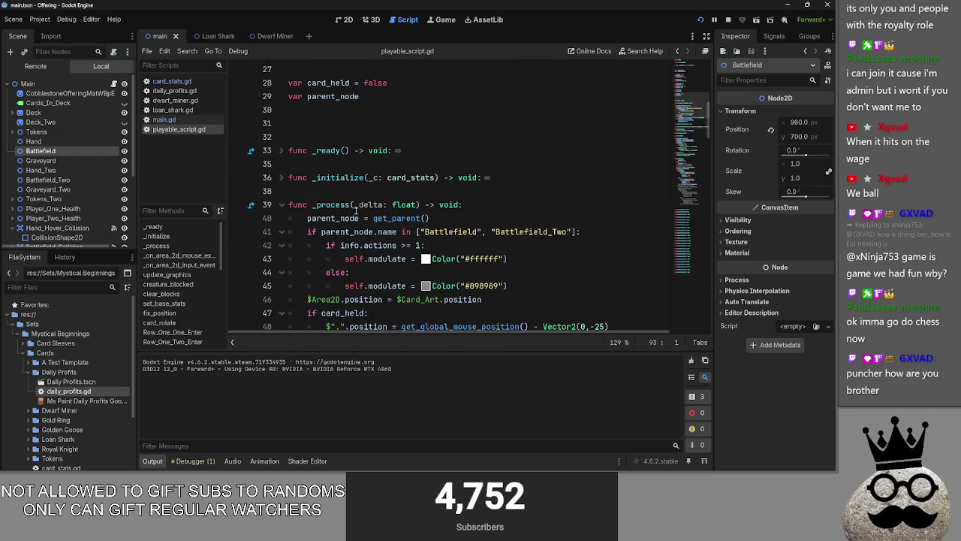
{"action": "left_click", "coordinate": [351, 188]}
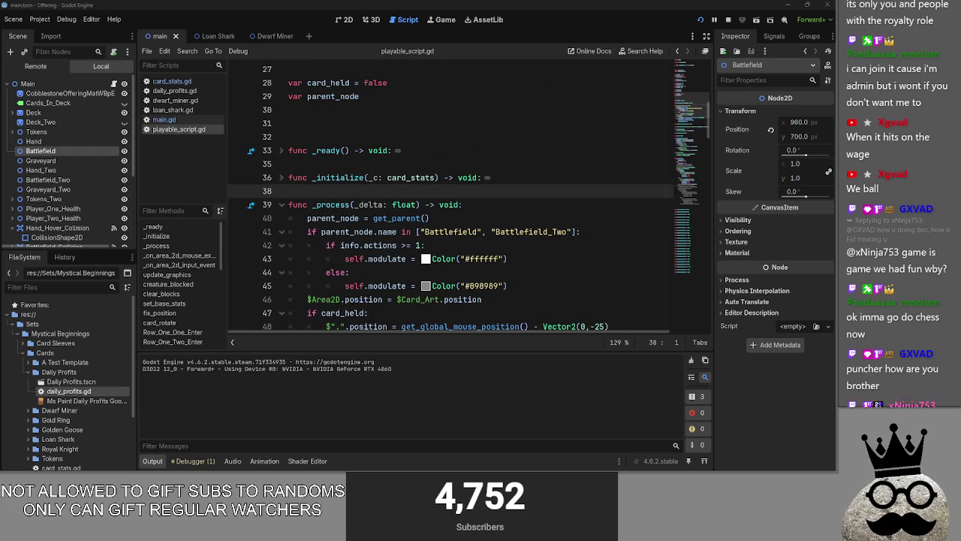
{"action": "key", "text": "alt+Tab"}
{"action": "key", "text": "Tab"}
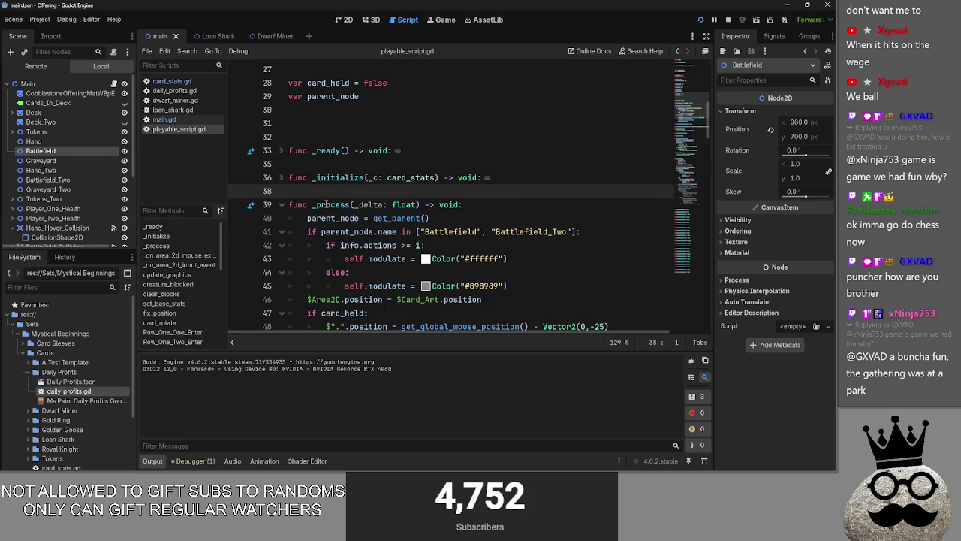
{"action": "key", "text": "alt+Tab"}
{"action": "key", "text": "Tab"}
{"action": "key", "text": "alt+Tab"}
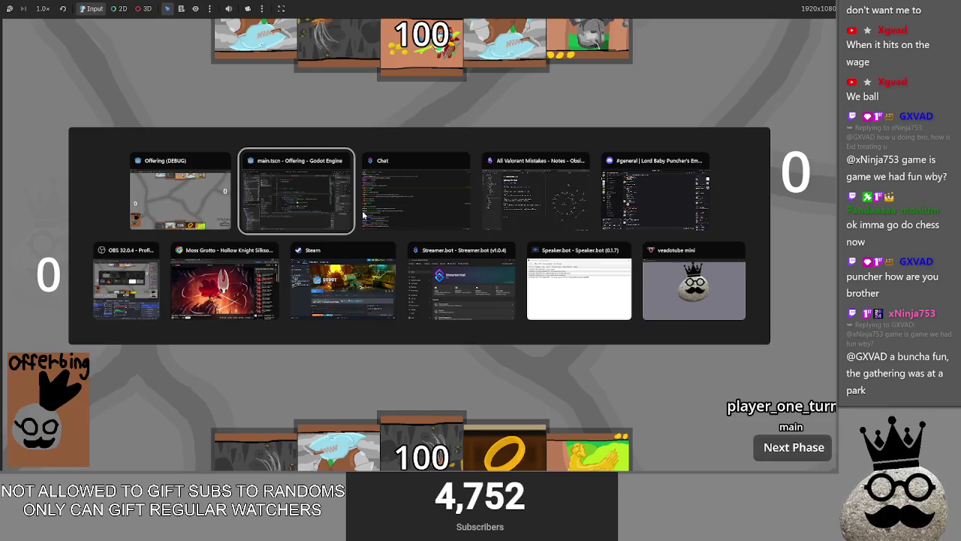
{"action": "left_click", "coordinate": [327, 205]}
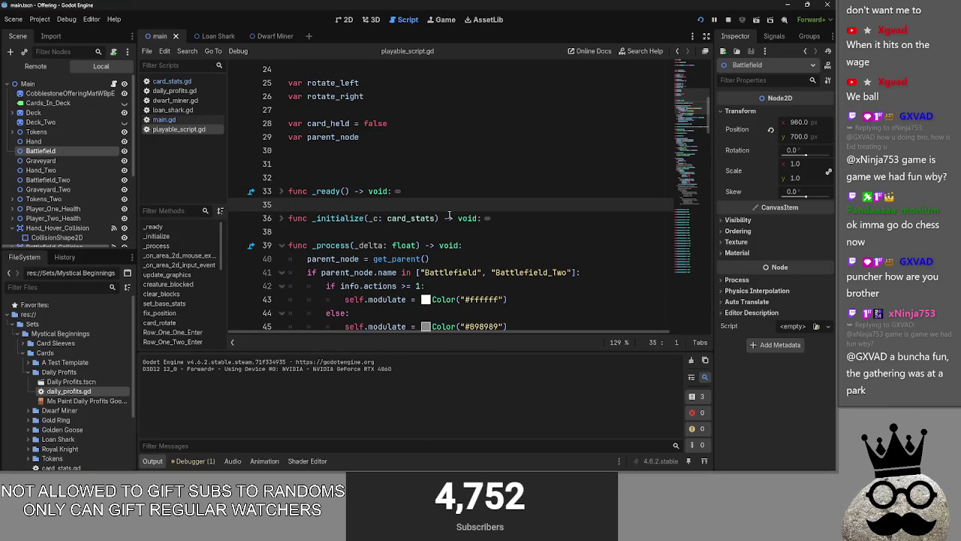
{"action": "scroll", "coordinate": [449, 215], "scroll_direction": "down", "scroll_amount": 3}
{"action": "mouse_move", "coordinate": [511, 204]}
{"action": "left_mouse_down"}
{"action": "mouse_move", "coordinate": [430, 205]}
{"action": "mouse_move", "coordinate": [288, 151]}
{"action": "left_mouse_up"}
{"action": "left_click", "coordinate": [600, 209]}
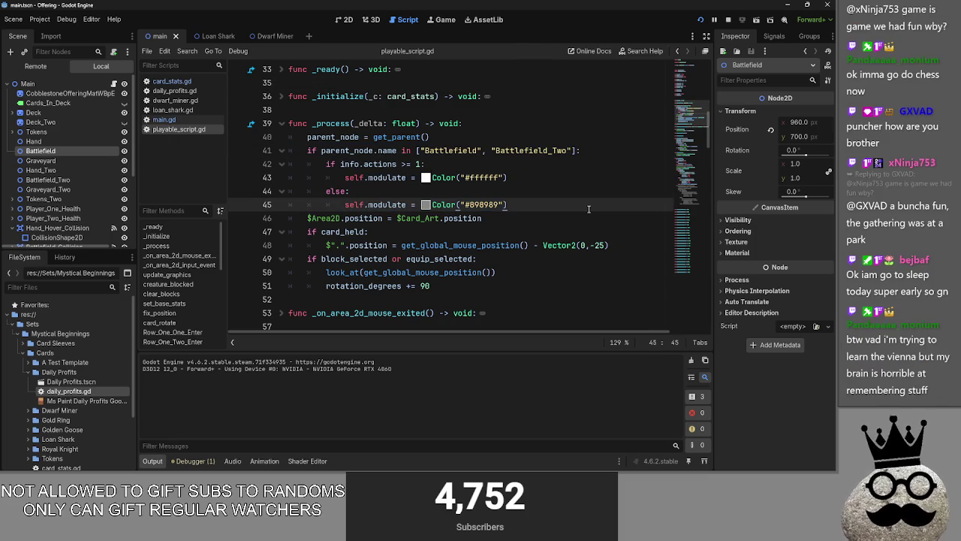
{"action": "scroll", "coordinate": [571, 211], "scroll_direction": "down", "scroll_amount": 20}
{"action": "scroll", "coordinate": [426, 222], "scroll_direction": "up", "scroll_amount": 6}
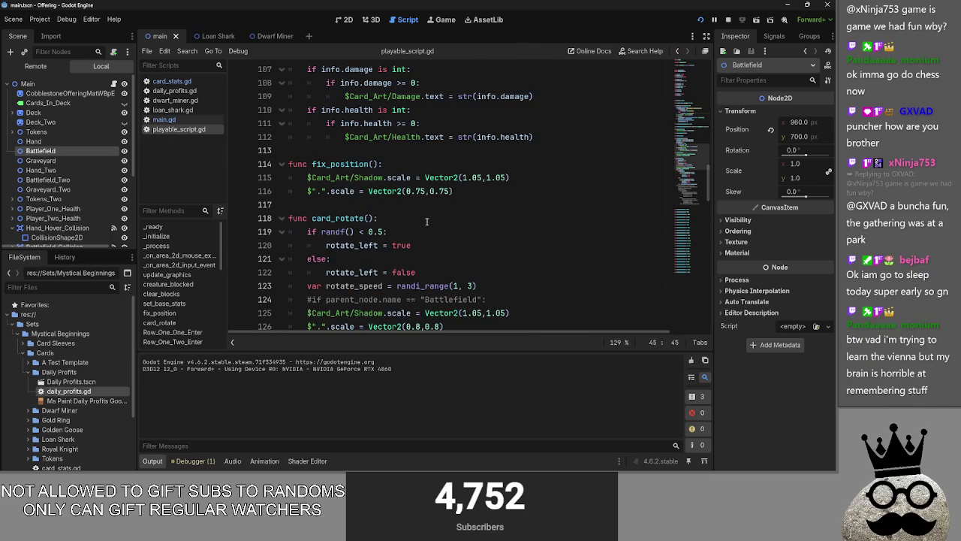
{"action": "left_click", "coordinate": [282, 218]}
{"action": "scroll", "coordinate": [284, 223], "scroll_direction": "up", "scroll_amount": 2}
{"action": "left_click", "coordinate": [282, 232]}
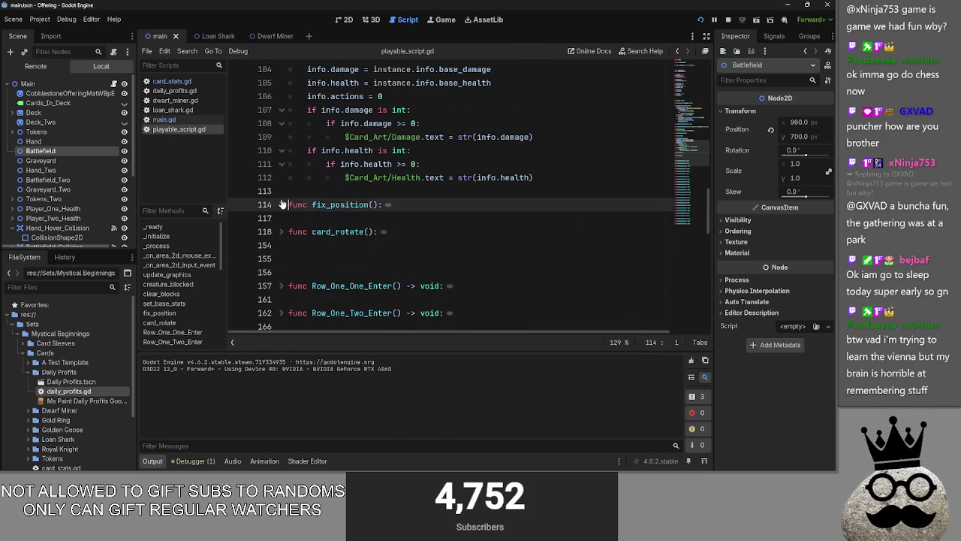
{"action": "scroll", "coordinate": [443, 240], "scroll_direction": "up", "scroll_amount": 3}
{"action": "left_click", "coordinate": [282, 222]}
{"action": "left_click", "coordinate": [319, 208]}
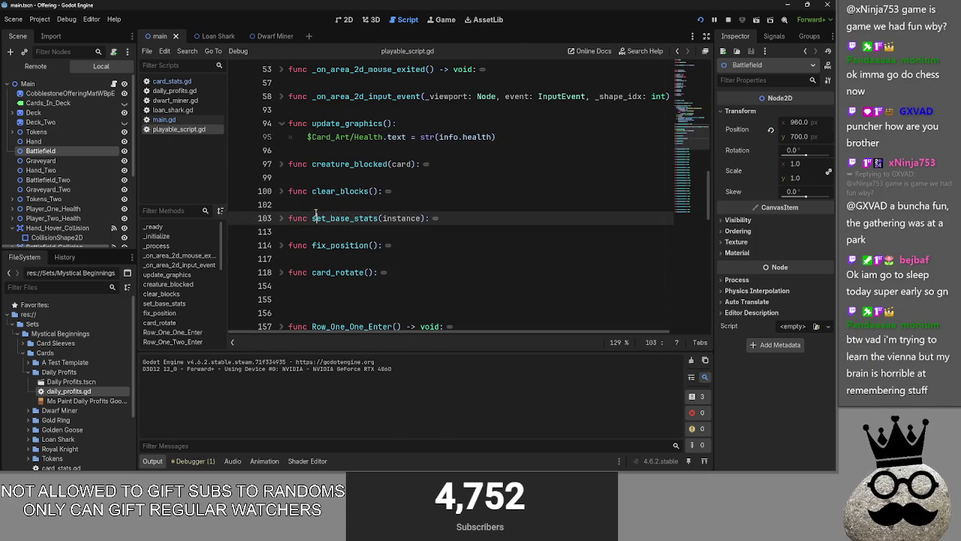
{"action": "scroll", "coordinate": [381, 222], "scroll_direction": "up", "scroll_amount": 4}
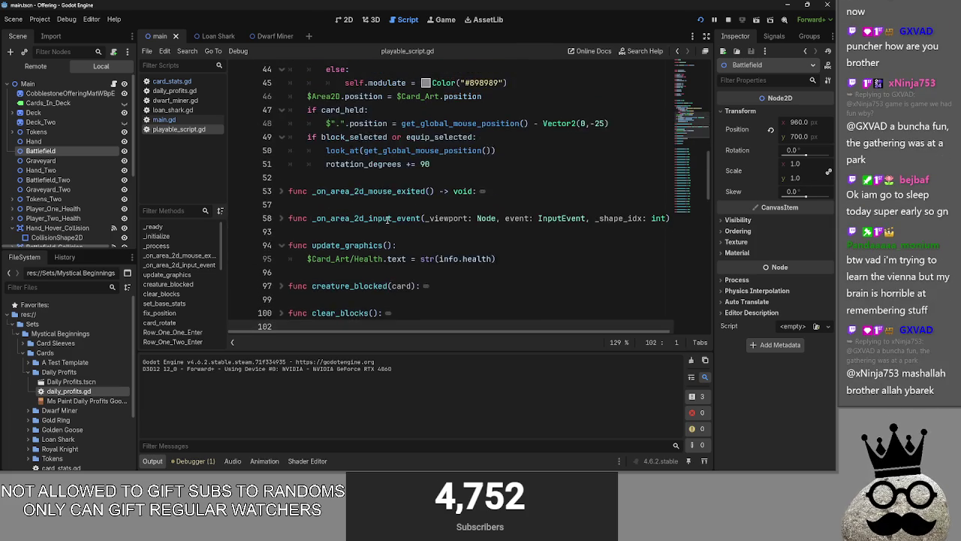
{"action": "scroll", "coordinate": [381, 223], "scroll_direction": "down", "scroll_amount": 2}
{"action": "left_click", "coordinate": [282, 177]}
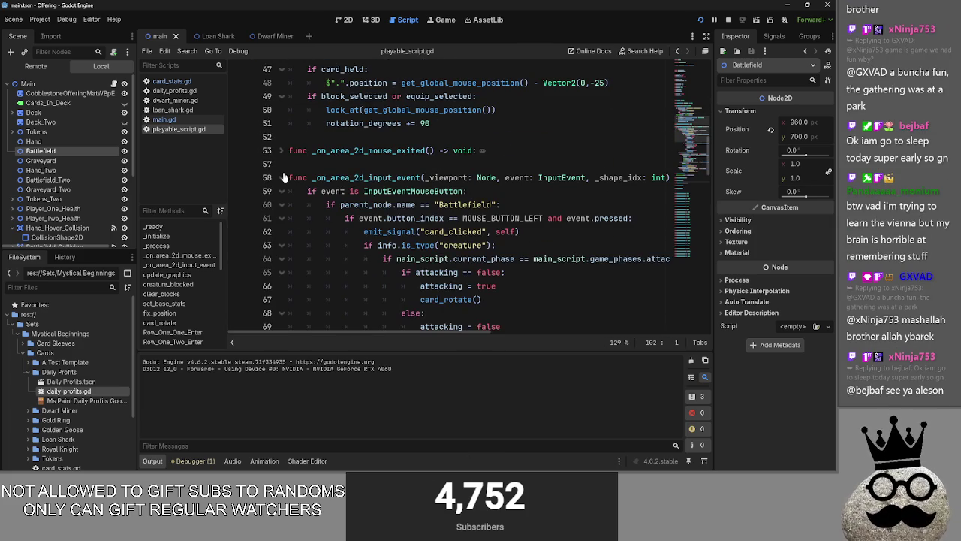
{"action": "left_click", "coordinate": [283, 178]}
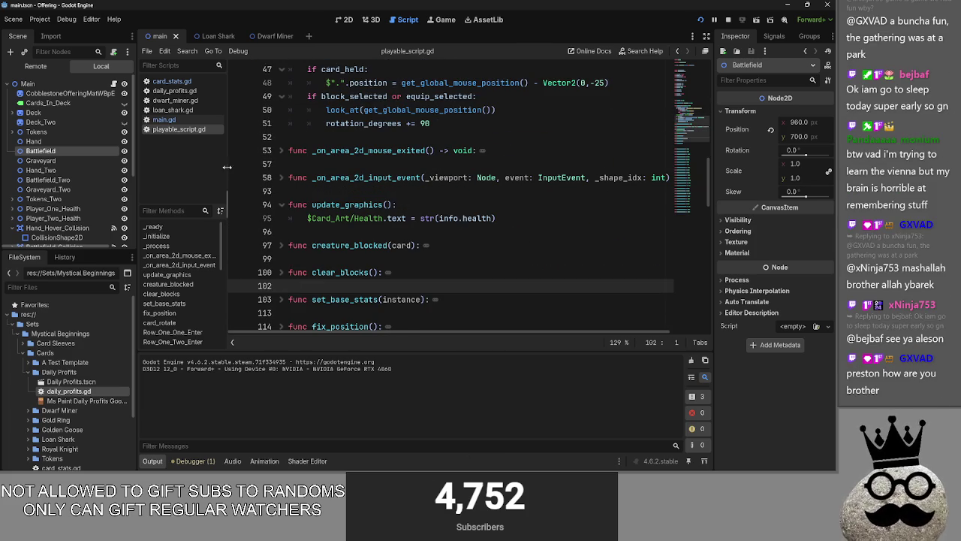
{"action": "left_click", "coordinate": [390, 192]}
{"action": "mouse_move", "coordinate": [406, 205]}
{"action": "left_mouse_down"}
{"action": "mouse_move", "coordinate": [441, 206]}
{"action": "mouse_move", "coordinate": [314, 204]}
{"action": "mouse_move", "coordinate": [233, 169]}
{"action": "left_mouse_up"}
{"action": "left_click", "coordinate": [346, 204]}
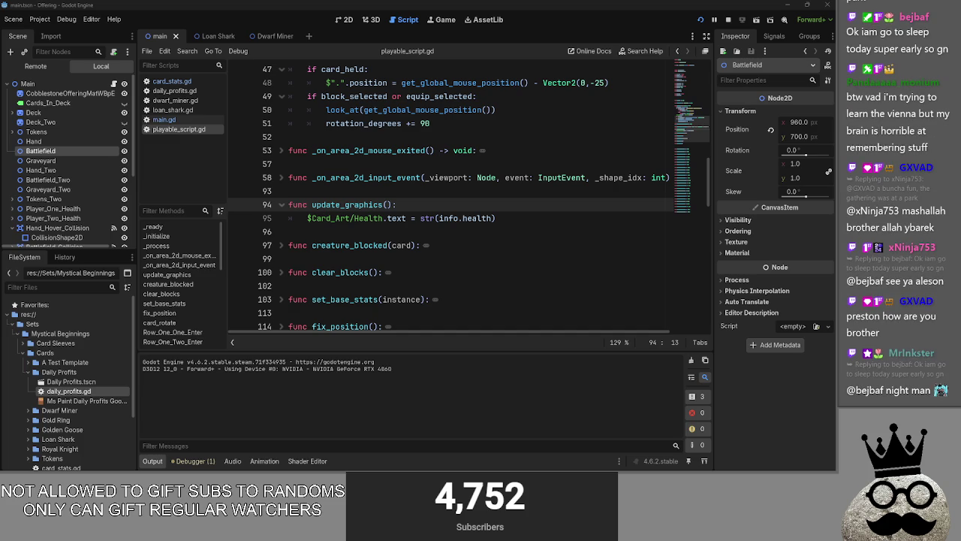
{"action": "left_click", "coordinate": [361, 231]}
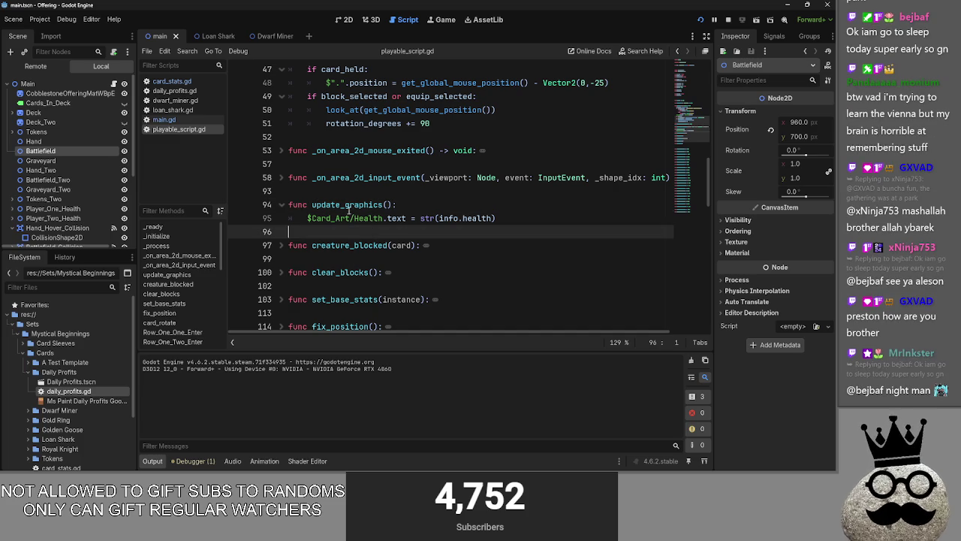
{"action": "left_click", "coordinate": [282, 205]}
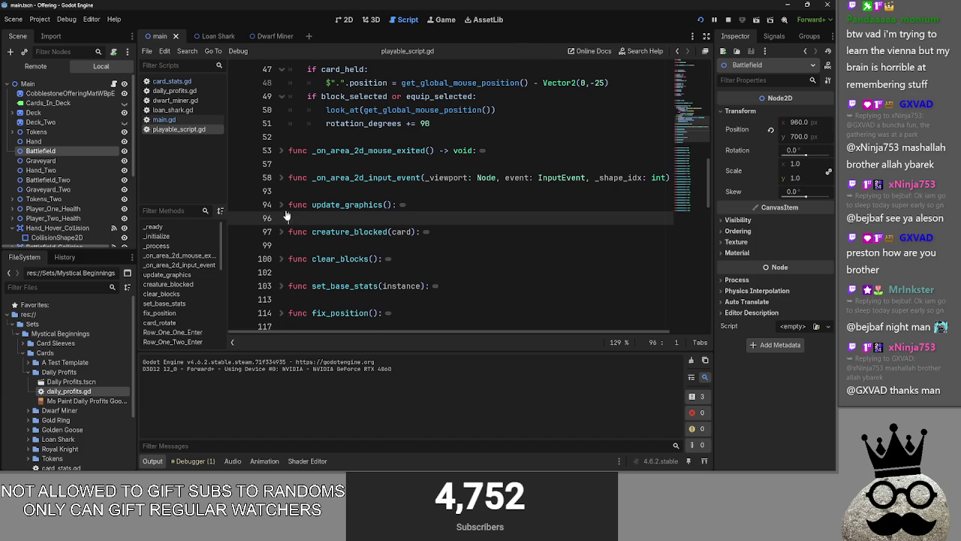
{"action": "left_click", "coordinate": [283, 205]}
{"action": "scroll", "coordinate": [377, 234], "scroll_direction": "up", "scroll_amount": 5}
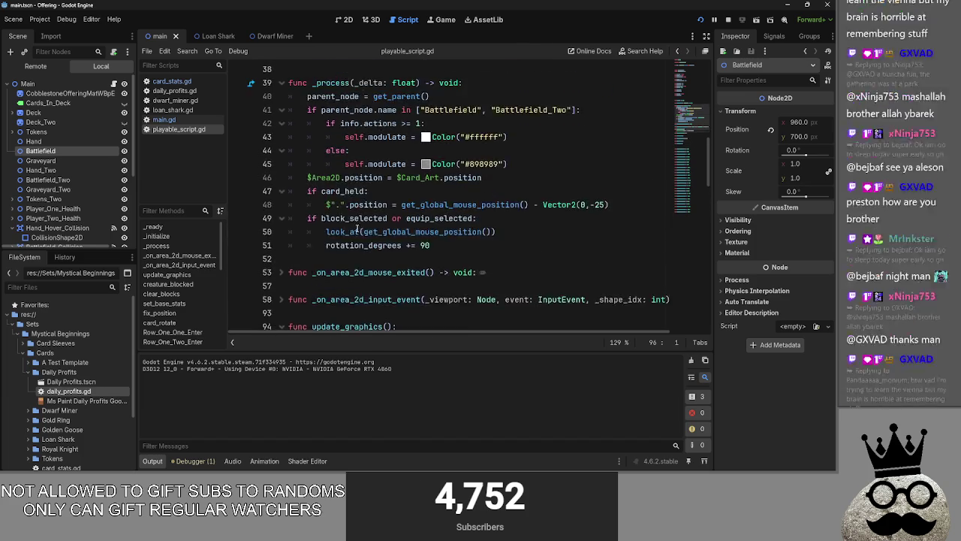
{"action": "mouse_move", "coordinate": [535, 283]}
{"action": "left_mouse_down"}
{"action": "mouse_move", "coordinate": [330, 272]}
{"action": "mouse_move", "coordinate": [301, 233]}
{"action": "left_mouse_up"}
{"action": "left_click", "coordinate": [531, 270]}
{"action": "key", "text": "alt+Tab"}
{"action": "key", "text": "alt+Tab"}
{"action": "key", "text": "alt+Tab"}
{"action": "key", "text": "alt+Tab"}
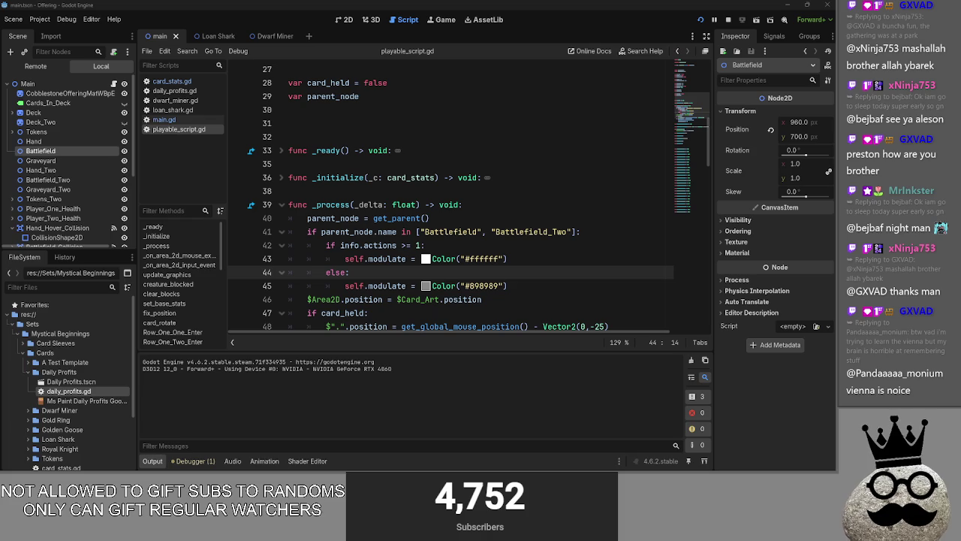
{"action": "scroll", "coordinate": [451, 195], "scroll_direction": "down", "scroll_amount": 2}
{"action": "left_click_drag", "start_coordinate": [508, 204], "coordinate": [288, 191]}
{"action": "left_click", "coordinate": [330, 218]}
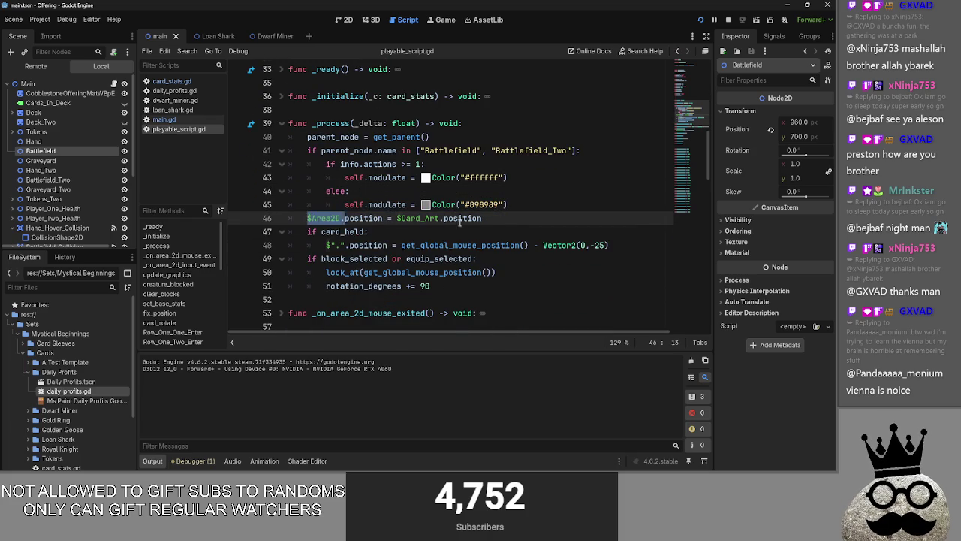
{"action": "left_click_drag", "start_coordinate": [481, 218], "coordinate": [307, 217]}
{"action": "left_click", "coordinate": [401, 222]}
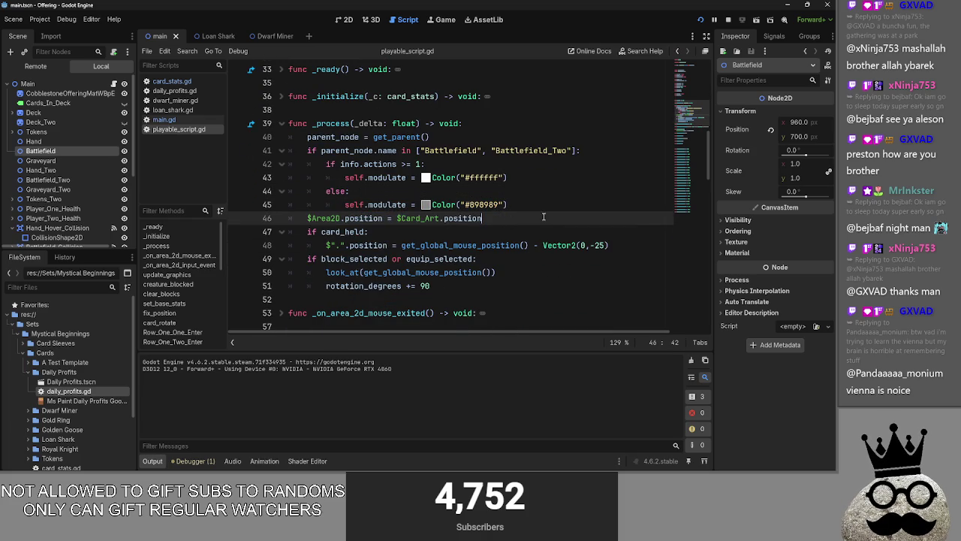
{"action": "left_click_drag", "start_coordinate": [496, 220], "coordinate": [307, 218]}
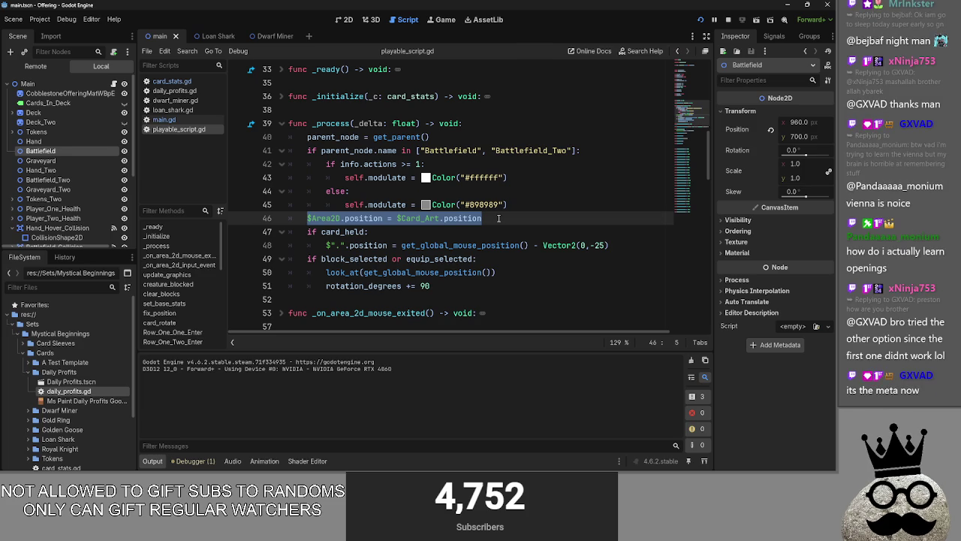
{"action": "left_click", "coordinate": [533, 210]}
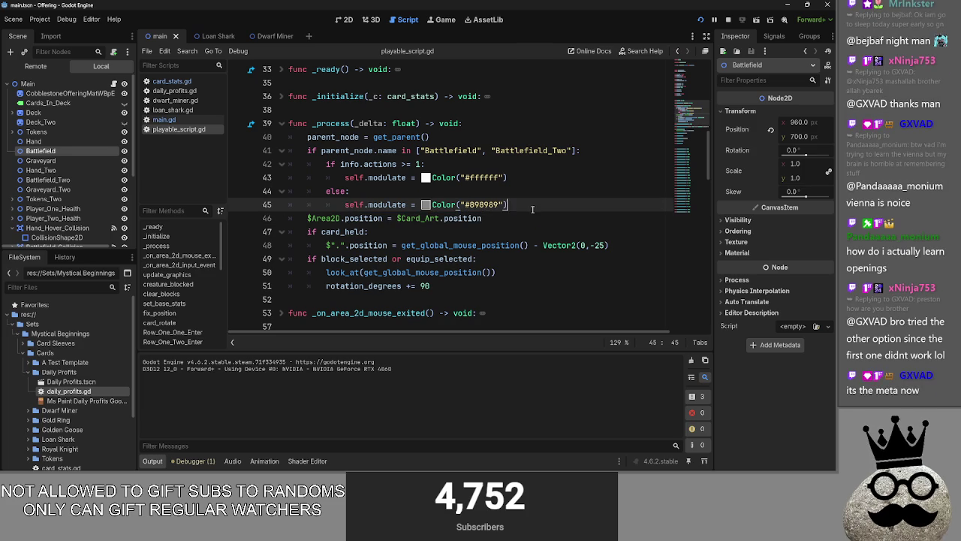
{"action": "left_click", "coordinate": [495, 218]}
{"action": "left_click_drag", "start_coordinate": [495, 218], "coordinate": [307, 218]}
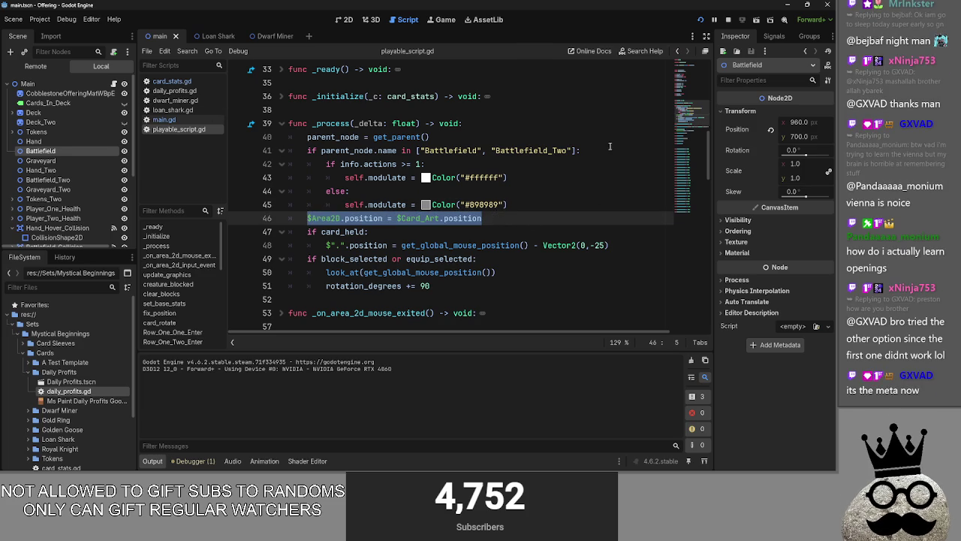
{"action": "left_click", "coordinate": [91, 18]}
{"action": "mouse_move", "coordinate": [59, 20]}
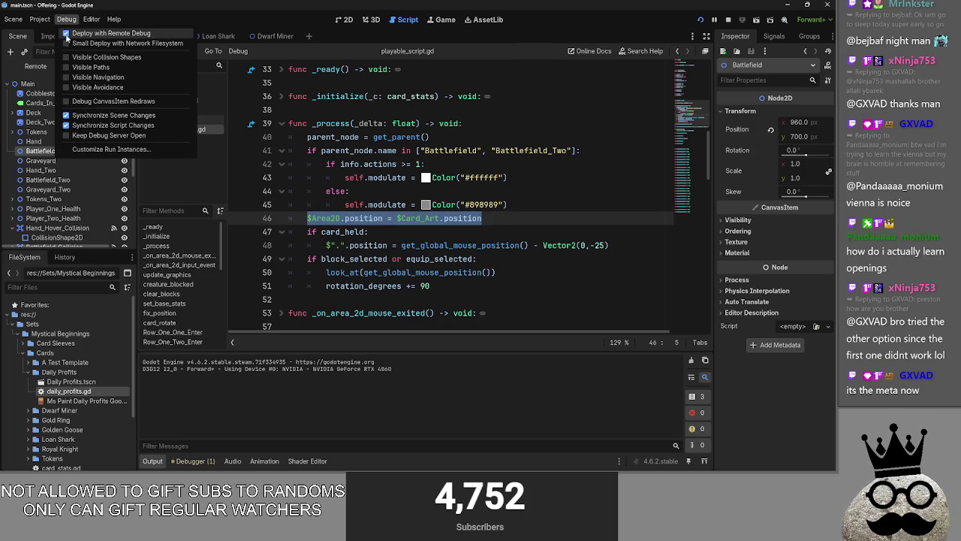
- Delete line 46 of playable_script.gd and run the game to test the change
{"action": "key", "text": "Escape"}
{"action": "double_click", "coordinate": [497, 218]}
{"action": "key", "text": "shift+Home"}
{"action": "key", "text": "BackSpace"}
{"action": "left_click", "coordinate": [701, 20]}
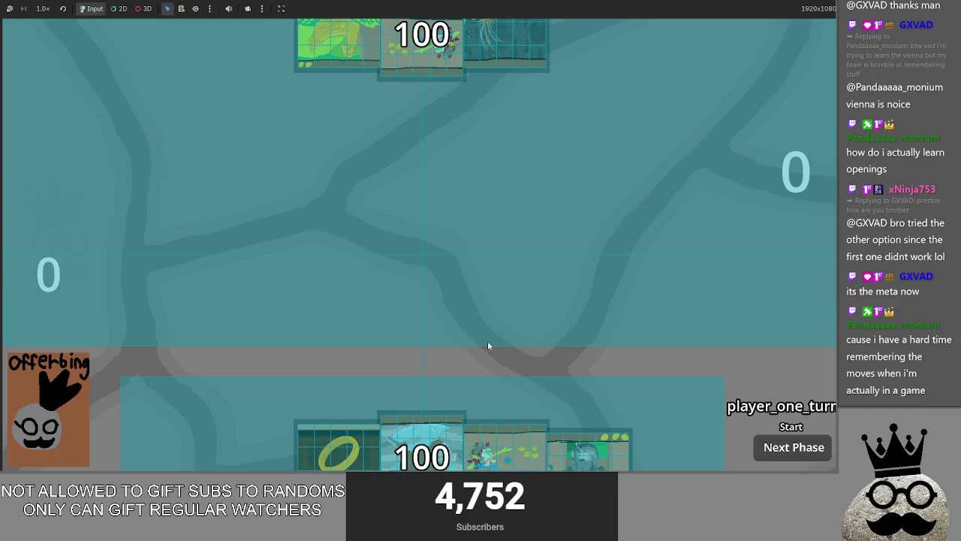
- Drag several hand cards, including Makes, onto the field, cancelling each prompt, then stop the game
{"action": "left_click_drag", "start_coordinate": [421, 405], "coordinate": [562, 240]}
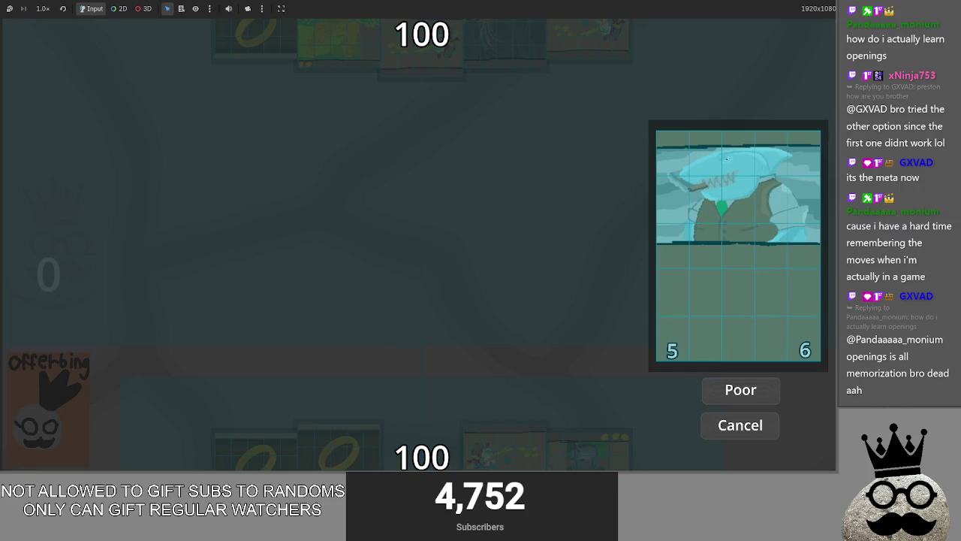
{"action": "left_click", "coordinate": [718, 434]}
{"action": "left_click_drag", "start_coordinate": [510, 451], "coordinate": [546, 300]}
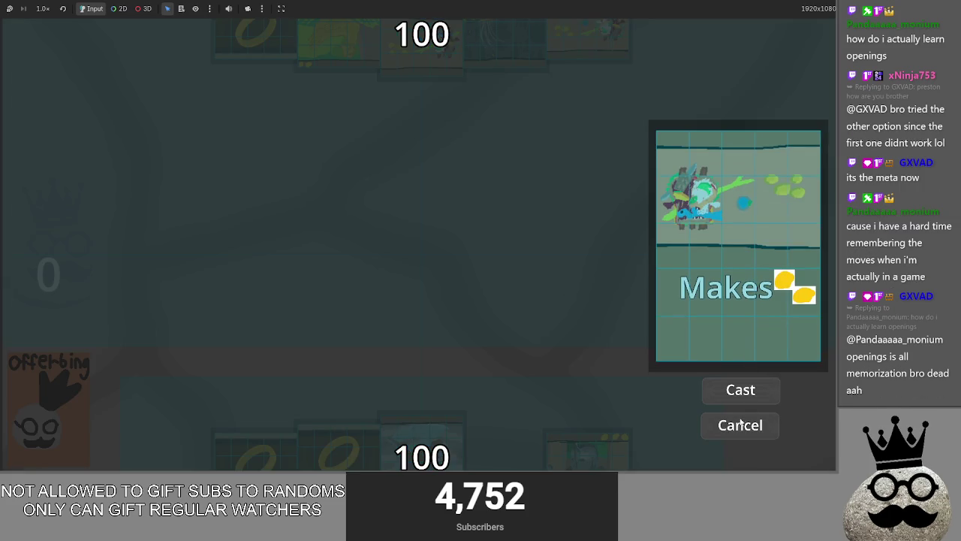
{"action": "left_click", "coordinate": [738, 428]}
{"action": "left_click_drag", "start_coordinate": [564, 456], "coordinate": [582, 293]}
{"action": "left_click", "coordinate": [740, 424]}
{"action": "left_click_drag", "start_coordinate": [507, 450], "coordinate": [541, 293]}
{"action": "left_click", "coordinate": [737, 435]}
{"action": "mouse_move", "coordinate": [353, 440]}
{"action": "left_mouse_down"}
{"action": "mouse_move", "coordinate": [322, 376]}
{"action": "mouse_move", "coordinate": [322, 300]}
{"action": "mouse_move", "coordinate": [343, 390]}
{"action": "left_mouse_up"}
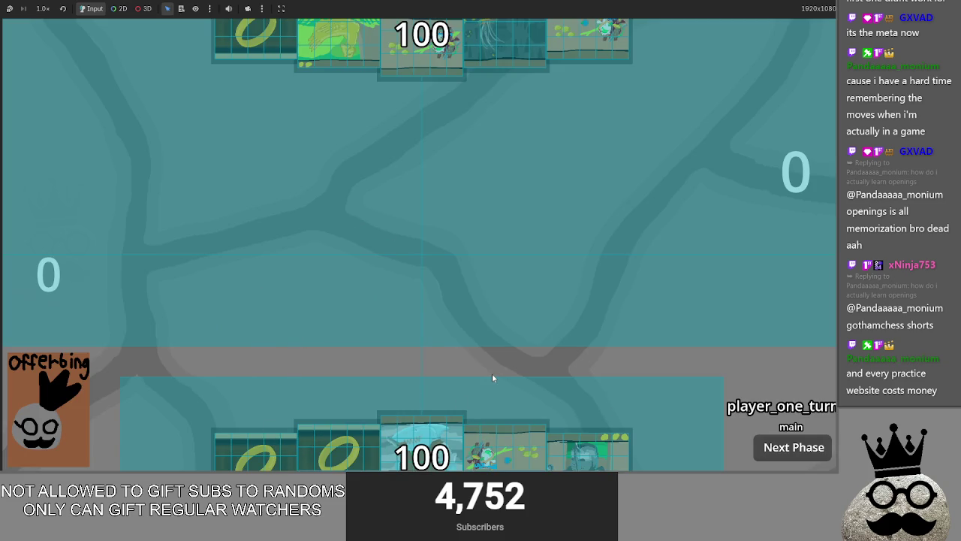
{"action": "key", "text": "F8"}
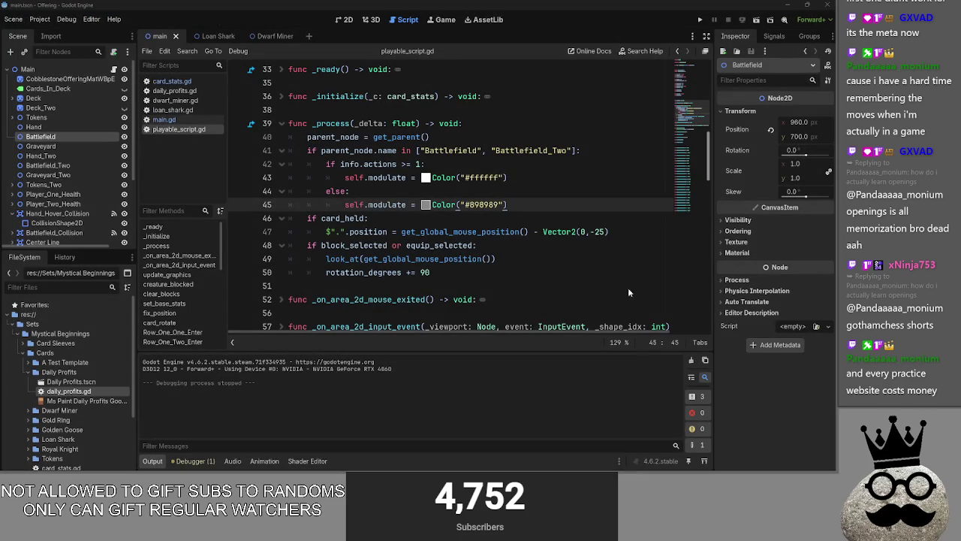
- Move the caret through lines 45–51 of playable_script.gd, ending on blank line 51
{"action": "left_click", "coordinate": [536, 205]}
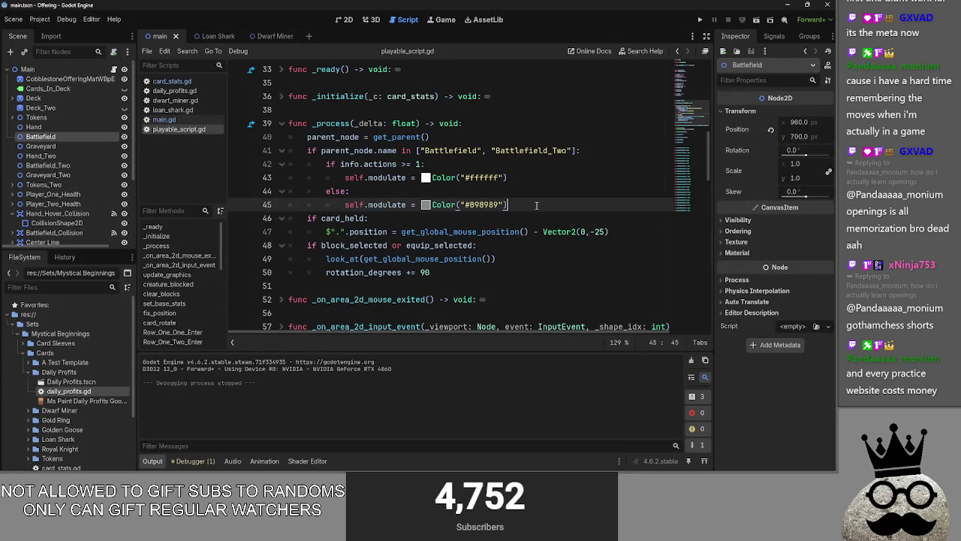
{"action": "left_click", "coordinate": [522, 273]}
{"action": "left_click", "coordinate": [521, 259]}
{"action": "left_click", "coordinate": [521, 272]}
{"action": "left_click", "coordinate": [521, 259]}
{"action": "left_click", "coordinate": [520, 250]}
{"action": "left_click", "coordinate": [519, 258]}
{"action": "left_click", "coordinate": [519, 248]}
{"action": "left_click", "coordinate": [520, 258]}
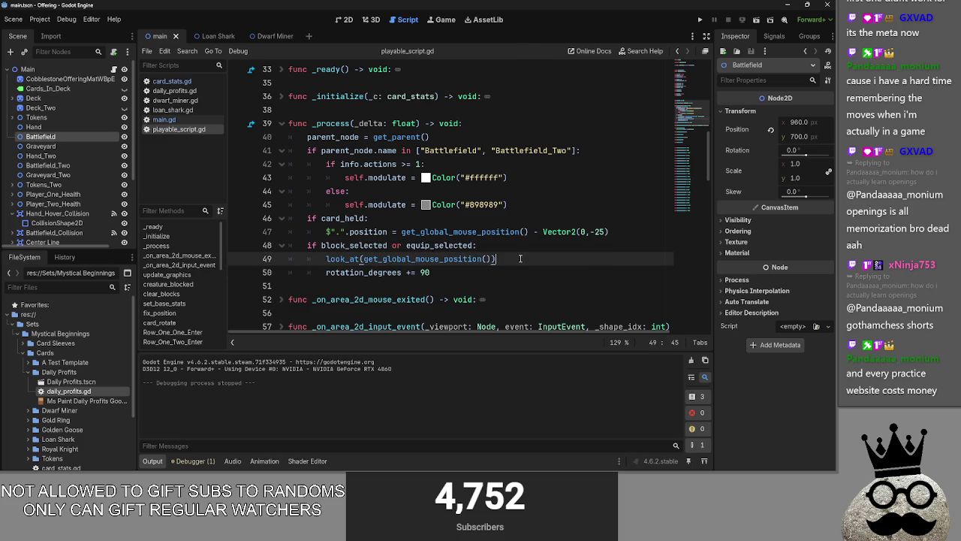
{"action": "left_click", "coordinate": [370, 213]}
{"action": "left_click", "coordinate": [526, 205]}
{"action": "left_click", "coordinate": [492, 288]}
- Paste the Area2D position line into line 51, then remove it, leaving an empty line after line 50
{"action": "key", "text": "ctrl+v"}
{"action": "mouse_move", "coordinate": [492, 288]}
{"action": "left_mouse_down"}
{"action": "mouse_move", "coordinate": [288, 286]}
{"action": "mouse_move", "coordinate": [432, 271]}
{"action": "left_mouse_up"}
{"action": "key", "text": "BackSpace"}
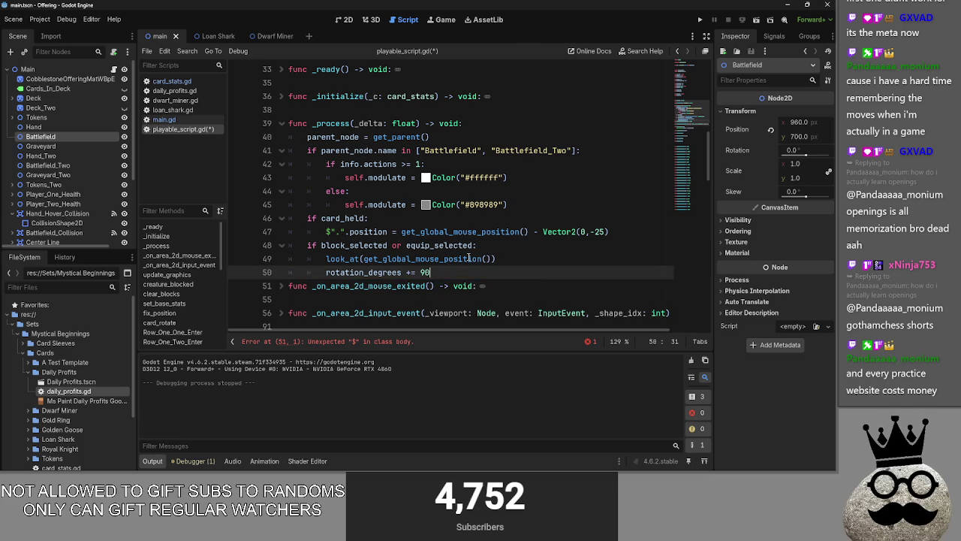
{"action": "key", "text": "Return"}
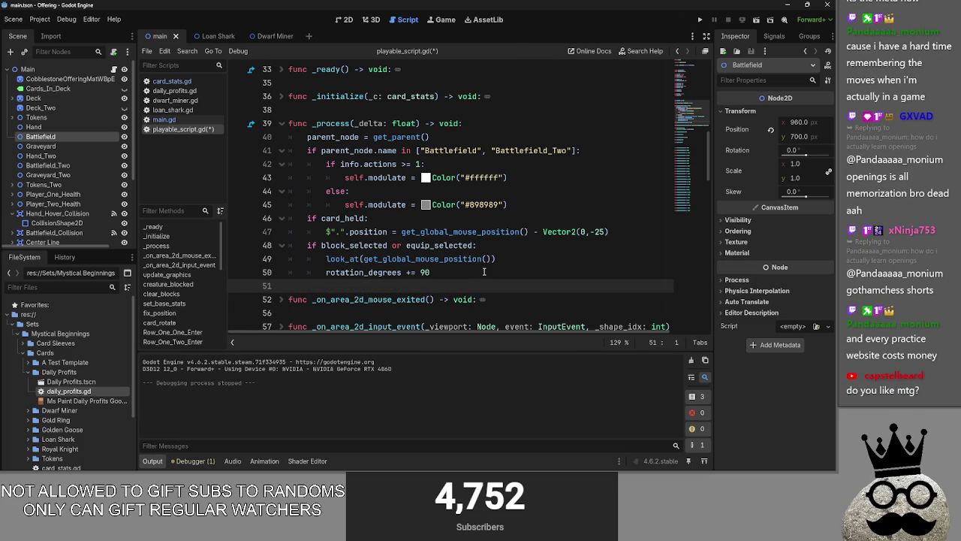
{"action": "left_click", "coordinate": [485, 272]}
- Fold and unfold the card_held and block_selected blocks, briefly selecting lines 40–45
{"action": "left_click_drag", "start_coordinate": [469, 271], "coordinate": [289, 246]}
{"action": "left_click_drag", "start_coordinate": [609, 231], "coordinate": [287, 219]}
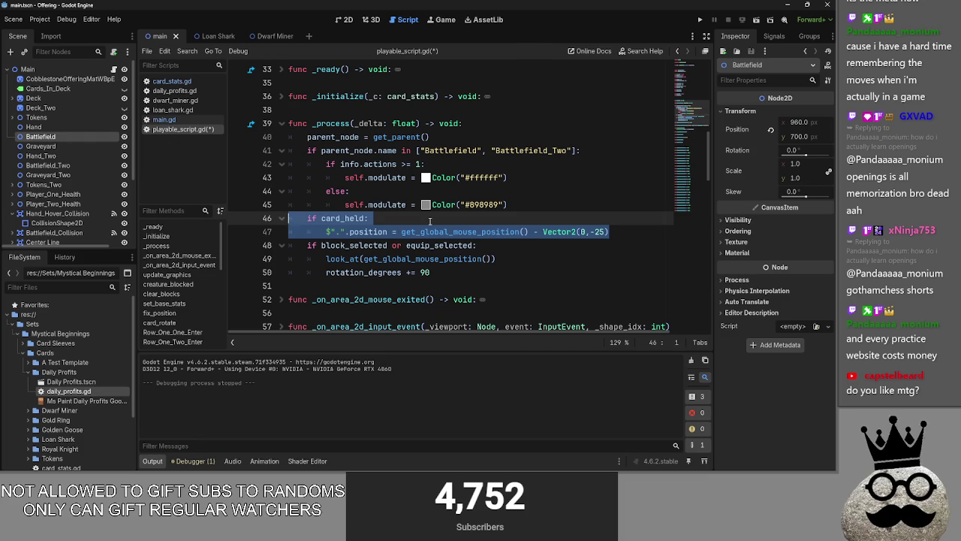
{"action": "left_click", "coordinate": [280, 219]}
{"action": "left_click", "coordinate": [279, 233]}
{"action": "mouse_move", "coordinate": [539, 206]}
{"action": "left_mouse_down"}
{"action": "mouse_move", "coordinate": [326, 163]}
{"action": "mouse_move", "coordinate": [289, 136]}
{"action": "left_mouse_up"}
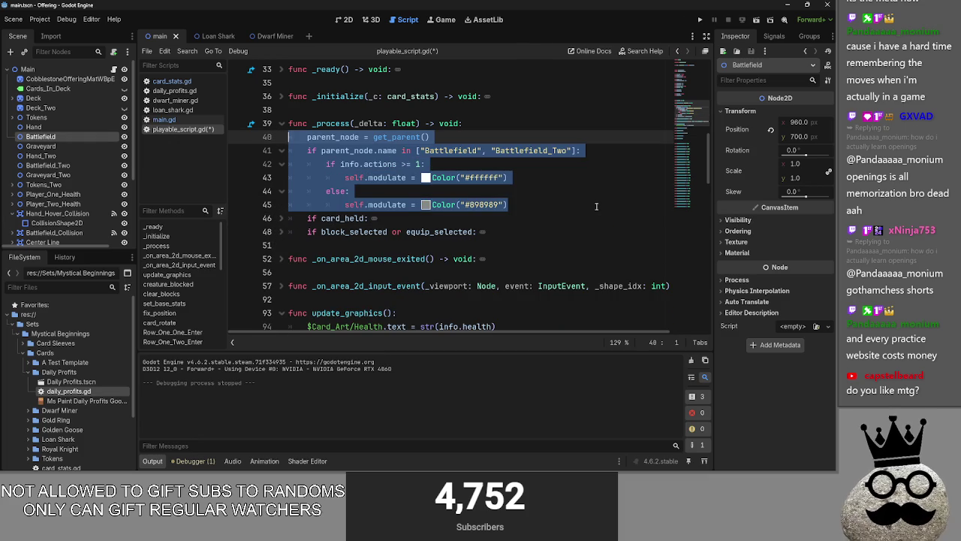
{"action": "left_click", "coordinate": [597, 206]}
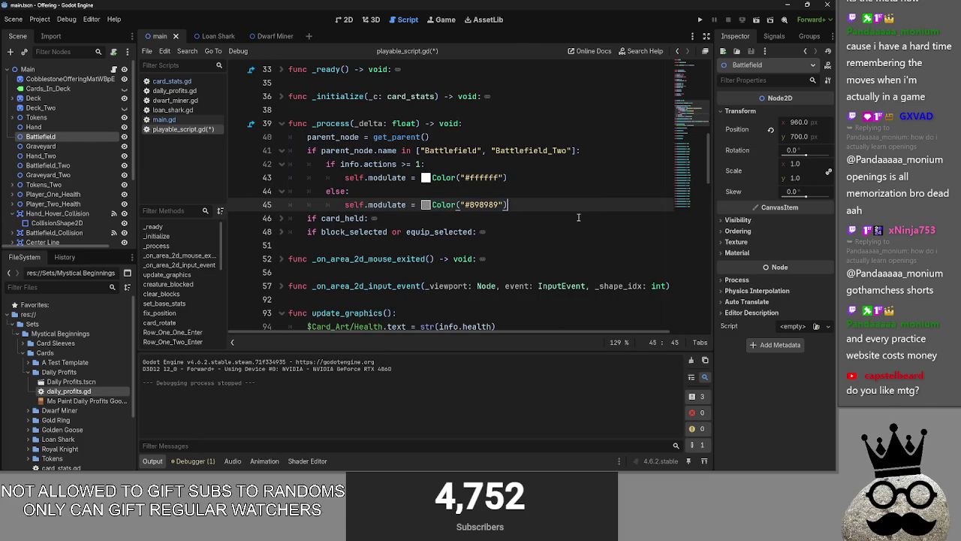
{"action": "left_click", "coordinate": [281, 218]}
{"action": "left_click", "coordinate": [280, 246]}
- Open main.gd at card_released, scroll up to the sorting section, and launch the game
{"action": "left_click", "coordinate": [163, 120]}
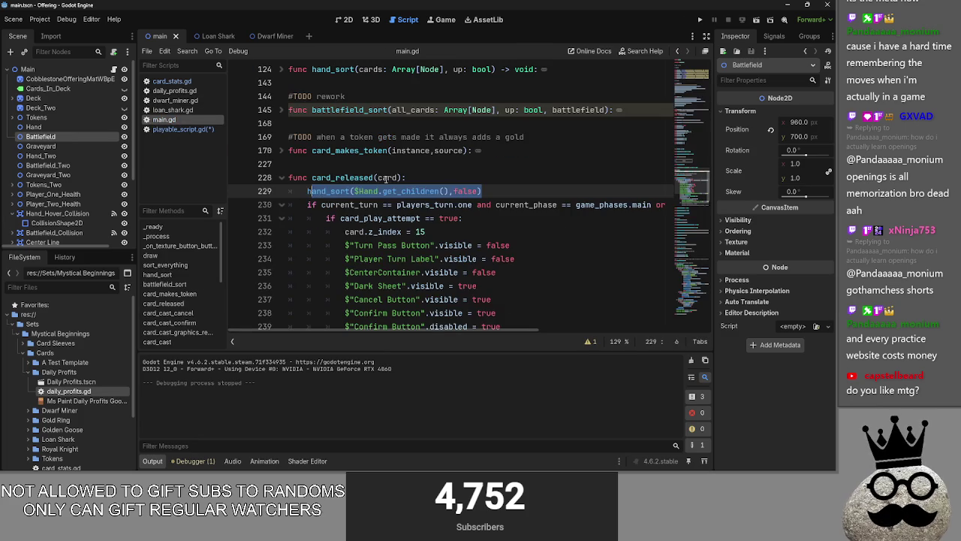
{"action": "left_click", "coordinate": [464, 182]}
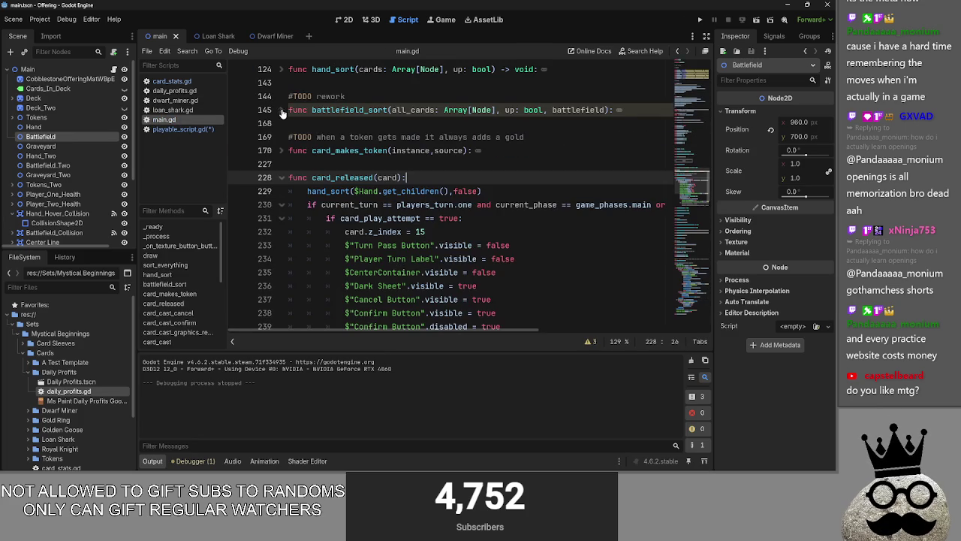
{"action": "left_click", "coordinate": [415, 128]}
{"action": "scroll", "coordinate": [416, 127], "scroll_direction": "up", "scroll_amount": 5}
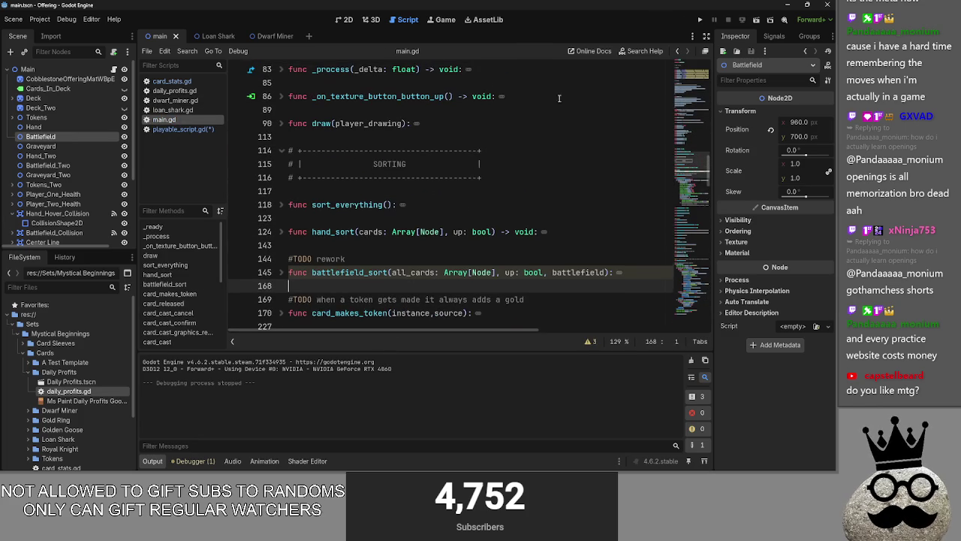
{"action": "left_click", "coordinate": [700, 21]}
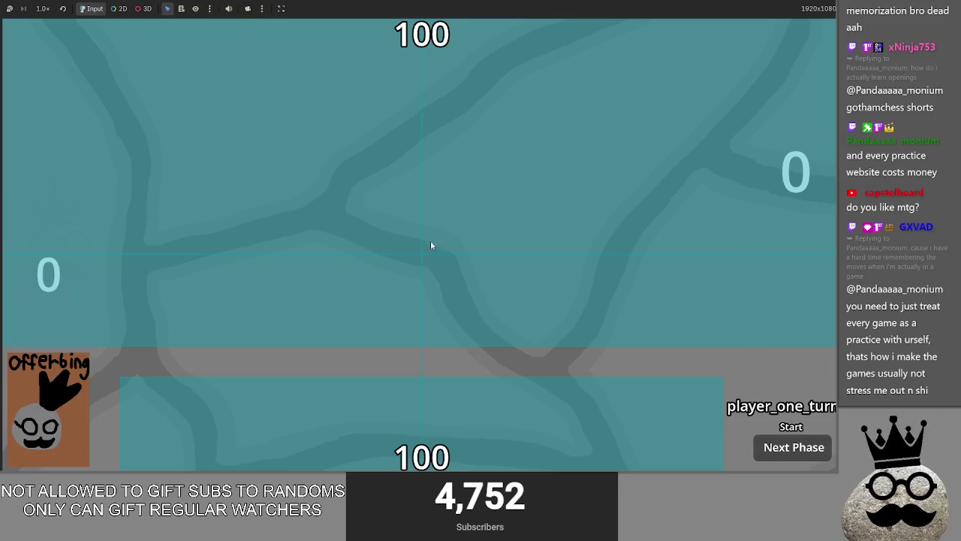
- Check the editor's debug options, then toggle between the game and the editor
{"action": "key", "text": "alt+Tab"}
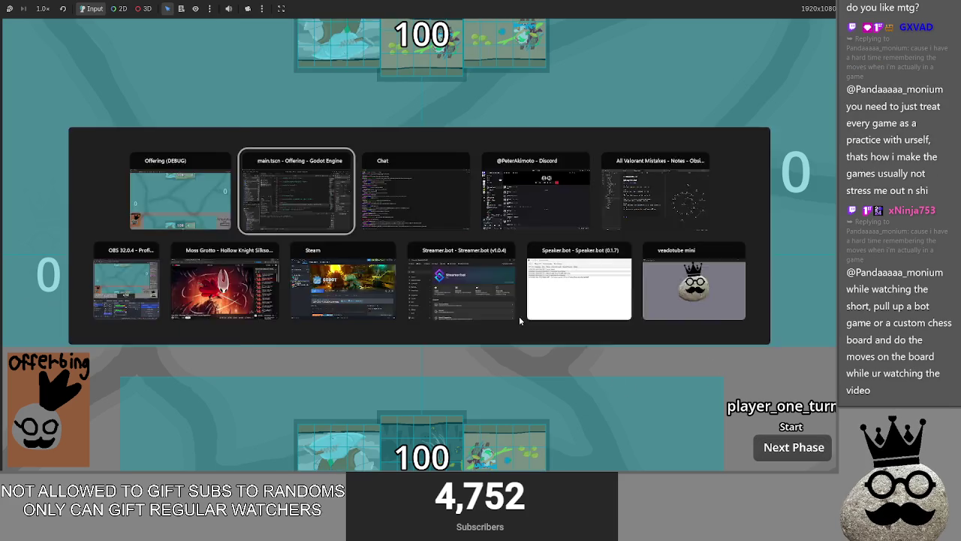
{"action": "left_click", "coordinate": [92, 20]}
{"action": "mouse_move", "coordinate": [66, 18]}
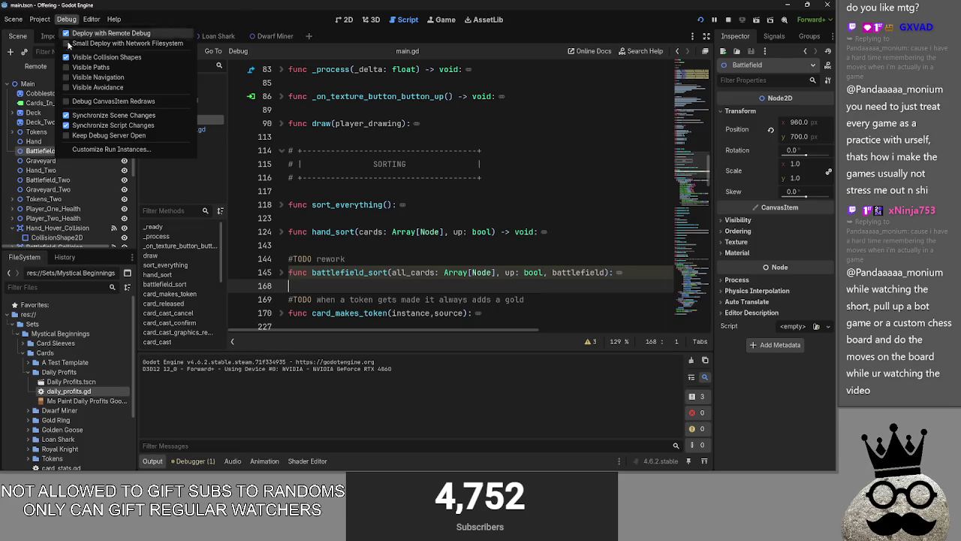
{"action": "key", "text": "alt+Tab"}
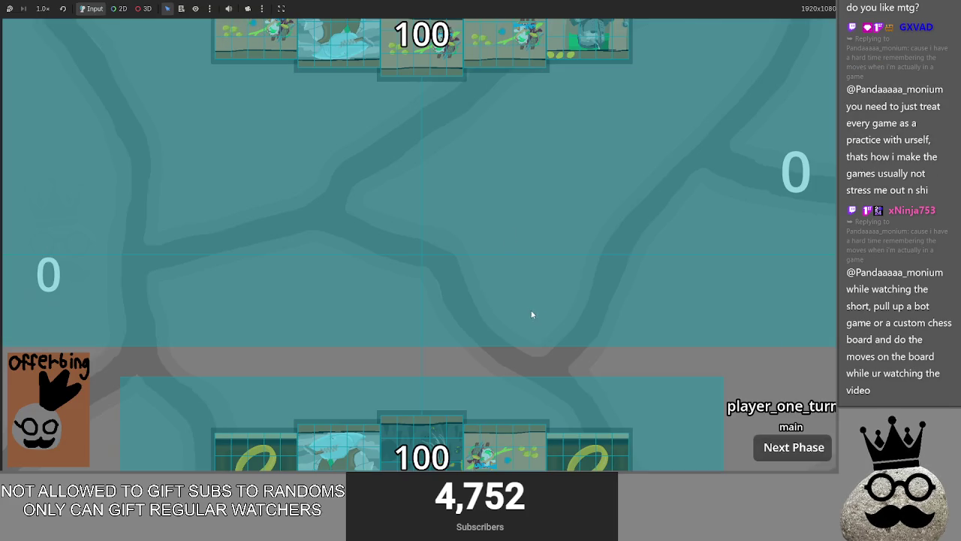
{"action": "key", "text": "alt+Tab"}
- Relaunch the game, play a Makes card, cancel its cast prompt, and return to main.gd
{"action": "left_click", "coordinate": [693, 23]}
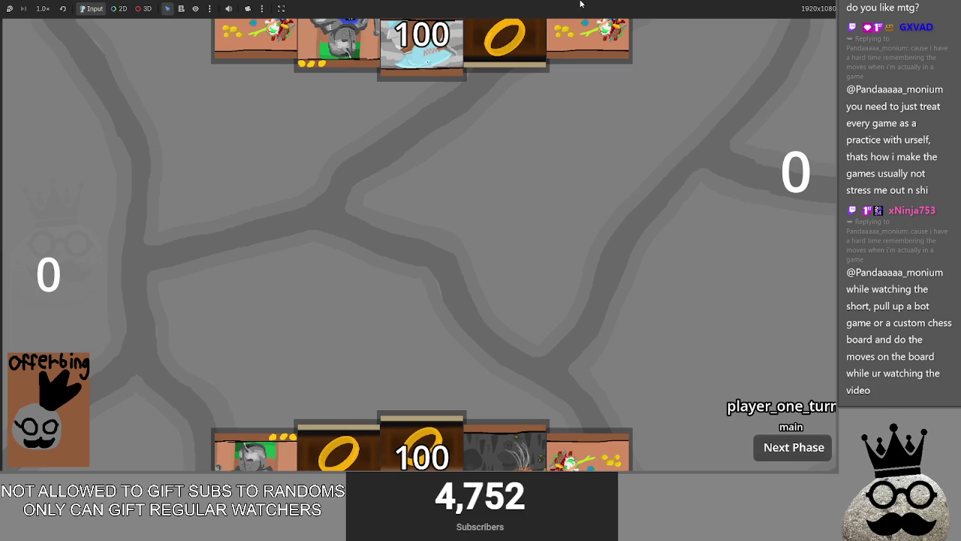
{"action": "left_click", "coordinate": [523, 428]}
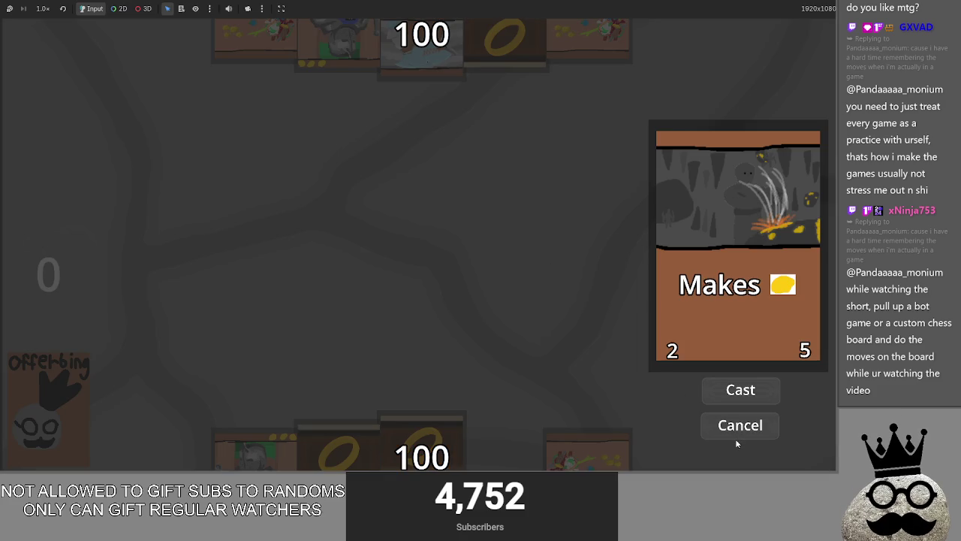
{"action": "left_click", "coordinate": [734, 431]}
{"action": "key", "text": "alt+Tab"}
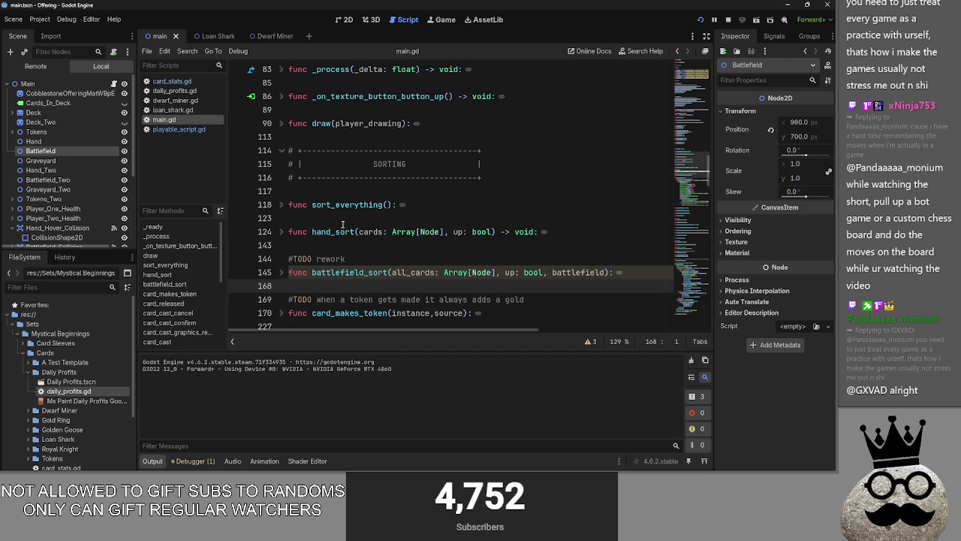
- Review card_released, select lines 244–246, open blank line 231 above card_play_attempt, and run the project
{"action": "scroll", "coordinate": [293, 211], "scroll_direction": "up", "scroll_amount": 1}
{"action": "scroll", "coordinate": [293, 211], "scroll_direction": "down", "scroll_amount": 4}
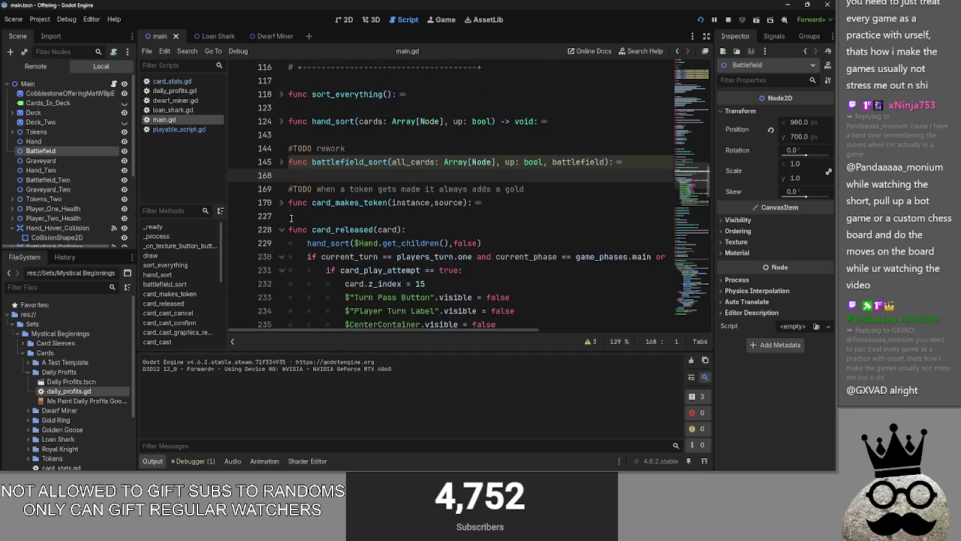
{"action": "scroll", "coordinate": [374, 199], "scroll_direction": "down", "scroll_amount": 1}
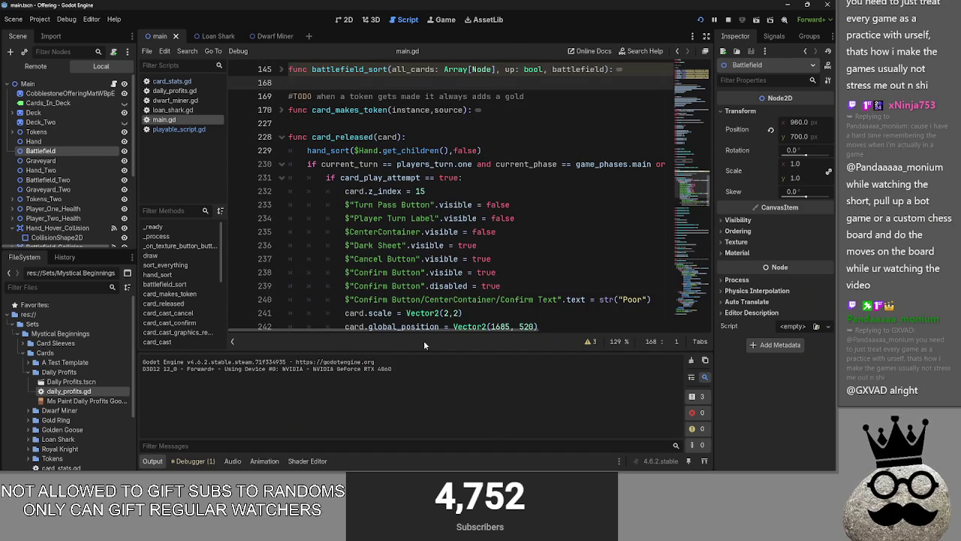
{"action": "scroll", "coordinate": [427, 275], "scroll_direction": "down", "scroll_amount": 3}
{"action": "scroll", "coordinate": [555, 331], "scroll_direction": "right", "scroll_amount": 5}
{"action": "mouse_move", "coordinate": [459, 259]}
{"action": "left_mouse_down"}
{"action": "mouse_move", "coordinate": [346, 232]}
{"action": "mouse_move", "coordinate": [259, 229]}
{"action": "left_mouse_up"}
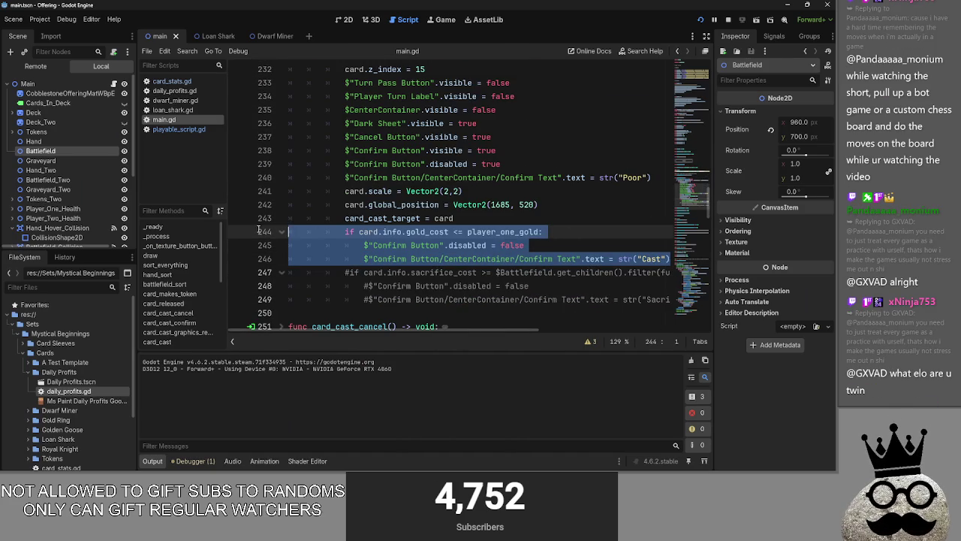
{"action": "scroll", "coordinate": [604, 233], "scroll_direction": "up", "scroll_amount": 3}
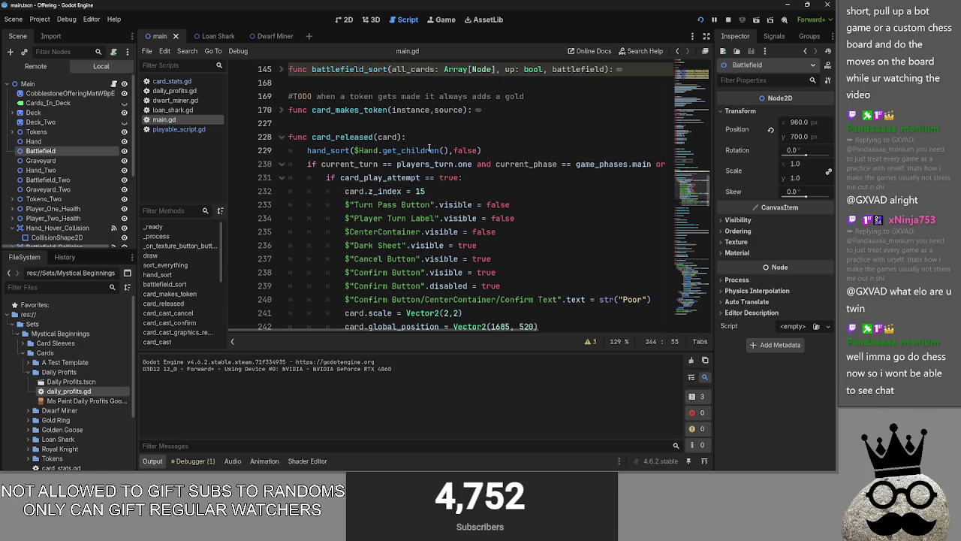
{"action": "left_click", "coordinate": [431, 138]}
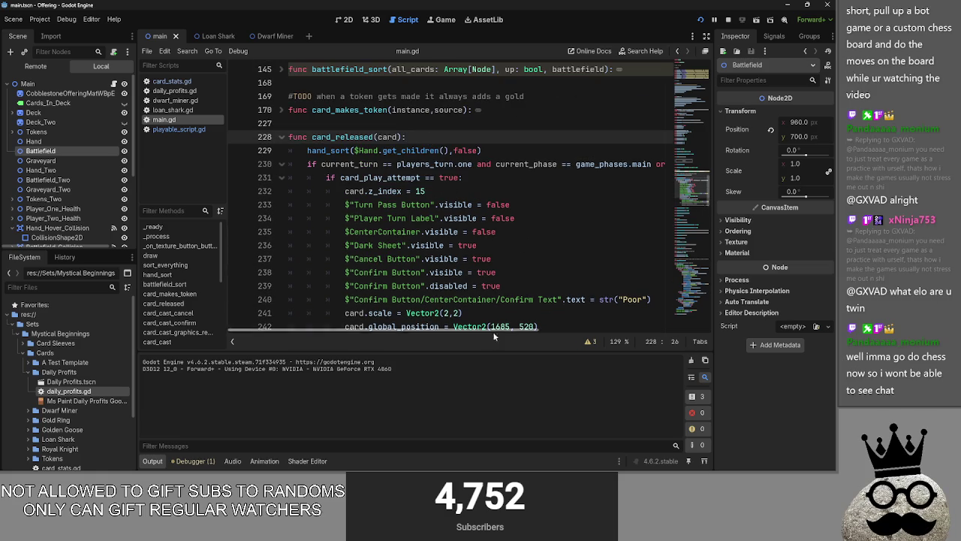
{"action": "mouse_move", "coordinate": [461, 331]}
{"action": "left_mouse_down"}
{"action": "mouse_move", "coordinate": [570, 319]}
{"action": "mouse_move", "coordinate": [461, 323]}
{"action": "mouse_move", "coordinate": [638, 225]}
{"action": "left_mouse_up"}
{"action": "left_click", "coordinate": [606, 177]}
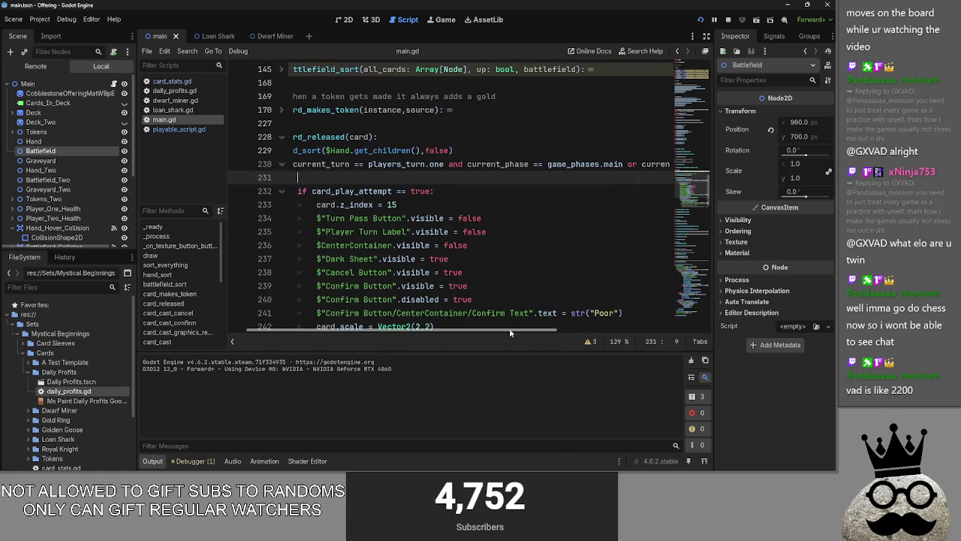
{"action": "left_click", "coordinate": [723, 21]}
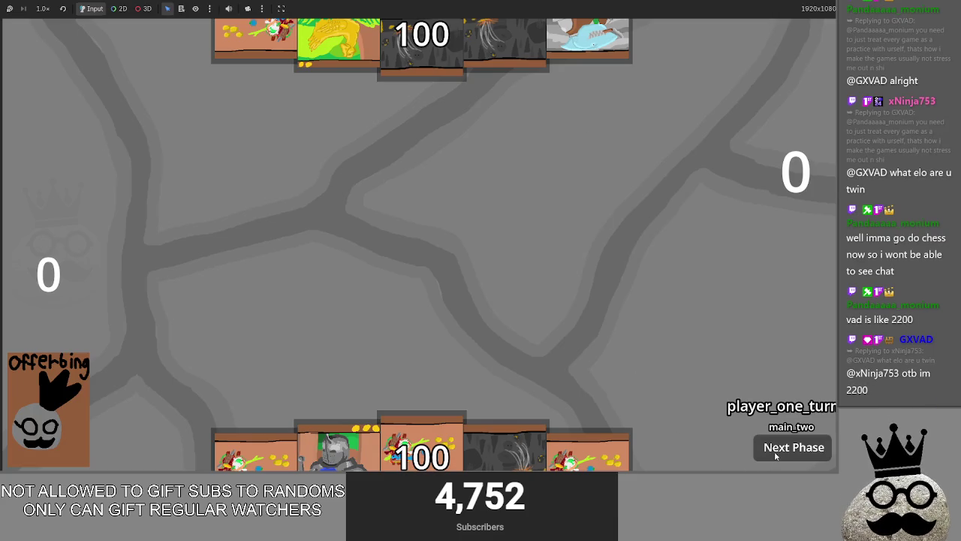
- Drag hand and Makes cards around the board up to player two's block phase, then stop the game
{"action": "mouse_move", "coordinate": [505, 448]}
{"action": "left_mouse_down"}
{"action": "mouse_move", "coordinate": [512, 318]}
{"action": "mouse_move", "coordinate": [511, 443]}
{"action": "mouse_move", "coordinate": [558, 338]}
{"action": "mouse_move", "coordinate": [511, 444]}
{"action": "mouse_move", "coordinate": [525, 280]}
{"action": "left_mouse_up"}
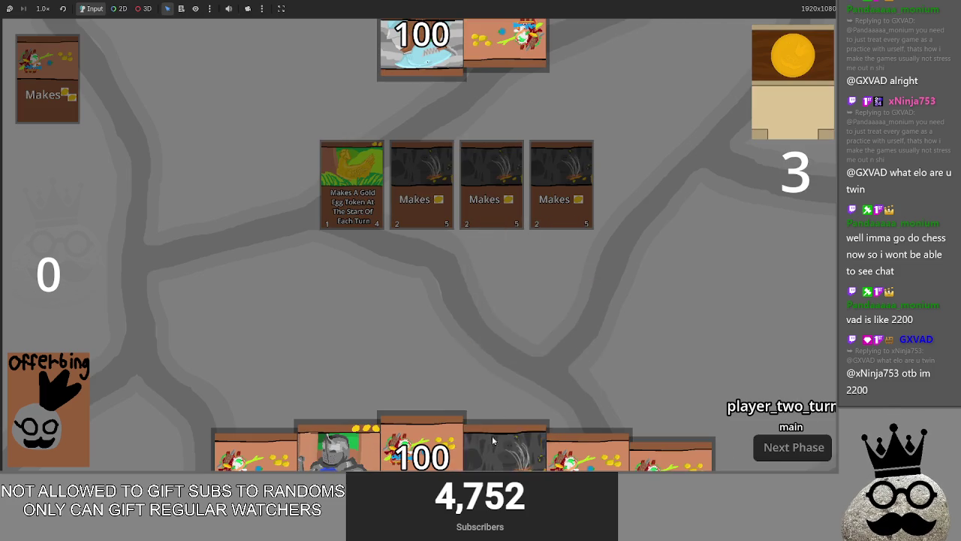
{"action": "left_click_drag", "start_coordinate": [433, 298], "coordinate": [589, 297]}
{"action": "left_click_drag", "start_coordinate": [573, 329], "coordinate": [626, 331]}
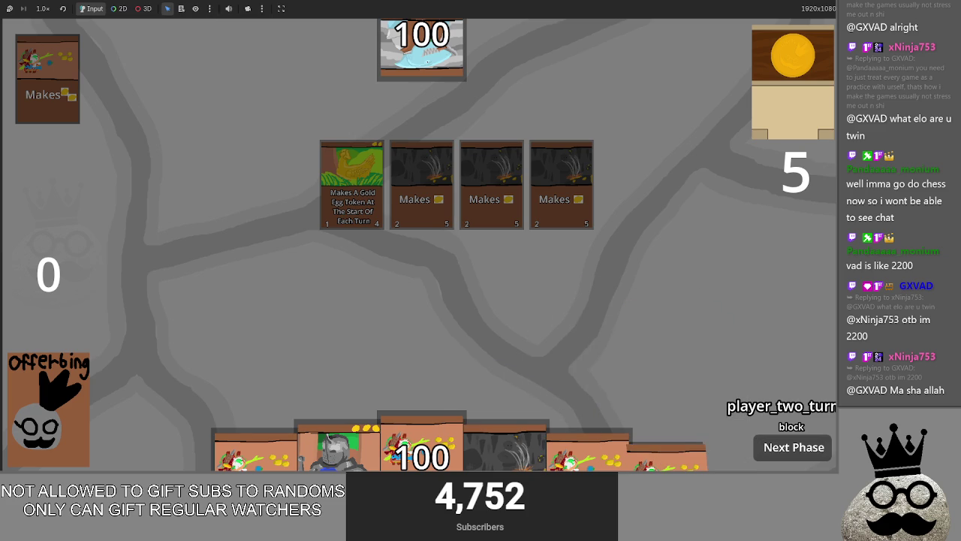
{"action": "mouse_move", "coordinate": [537, 414]}
{"action": "left_mouse_down"}
{"action": "mouse_move", "coordinate": [620, 337]}
{"action": "mouse_move", "coordinate": [755, 398]}
{"action": "mouse_move", "coordinate": [663, 365]}
{"action": "mouse_move", "coordinate": [408, 384]}
{"action": "mouse_move", "coordinate": [642, 378]}
{"action": "mouse_move", "coordinate": [676, 367]}
{"action": "mouse_move", "coordinate": [271, 367]}
{"action": "mouse_move", "coordinate": [654, 368]}
{"action": "mouse_move", "coordinate": [639, 368]}
{"action": "left_mouse_up"}
{"action": "mouse_move", "coordinate": [435, 409]}
{"action": "left_mouse_down"}
{"action": "mouse_move", "coordinate": [254, 403]}
{"action": "mouse_move", "coordinate": [648, 398]}
{"action": "mouse_move", "coordinate": [419, 380]}
{"action": "mouse_move", "coordinate": [343, 390]}
{"action": "mouse_move", "coordinate": [375, 387]}
{"action": "left_mouse_up"}
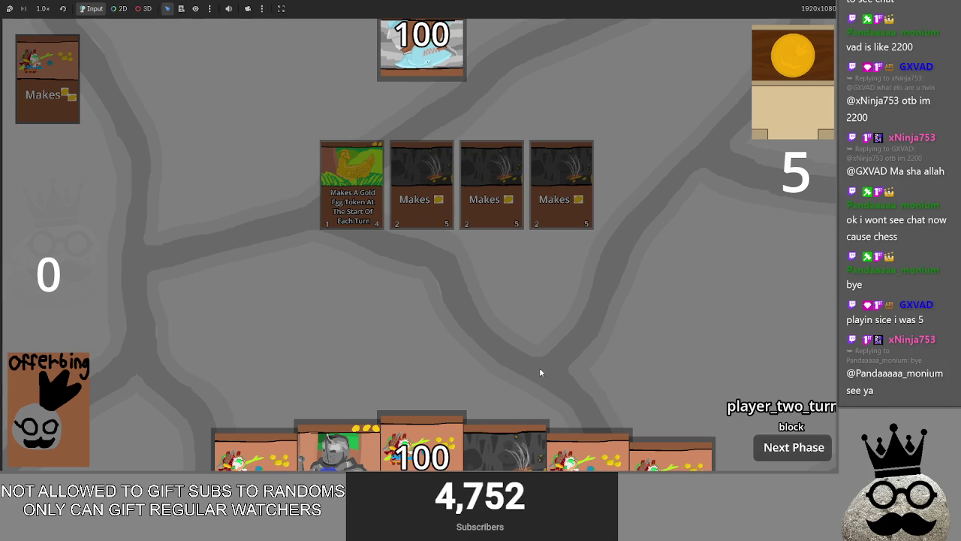
{"action": "key", "text": "F8"}
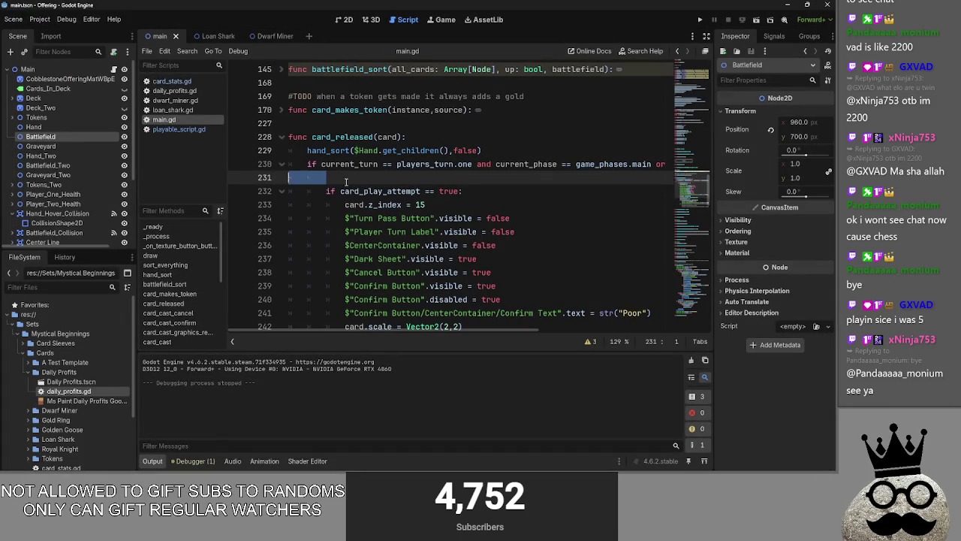
- Delete blank line 231 in card_released and peek at card_cast_cancel and card_cast_graphics_removal
{"action": "key", "text": "BackSpace"}
{"action": "key", "text": "BackSpace"}
{"action": "scroll", "coordinate": [449, 280], "scroll_direction": "down", "scroll_amount": 2}
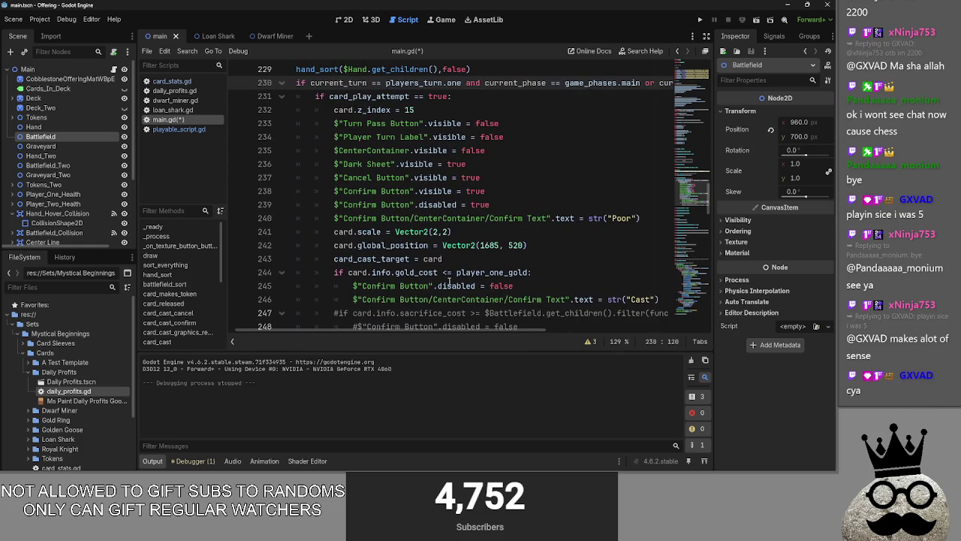
{"action": "scroll", "coordinate": [392, 245], "scroll_direction": "down", "scroll_amount": 2}
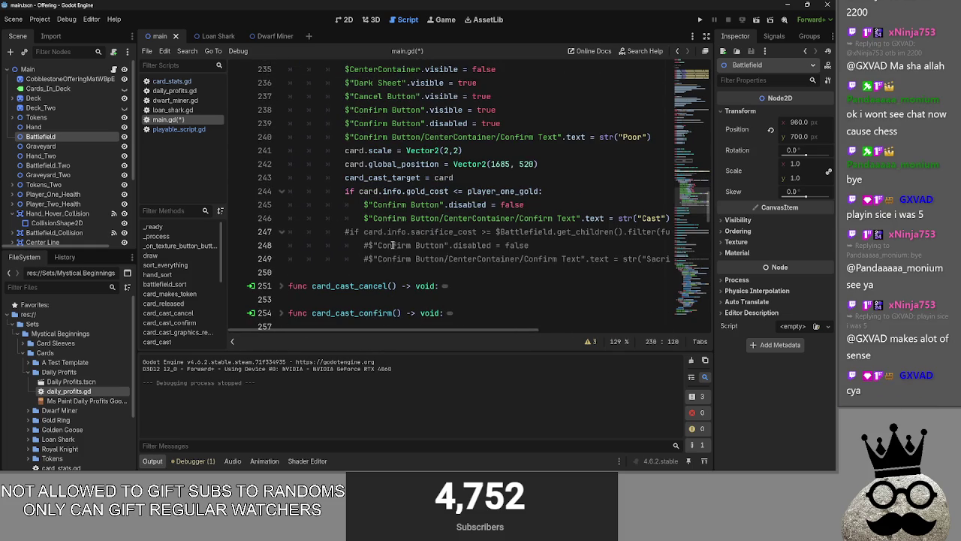
{"action": "scroll", "coordinate": [371, 262], "scroll_direction": "down", "scroll_amount": 3}
{"action": "left_click", "coordinate": [284, 246]}
{"action": "left_click", "coordinate": [282, 245]}
{"action": "left_click", "coordinate": [282, 246]}
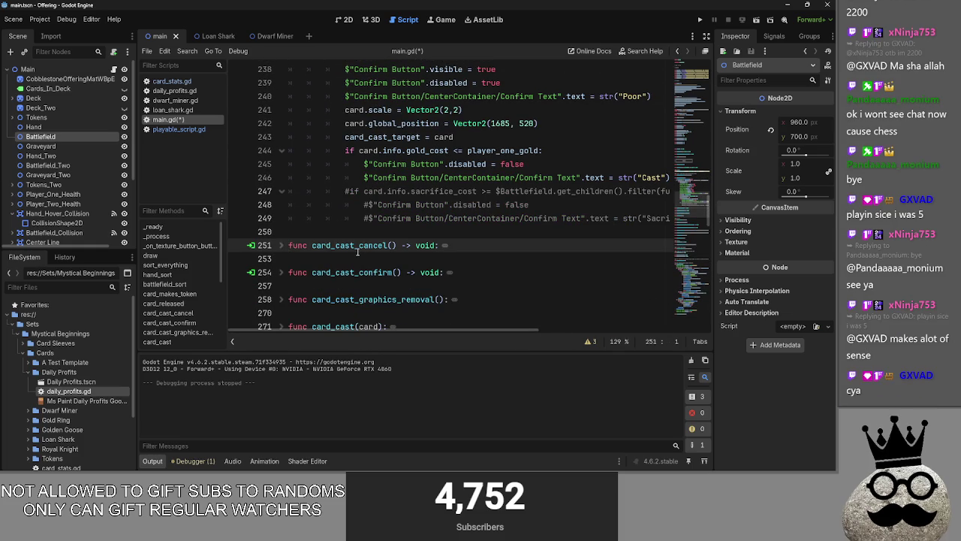
{"action": "scroll", "coordinate": [284, 262], "scroll_direction": "down", "scroll_amount": 1}
{"action": "left_click", "coordinate": [283, 259]}
{"action": "scroll", "coordinate": [501, 225], "scroll_direction": "up", "scroll_amount": 5}
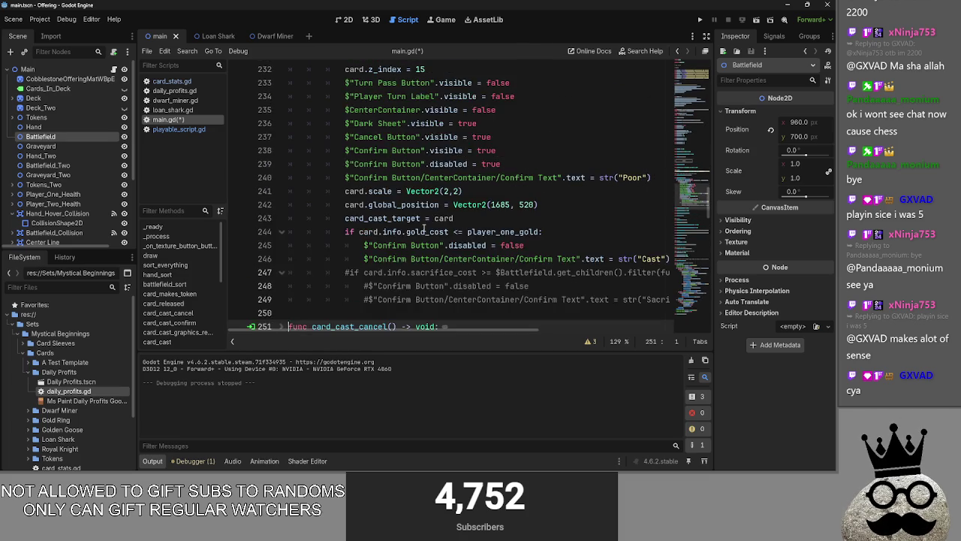
- Select and deselect the visibility lines 233–239, briefly expanding card_cast_graphics_removal
{"action": "left_click_drag", "start_coordinate": [501, 245], "coordinate": [278, 165]}
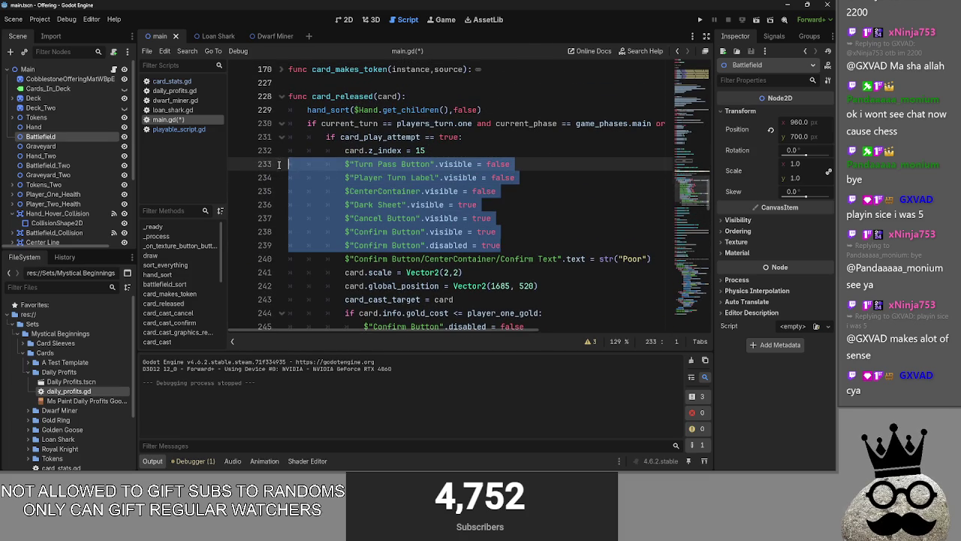
{"action": "left_click", "coordinate": [509, 243]}
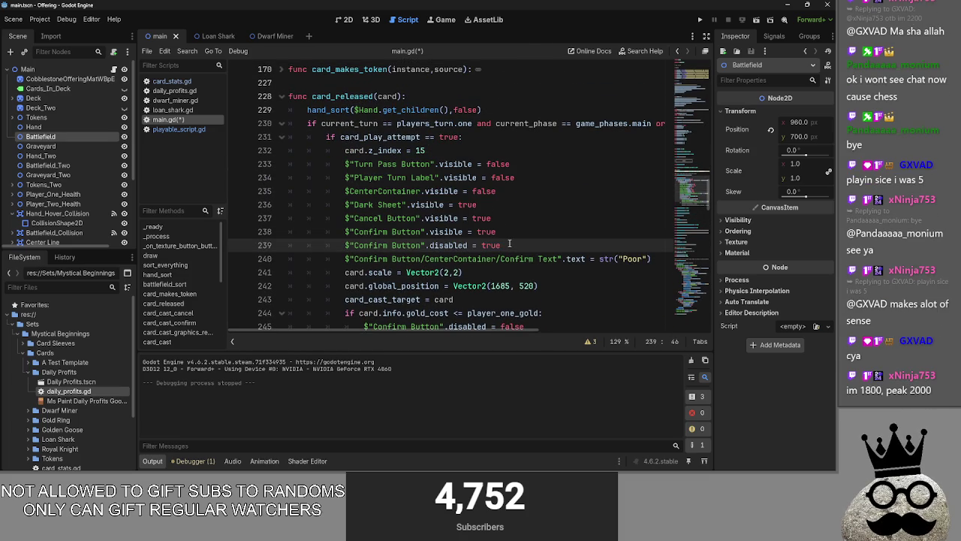
{"action": "scroll", "coordinate": [510, 243], "scroll_direction": "down", "scroll_amount": 8}
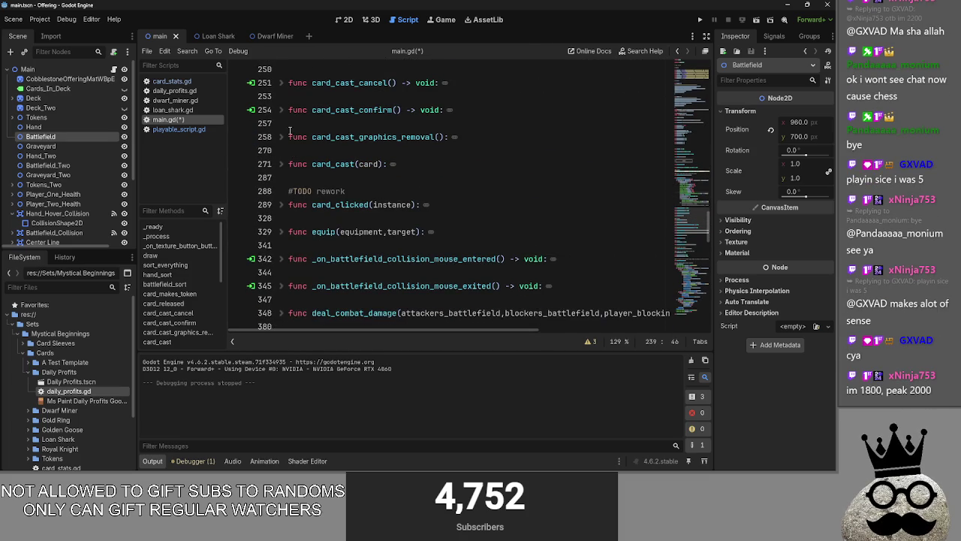
{"action": "left_click", "coordinate": [281, 137]}
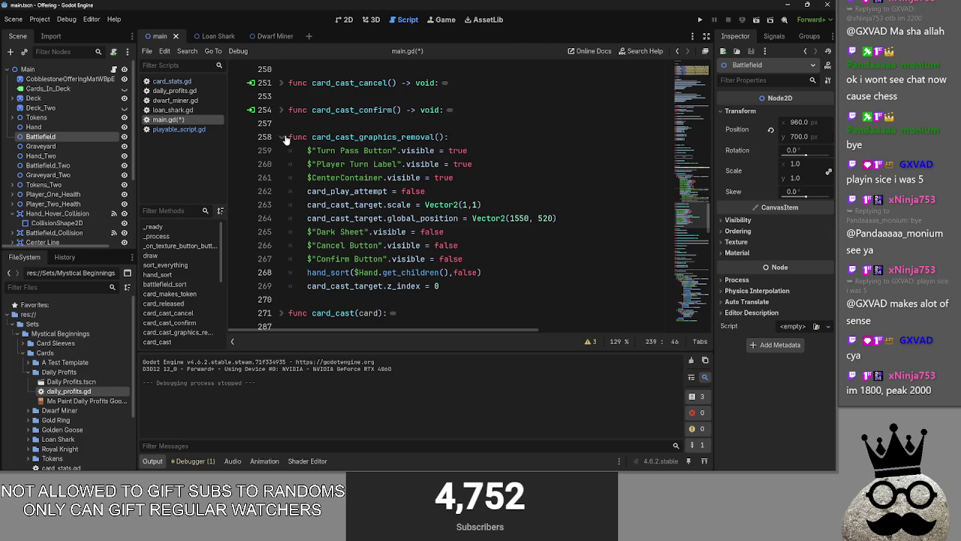
{"action": "left_click", "coordinate": [281, 137]}
{"action": "scroll", "coordinate": [526, 230], "scroll_direction": "up", "scroll_amount": 8}
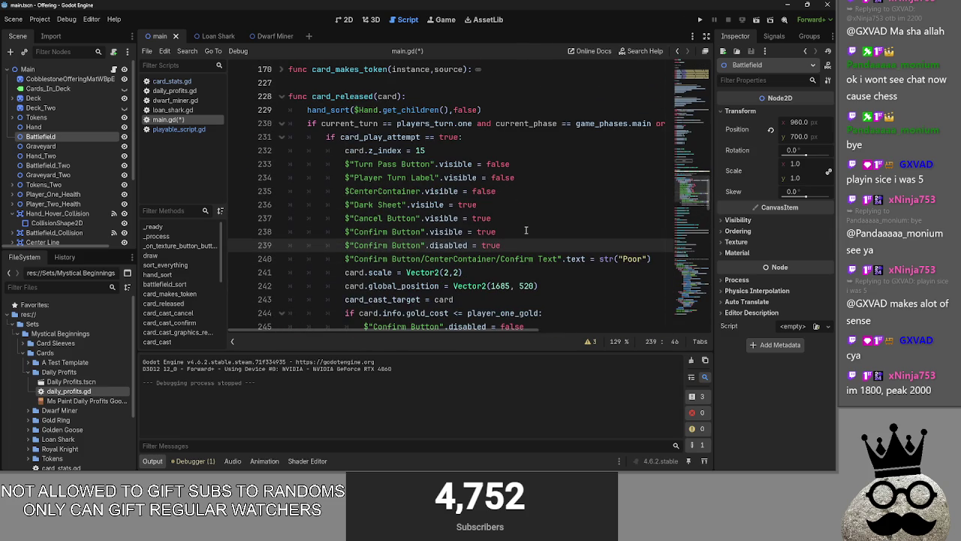
{"action": "left_click", "coordinate": [272, 160], "text": "shift"}
{"action": "mouse_move", "coordinate": [542, 246]}
{"action": "left_mouse_down"}
{"action": "mouse_move", "coordinate": [421, 218]}
{"action": "mouse_move", "coordinate": [295, 167]}
{"action": "left_mouse_up"}
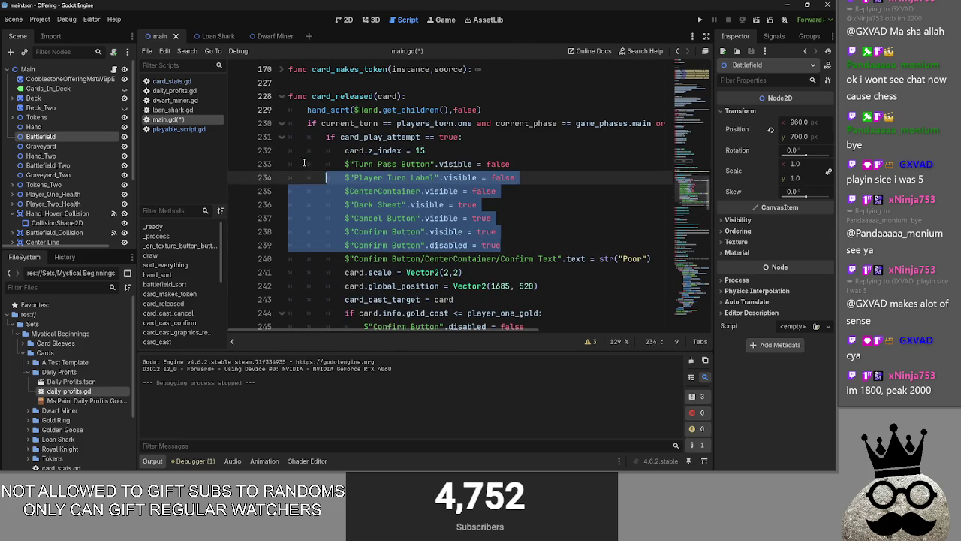
{"action": "left_click", "coordinate": [526, 248]}
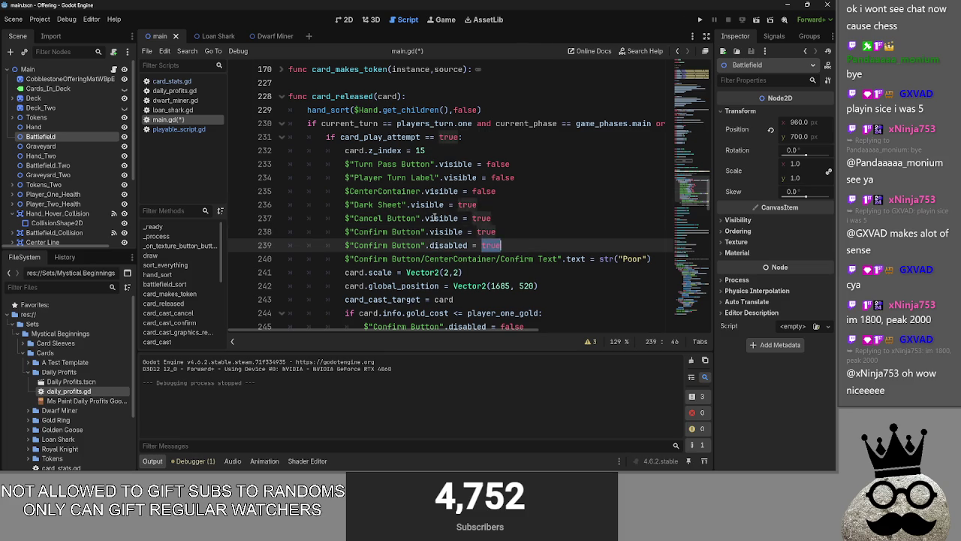
{"action": "left_click", "coordinate": [267, 162], "text": "shift"}
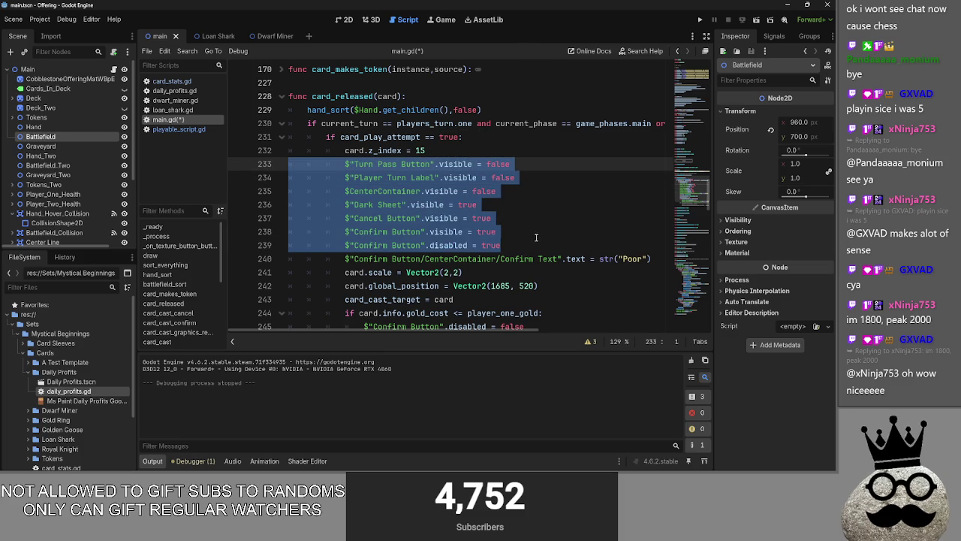
- Unfold card_cast_graphics_removal and add a blank line 259 after its header
{"action": "scroll", "coordinate": [300, 218], "scroll_direction": "down", "scroll_amount": 5}
{"action": "left_click", "coordinate": [455, 218]}
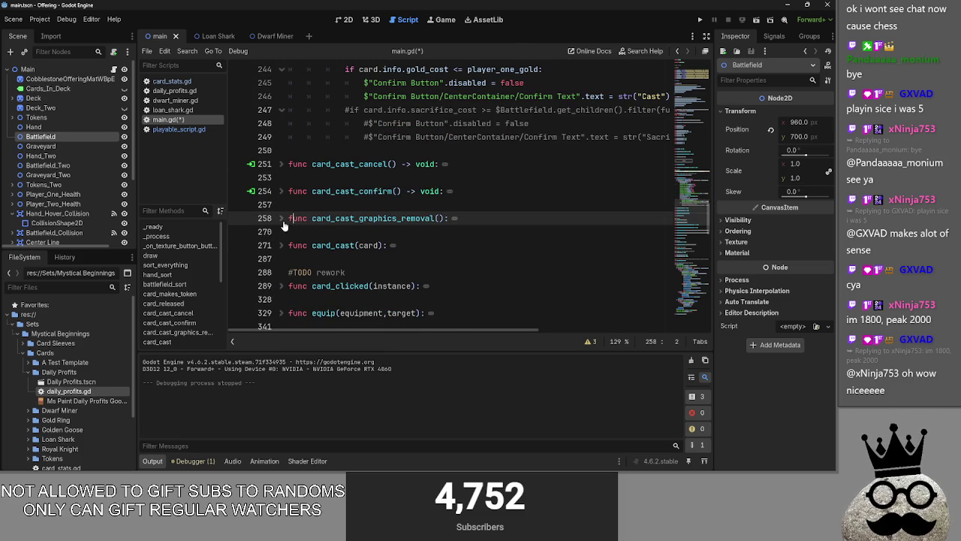
{"action": "scroll", "coordinate": [489, 221], "scroll_direction": "down", "scroll_amount": 2}
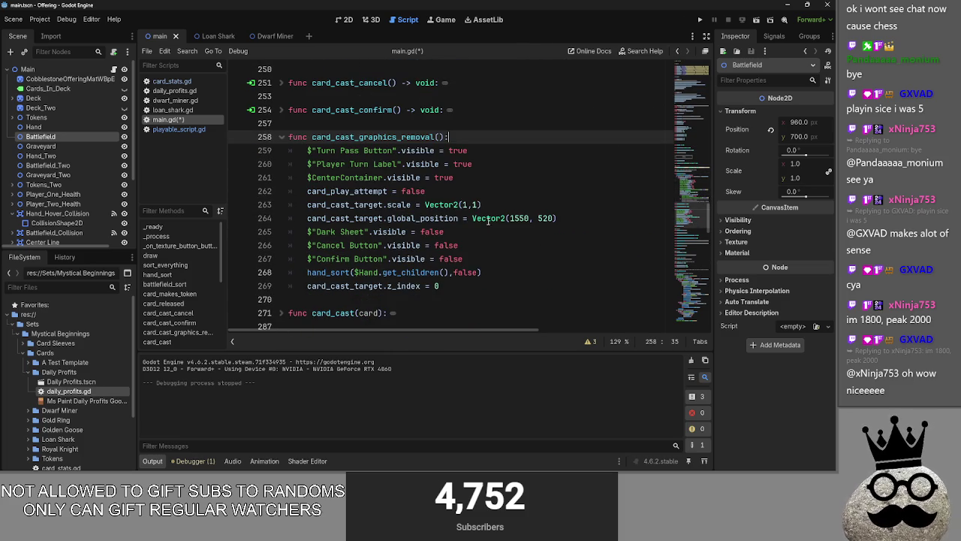
{"action": "scroll", "coordinate": [488, 221], "scroll_direction": "up", "scroll_amount": 2}
{"action": "key", "text": "Return"}
{"action": "key", "text": "Return"}
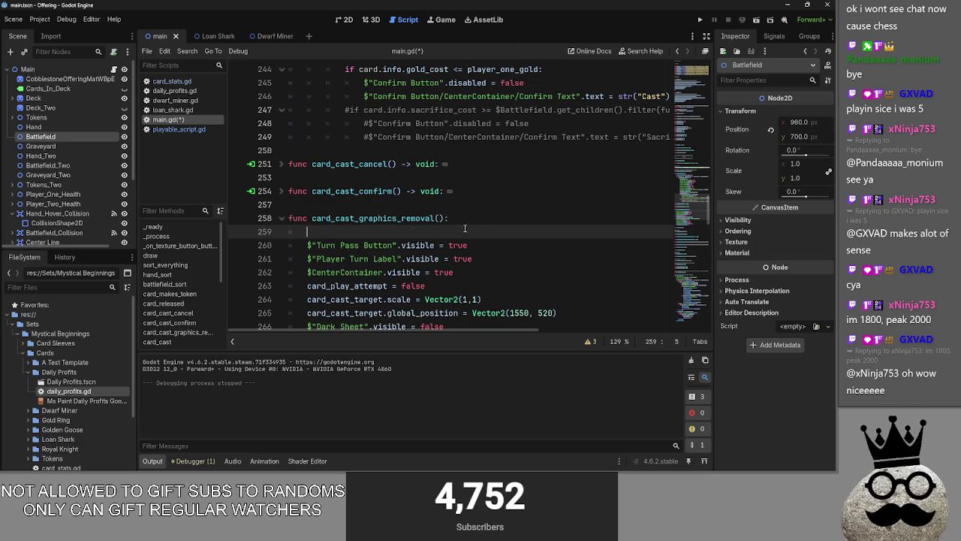
- Delete the trial 'visible' line 259 and the leftover blank line from card_cast_graphics_removal
{"action": "left_click", "coordinate": [333, 232]}
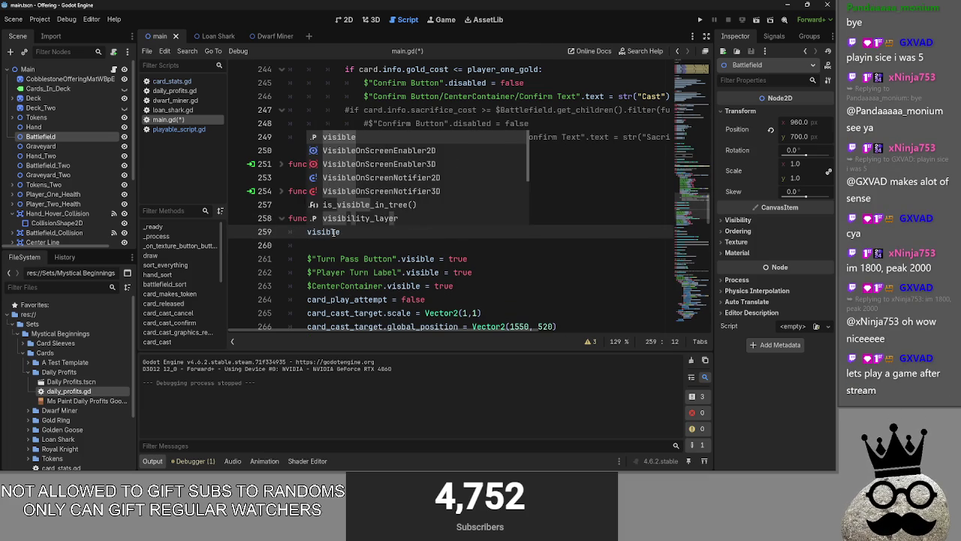
{"action": "key", "text": "Escape"}
{"action": "key", "text": "Return"}
{"action": "key", "text": "BackSpace"}
{"action": "key", "text": "BackSpace"}
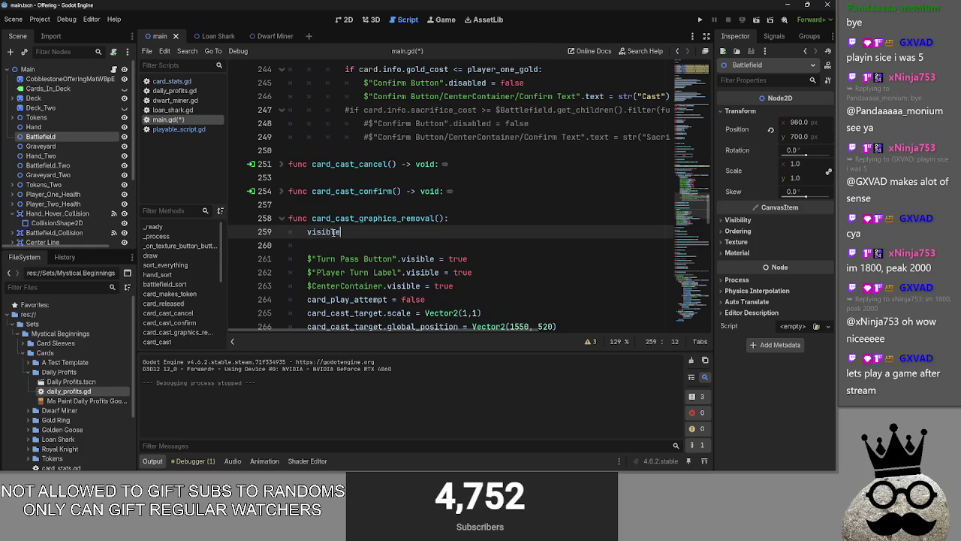
{"action": "left_click_drag", "start_coordinate": [366, 233], "coordinate": [248, 234]}
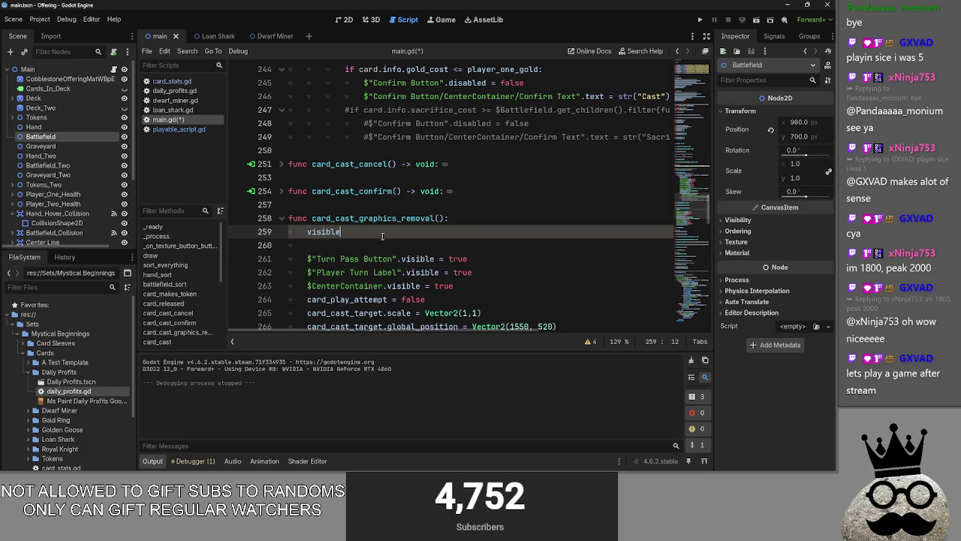
{"action": "left_click", "coordinate": [440, 220]}
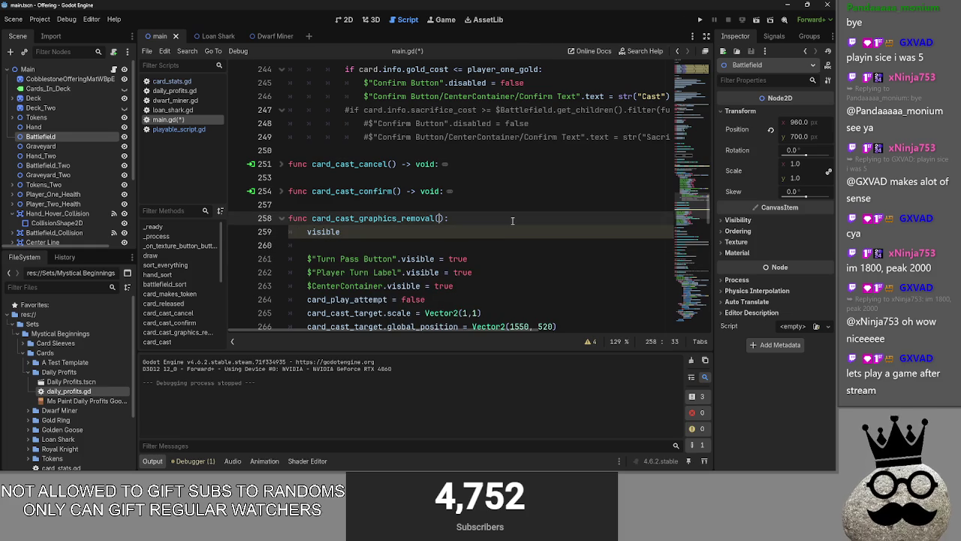
{"action": "key", "text": "Down"}
{"action": "key", "text": "ctrl+shift+k"}
{"action": "key", "text": "BackSpace"}
{"action": "key", "text": "BackSpace"}
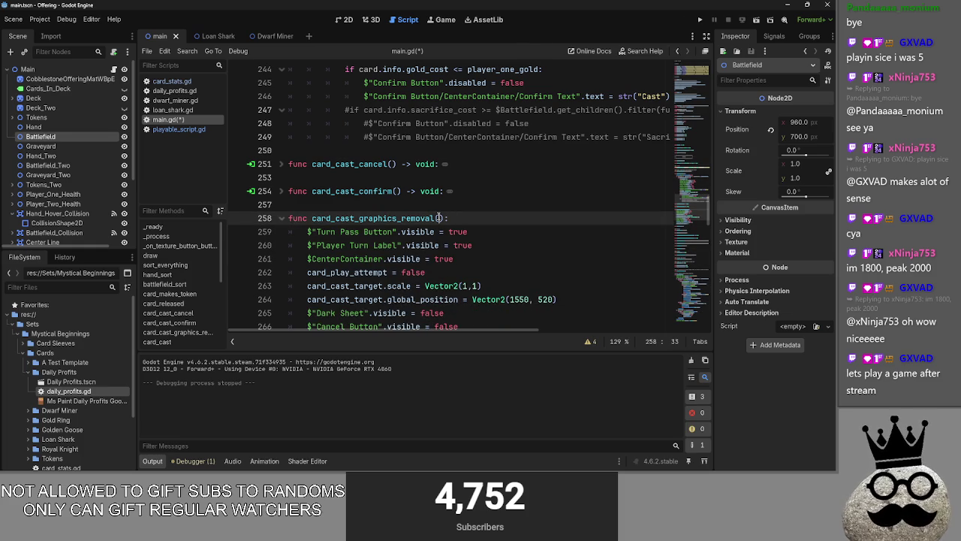
{"action": "scroll", "coordinate": [439, 218], "scroll_direction": "down", "scroll_amount": 2}
{"action": "double_click", "coordinate": [450, 258]}
{"action": "left_click", "coordinate": [449, 258]}
{"action": "scroll", "coordinate": [492, 279], "scroll_direction": "up", "scroll_amount": 6}
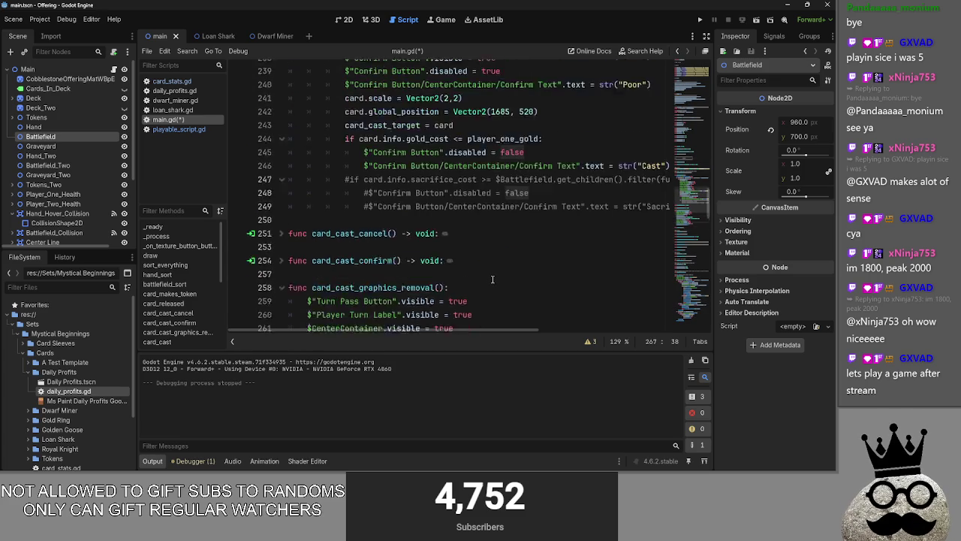
{"action": "scroll", "coordinate": [492, 278], "scroll_direction": "down", "scroll_amount": 6}
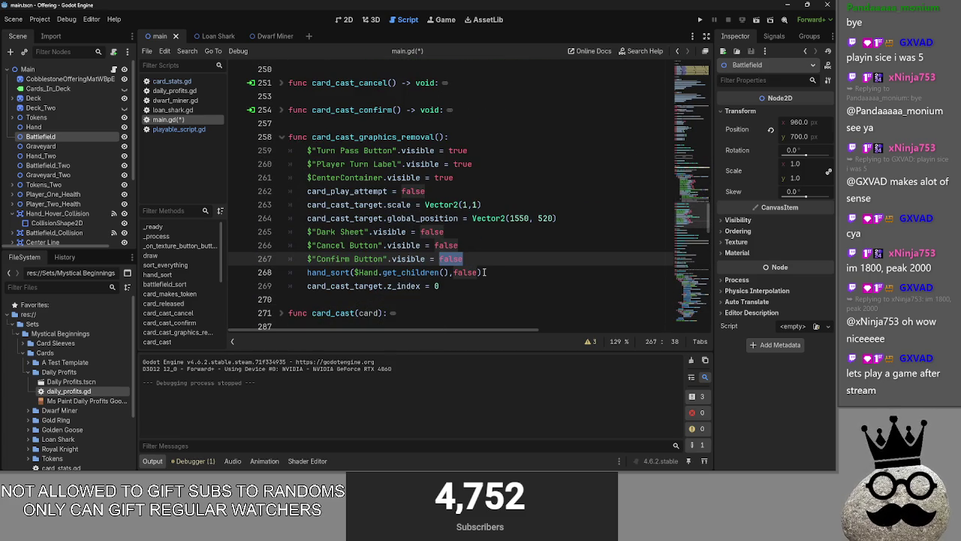
{"action": "scroll", "coordinate": [455, 218], "scroll_direction": "up", "scroll_amount": 1}
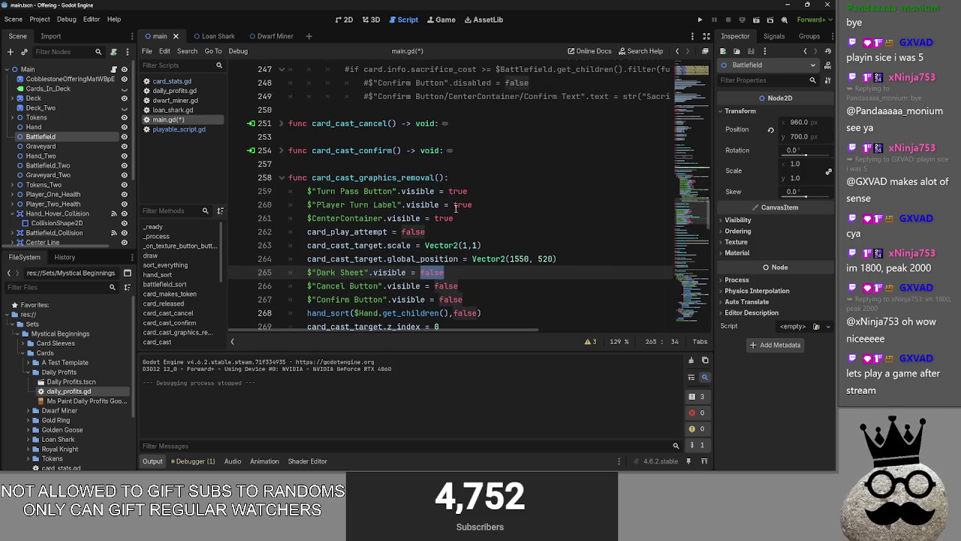
{"action": "scroll", "coordinate": [455, 205], "scroll_direction": "up", "scroll_amount": 6}
{"action": "left_click", "coordinate": [481, 232]}
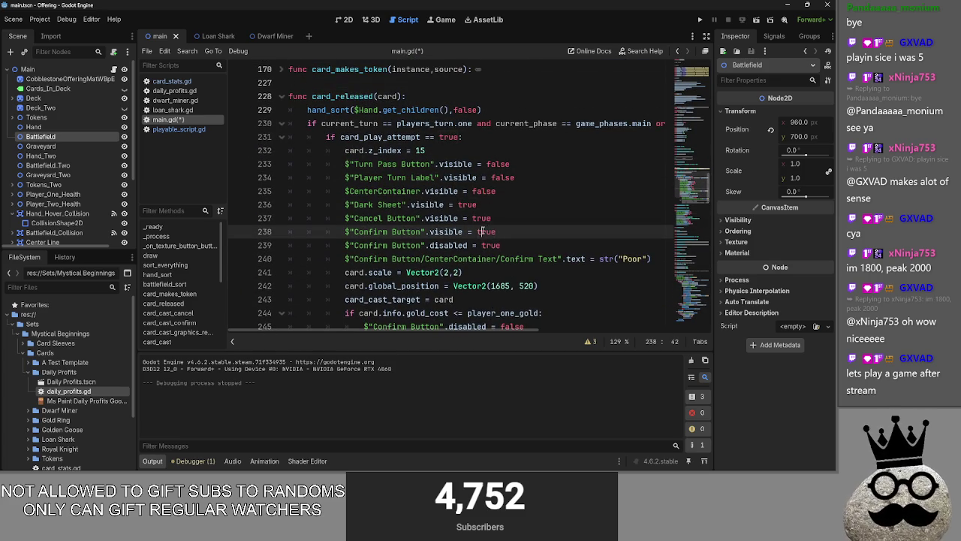
{"action": "left_click", "coordinate": [503, 178]}
{"action": "scroll", "coordinate": [503, 178], "scroll_direction": "down", "scroll_amount": 1}
{"action": "mouse_move", "coordinate": [502, 204]}
{"action": "left_mouse_down"}
{"action": "mouse_move", "coordinate": [323, 122]}
{"action": "mouse_move", "coordinate": [278, 120]}
{"action": "left_mouse_up"}
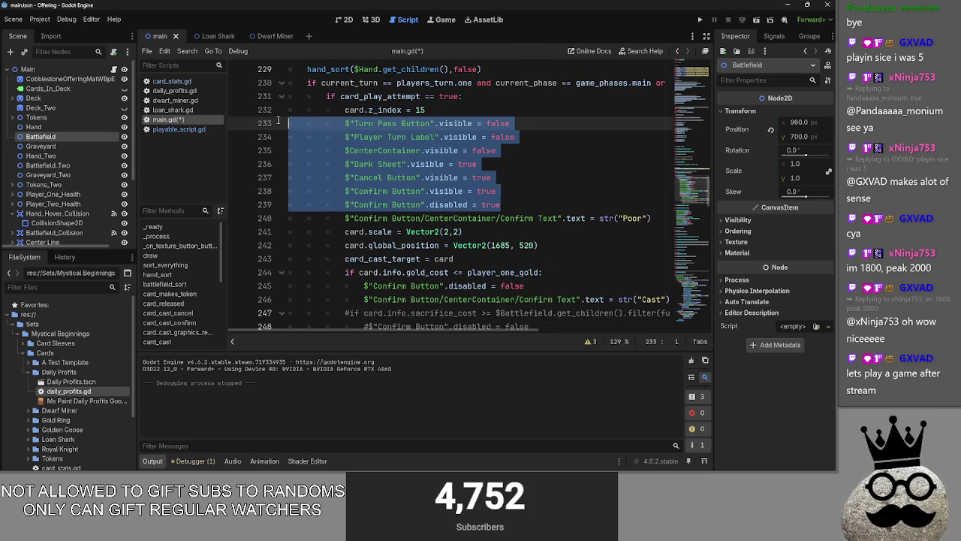
{"action": "scroll", "coordinate": [380, 169], "scroll_direction": "down", "scroll_amount": 6}
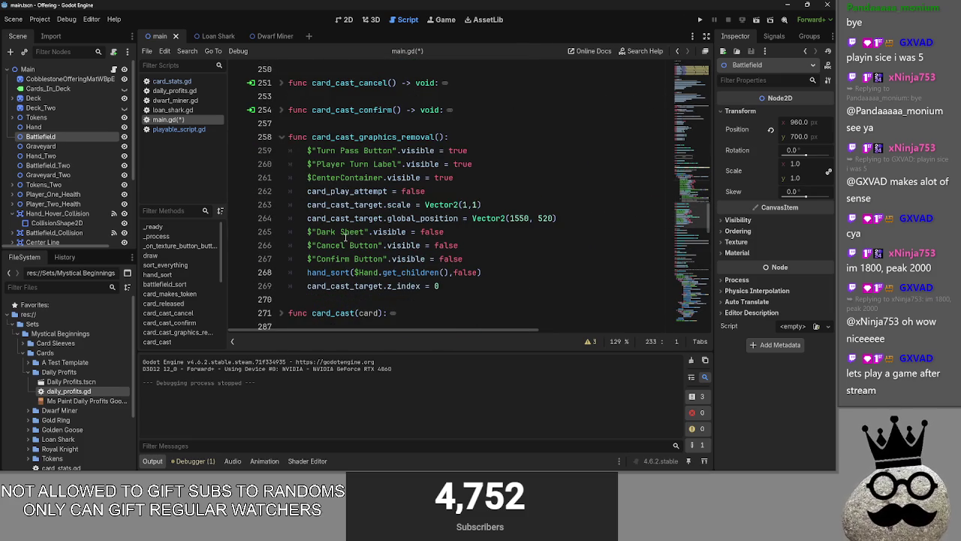
{"action": "scroll", "coordinate": [475, 241], "scroll_direction": "up", "scroll_amount": 6}
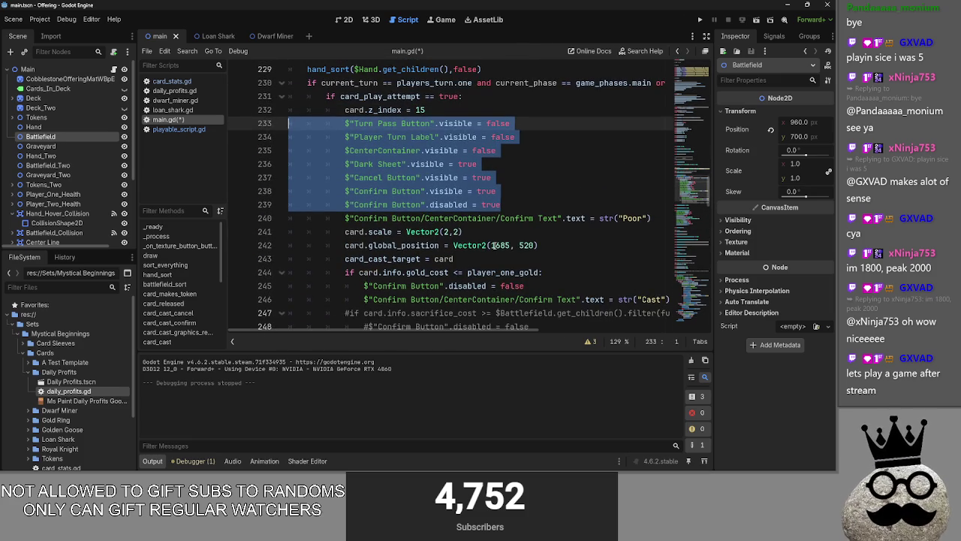
{"action": "scroll", "coordinate": [494, 245], "scroll_direction": "down", "scroll_amount": 5}
{"action": "scroll", "coordinate": [493, 245], "scroll_direction": "up", "scroll_amount": 4}
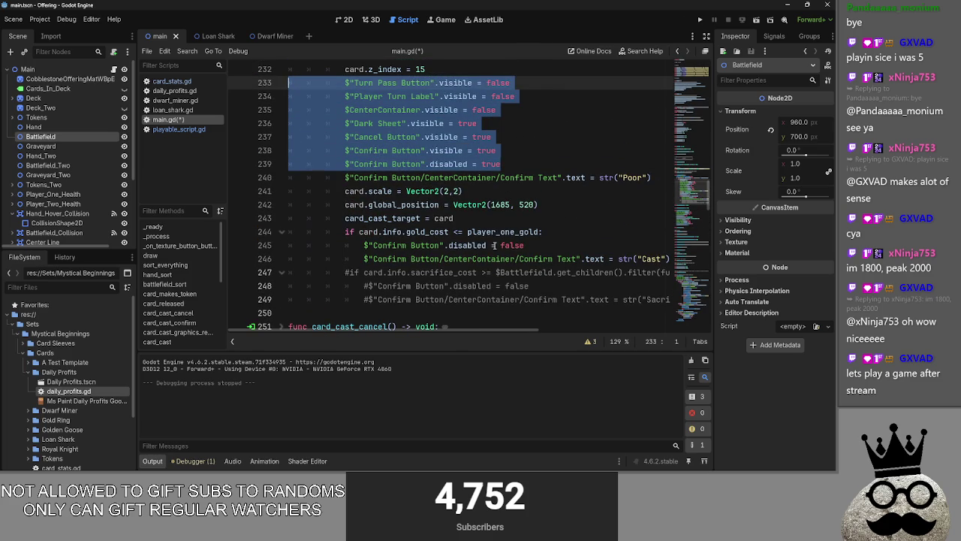
{"action": "left_click", "coordinate": [516, 158]}
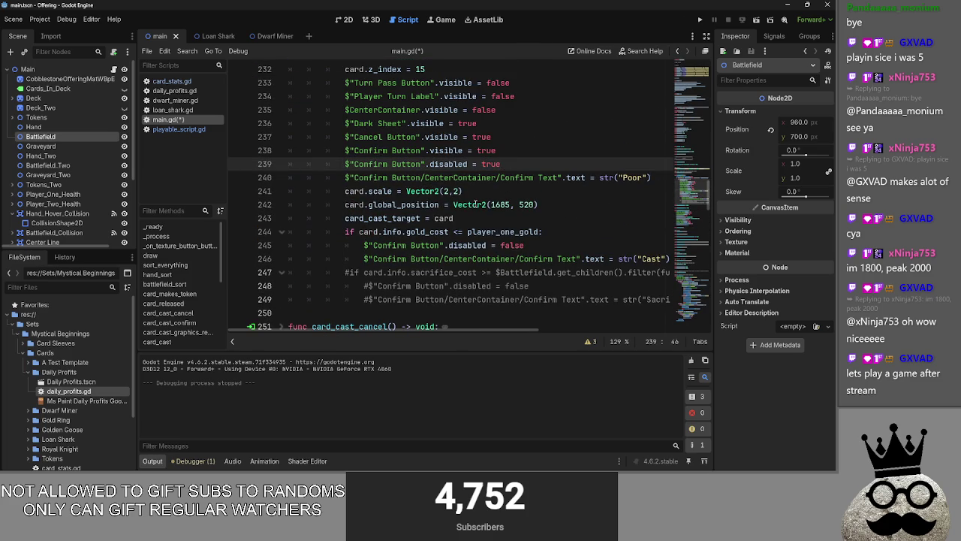
{"action": "left_click", "coordinate": [471, 217]}
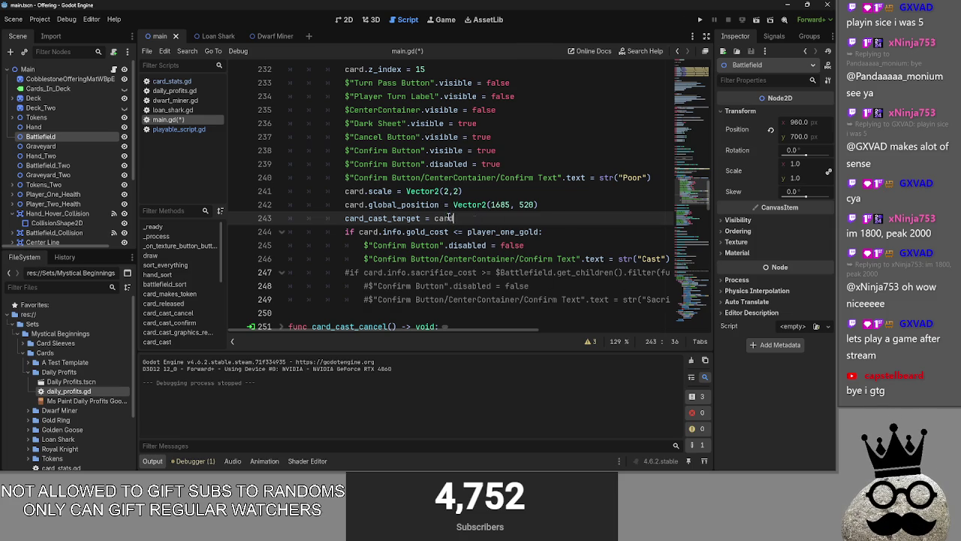
- Select and inspect the card_cast_target line and the gold_cost condition on line 244
{"action": "left_click_drag", "start_coordinate": [449, 218], "coordinate": [278, 217]}
{"action": "left_click_drag", "start_coordinate": [359, 231], "coordinate": [544, 232]}
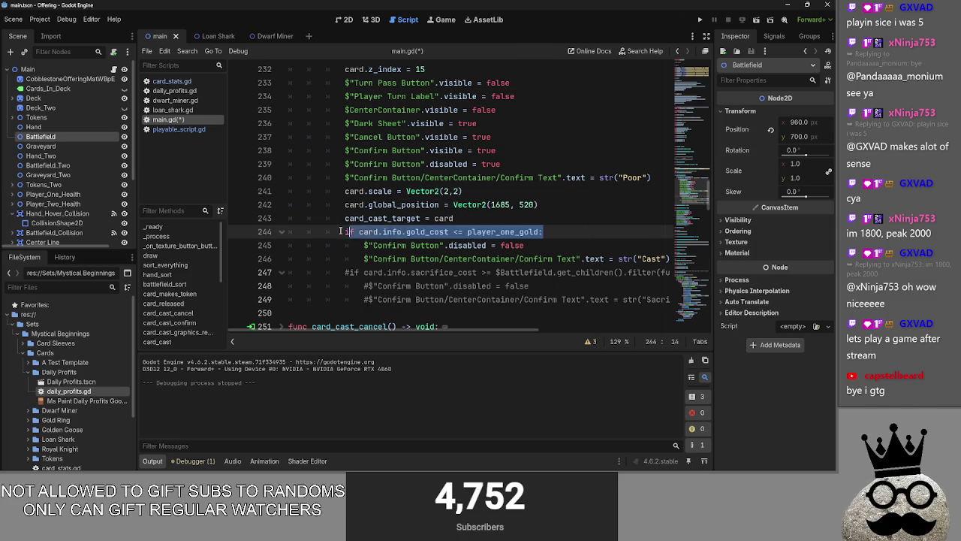
{"action": "left_click", "coordinate": [380, 231]}
{"action": "double_click", "coordinate": [426, 231]}
{"action": "double_click", "coordinate": [502, 231]}
{"action": "key", "text": "End"}
{"action": "key", "text": "Down"}
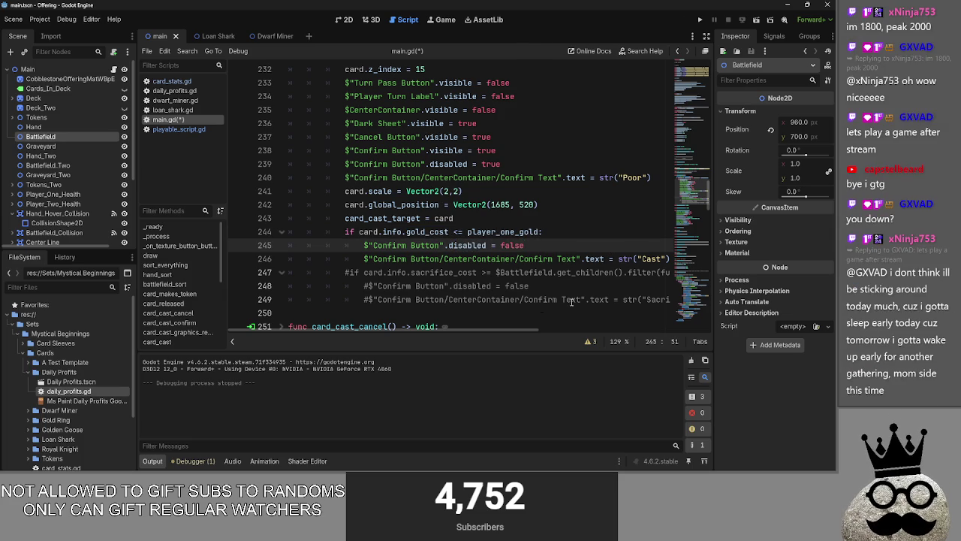
{"action": "left_click_drag", "start_coordinate": [544, 231], "coordinate": [336, 232]}
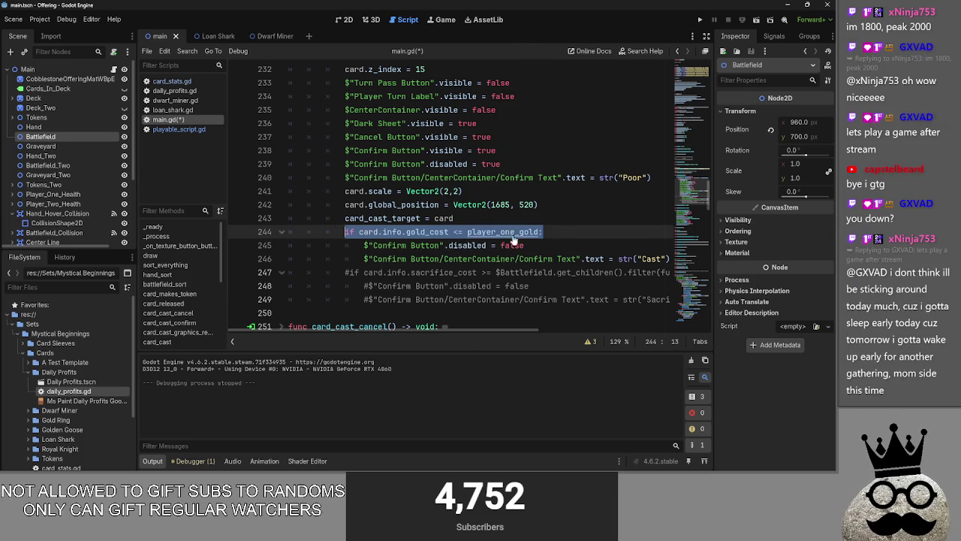
- Scroll through the card_released code to review it
{"action": "scroll", "coordinate": [514, 238], "scroll_direction": "up", "scroll_amount": 3}
{"action": "mouse_move", "coordinate": [494, 330]}
{"action": "left_mouse_down"}
{"action": "mouse_move", "coordinate": [614, 315]}
{"action": "mouse_move", "coordinate": [684, 326]}
{"action": "mouse_move", "coordinate": [466, 321]}
{"action": "mouse_move", "coordinate": [707, 323]}
{"action": "mouse_move", "coordinate": [426, 316]}
{"action": "left_mouse_up"}
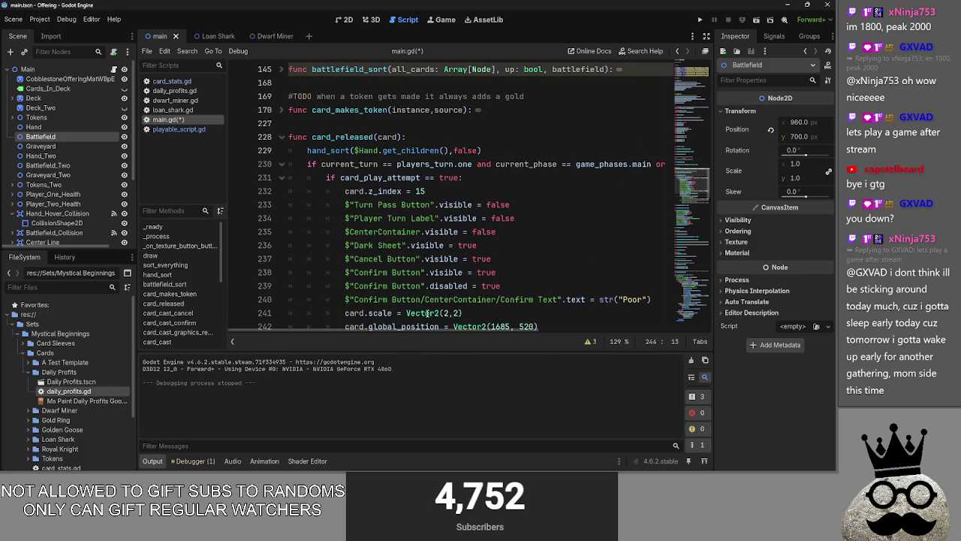
{"action": "mouse_move", "coordinate": [426, 314]}
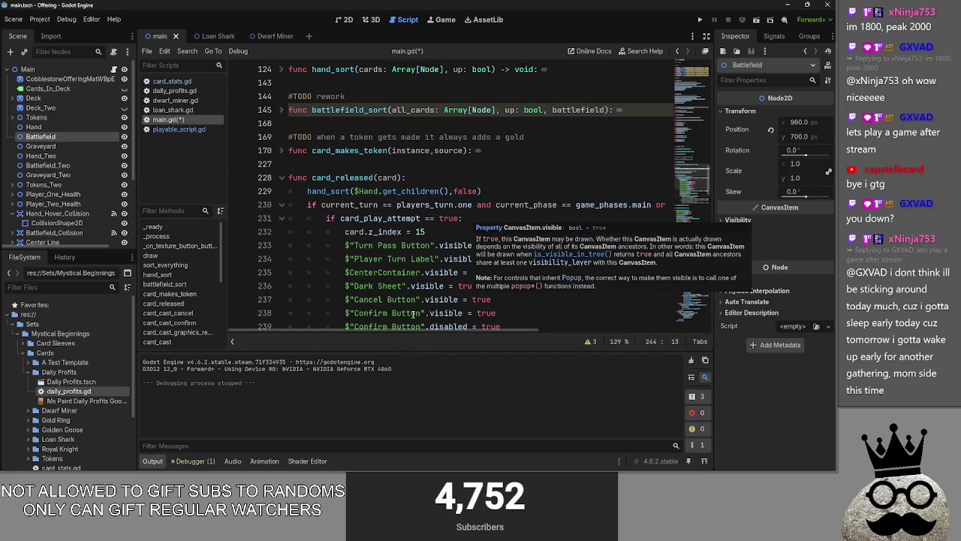
{"action": "scroll", "coordinate": [417, 280], "scroll_direction": "down", "scroll_amount": 2}
{"action": "scroll", "coordinate": [418, 280], "scroll_direction": "down", "scroll_amount": 3}
{"action": "scroll", "coordinate": [418, 281], "scroll_direction": "up", "scroll_amount": 1}
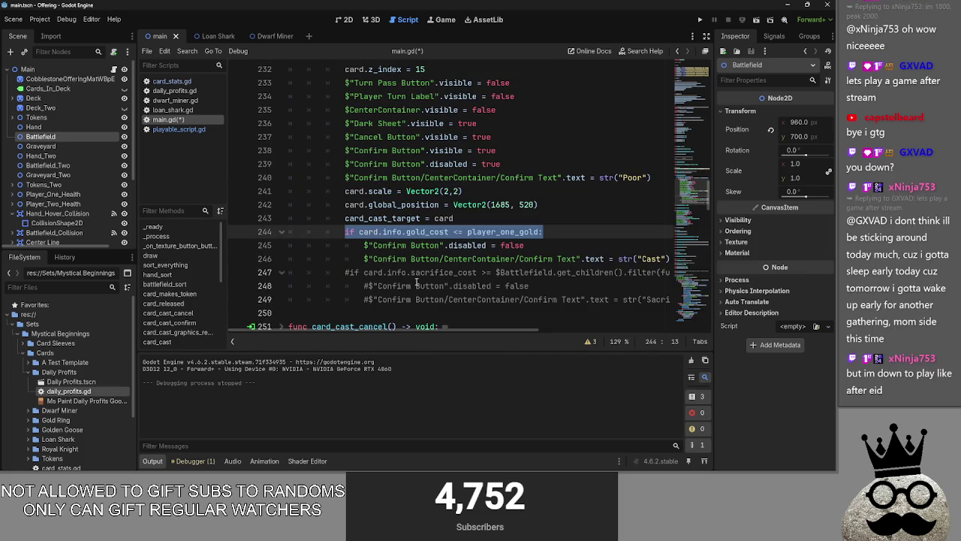
{"action": "scroll", "coordinate": [453, 331], "scroll_direction": "right", "scroll_amount": 2}
{"action": "scroll", "coordinate": [443, 328], "scroll_direction": "left", "scroll_amount": 2}
{"action": "scroll", "coordinate": [449, 286], "scroll_direction": "up", "scroll_amount": 1}
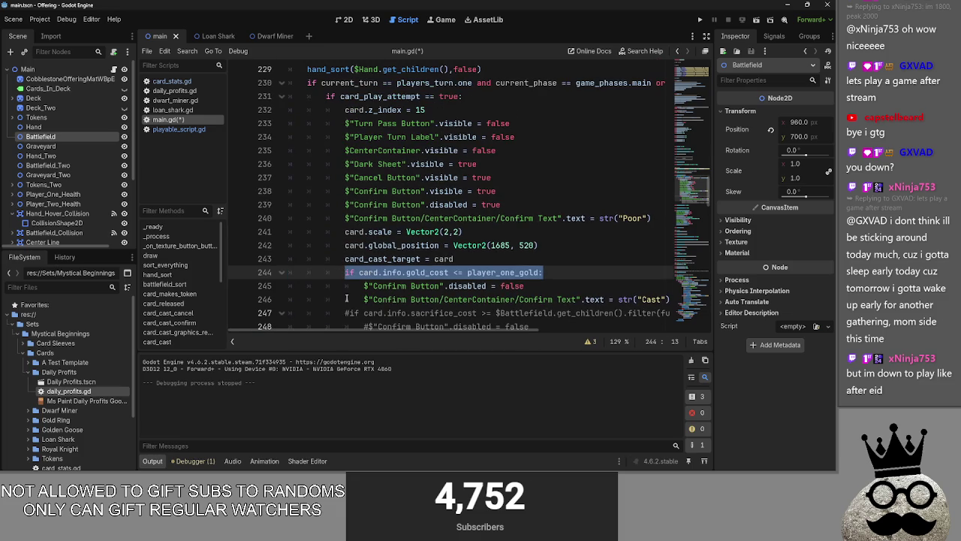
{"action": "mouse_move", "coordinate": [345, 259]}
{"action": "left_mouse_down"}
{"action": "mouse_move", "coordinate": [494, 259]}
{"action": "mouse_move", "coordinate": [467, 272]}
{"action": "mouse_move", "coordinate": [345, 272]}
{"action": "left_mouse_up"}
- Reselect line 244's gold_cost <= player_one_gold check, then bring up the Windows task switcher
{"action": "left_click", "coordinate": [539, 272]}
{"action": "left_click_drag", "start_coordinate": [550, 274], "coordinate": [345, 273]}
{"action": "triple_click", "coordinate": [586, 269]}
{"action": "left_click", "coordinate": [584, 269]}
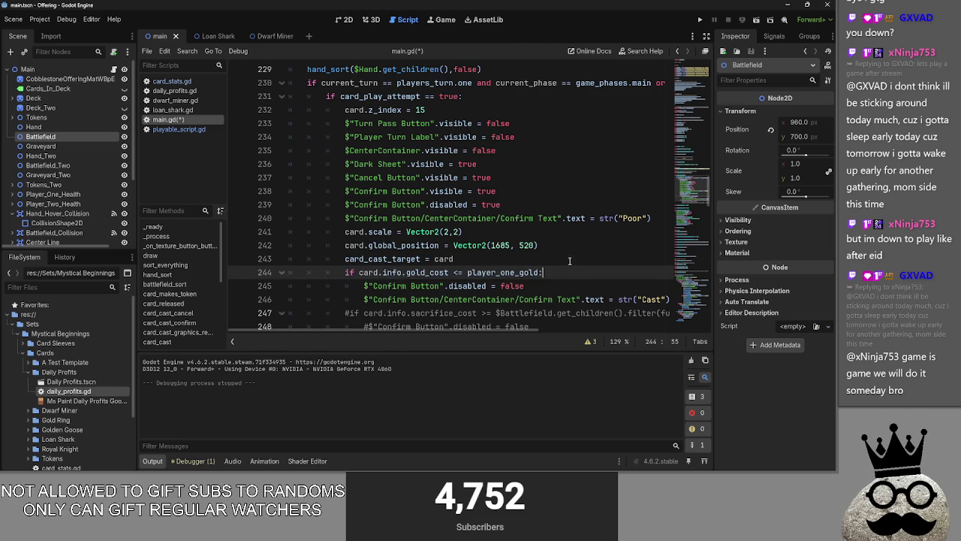
{"action": "key", "text": "alt+Tab"}
{"action": "key", "text": "alt+Tab"}
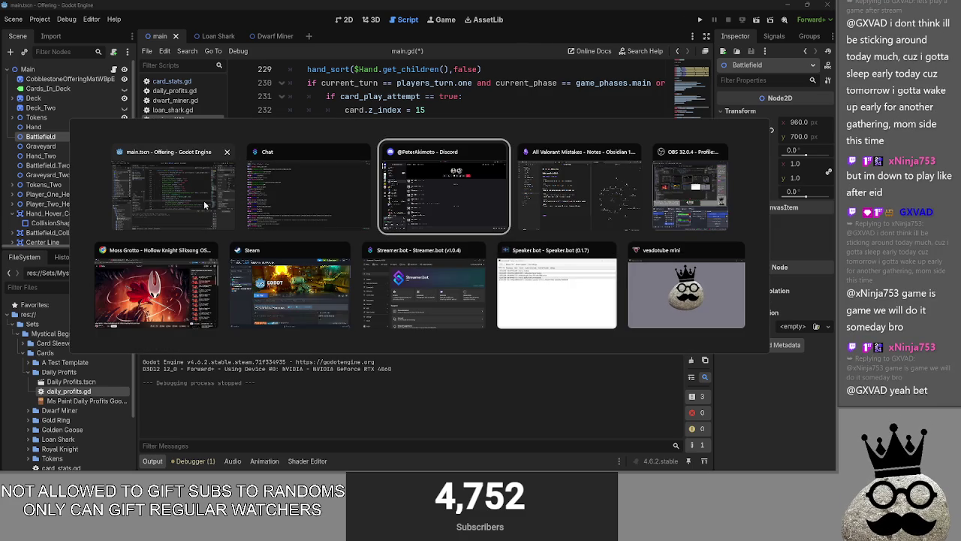
- Return to the Godot editor from the task switcher, briefly cycling windows again
{"action": "left_click", "coordinate": [204, 200]}
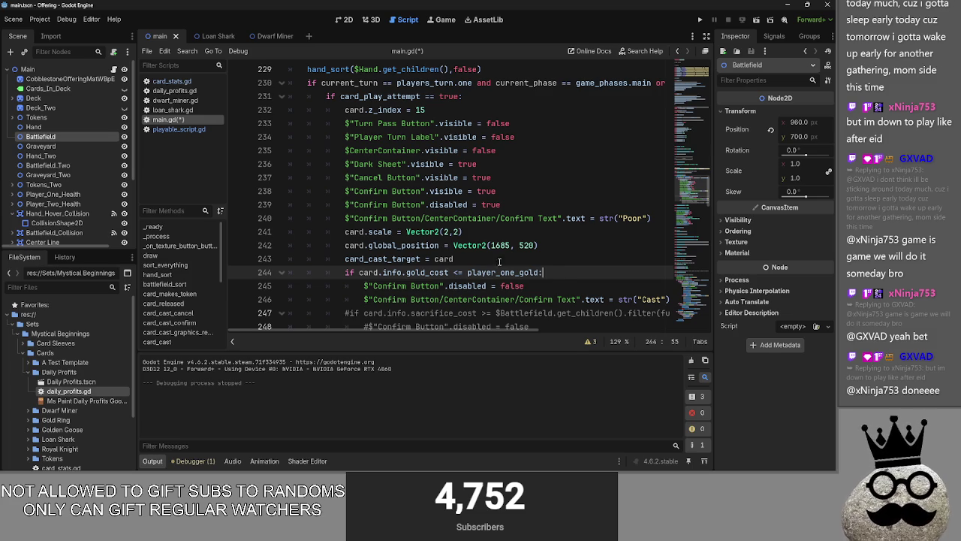
{"action": "key", "text": "alt+Tab"}
{"action": "key", "text": "alt+Tab"}
{"action": "key", "text": "alt+Tab"}
{"action": "key", "text": "alt+Tab"}
{"action": "key", "text": "Escape"}
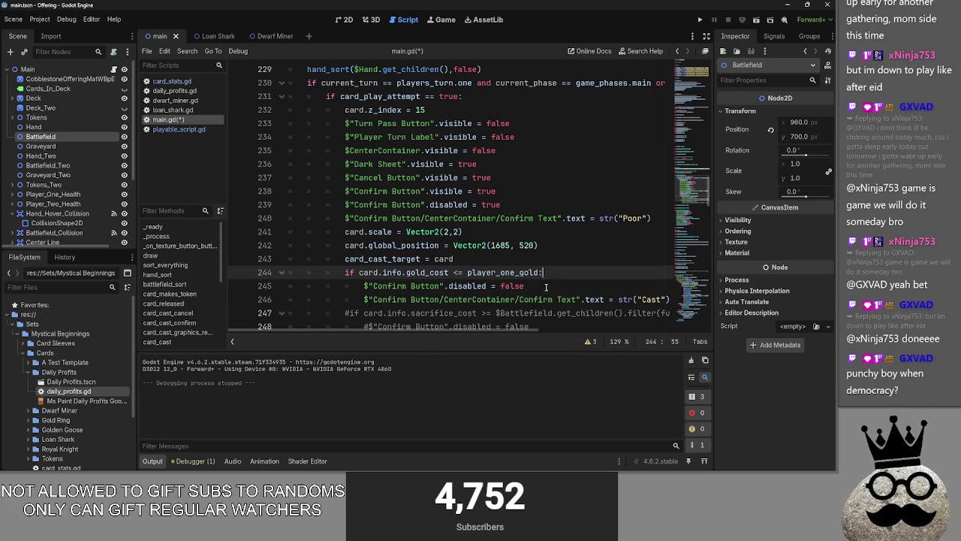
{"action": "scroll", "coordinate": [544, 287], "scroll_direction": "down", "scroll_amount": 1}
{"action": "scroll", "coordinate": [515, 294], "scroll_direction": "up", "scroll_amount": 2}
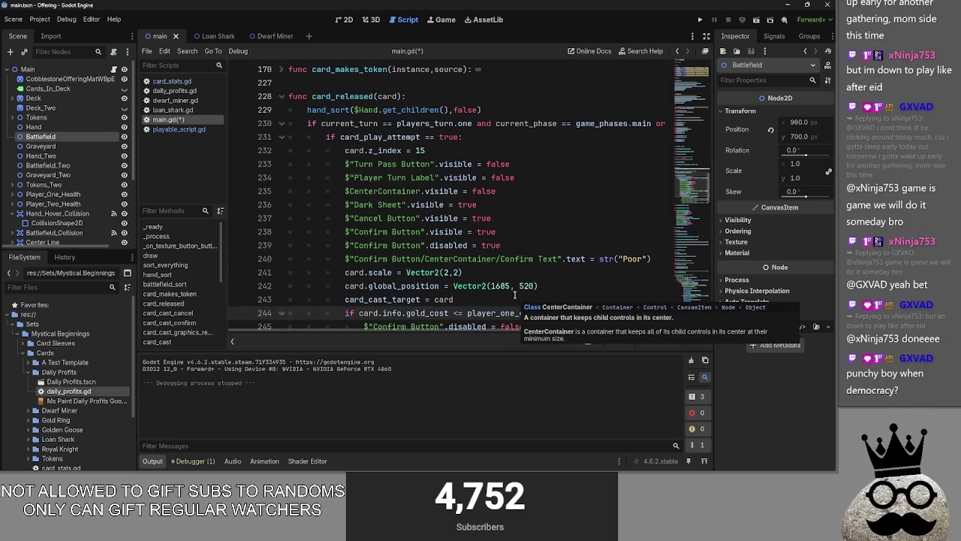
{"action": "left_click", "coordinate": [532, 139]}
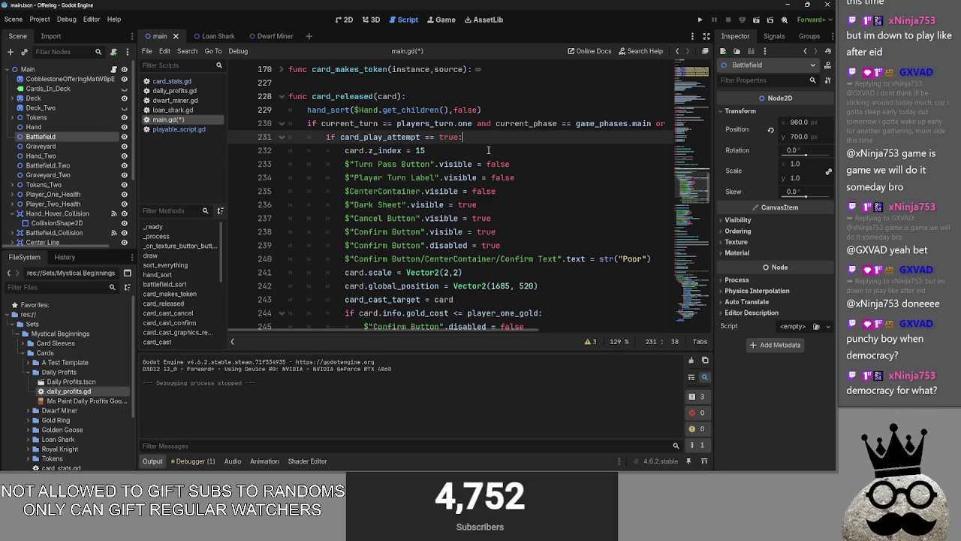
{"action": "left_click", "coordinate": [440, 137]}
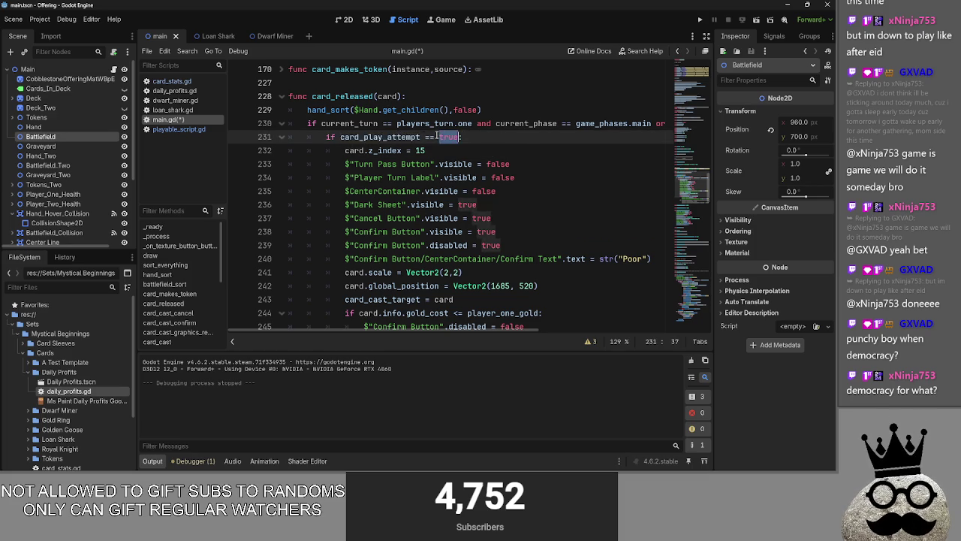
{"action": "left_click", "coordinate": [392, 151]}
{"action": "double_click", "coordinate": [392, 150]}
{"action": "left_click", "coordinate": [426, 151]}
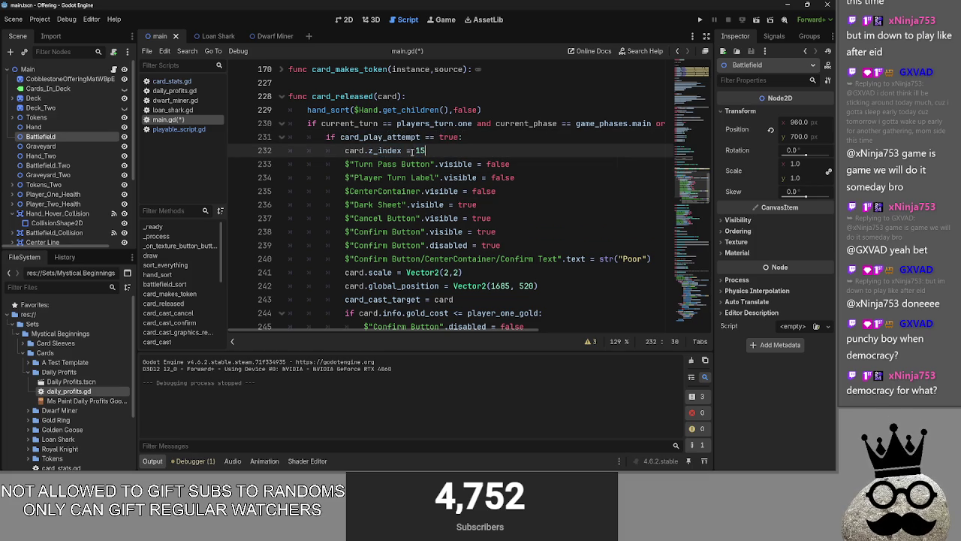
{"action": "double_click", "coordinate": [354, 150]}
{"action": "left_click", "coordinate": [355, 150]}
{"action": "triple_click", "coordinate": [427, 150]}
{"action": "left_click", "coordinate": [432, 150]}
{"action": "double_click", "coordinate": [421, 150]}
{"action": "left_click", "coordinate": [392, 150]}
{"action": "double_click", "coordinate": [392, 151]}
{"action": "left_click", "coordinate": [364, 150]}
{"action": "double_click", "coordinate": [384, 150]}
{"action": "double_click", "coordinate": [421, 150]}
{"action": "left_click", "coordinate": [432, 150]}
{"action": "double_click", "coordinate": [384, 150]}
{"action": "left_click", "coordinate": [355, 150]}
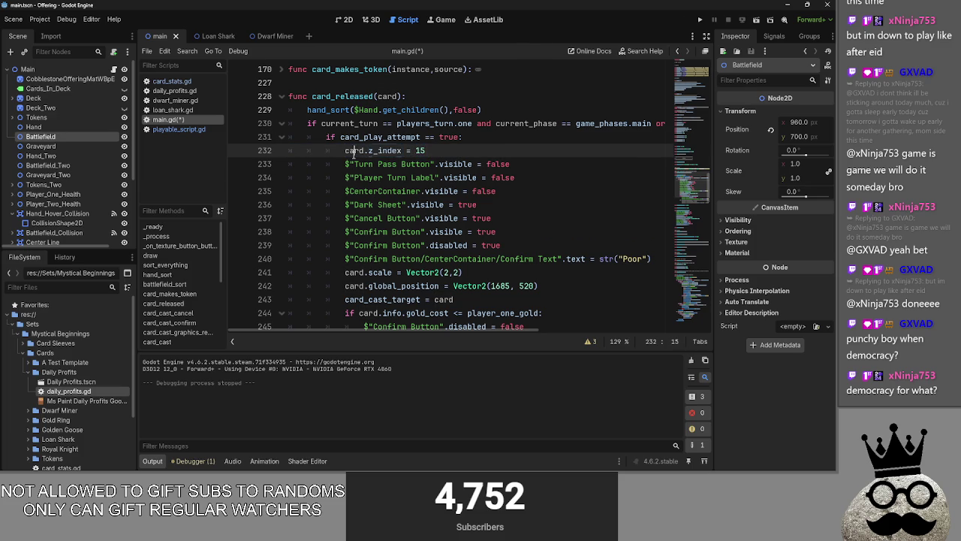
{"action": "left_click", "coordinate": [453, 153]}
{"action": "double_click", "coordinate": [421, 150]}
{"action": "scroll", "coordinate": [520, 184], "scroll_direction": "down", "scroll_amount": 7}
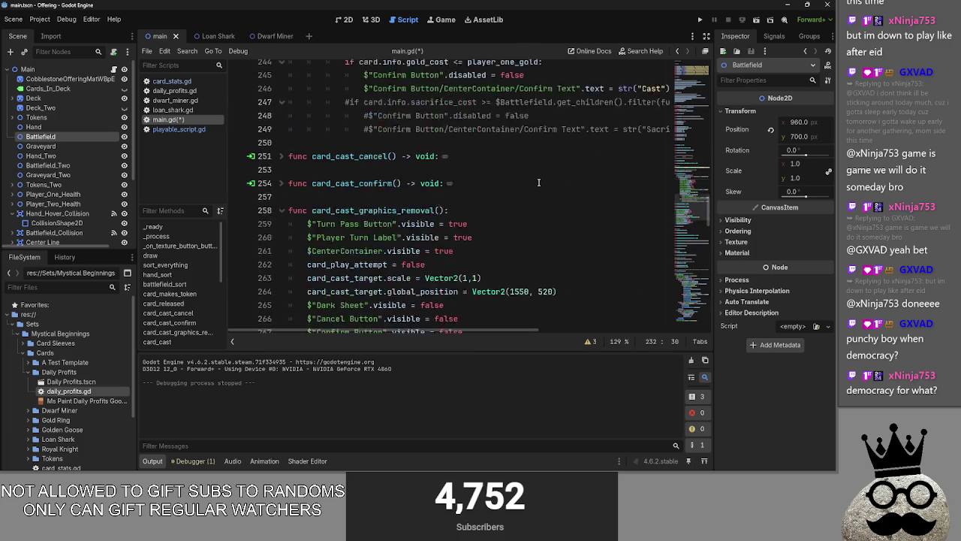
{"action": "left_click", "coordinate": [438, 178]}
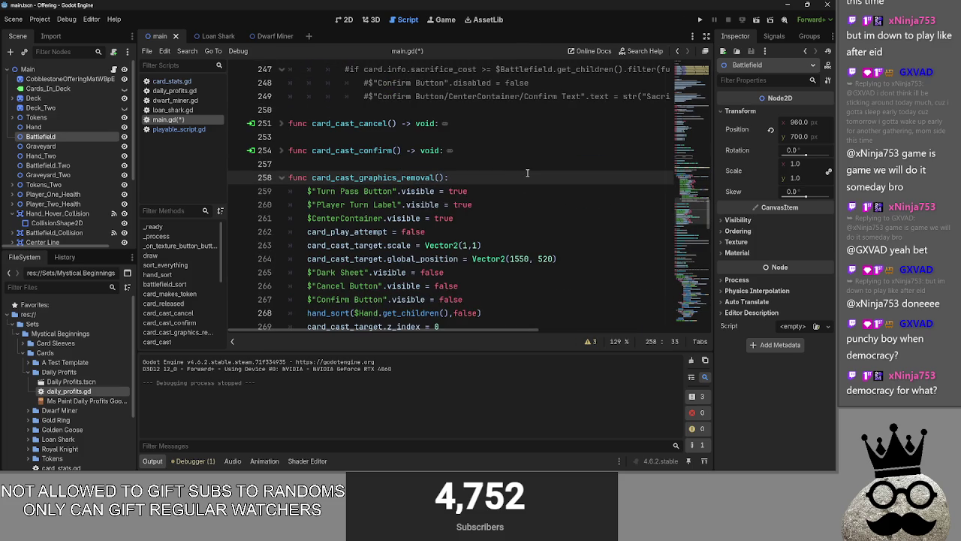
{"action": "type", "text": "false"}
{"action": "key", "text": "BackSpace"}
{"action": "key", "text": "BackSpace"}
{"action": "key", "text": "BackSpace"}
{"action": "type", "text": "off,on"}
{"action": "double_click", "coordinate": [447, 178]}
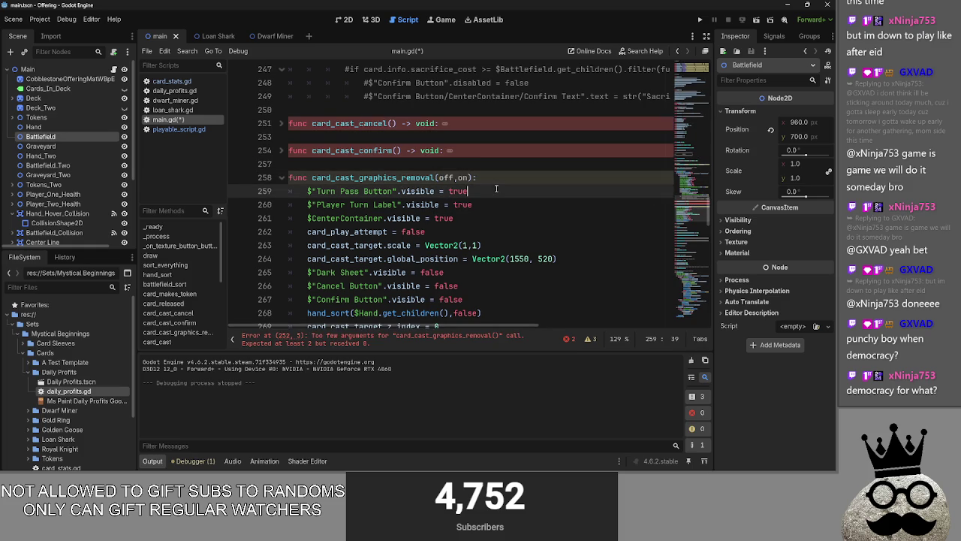
{"action": "scroll", "coordinate": [473, 195], "scroll_direction": "down", "scroll_amount": 1}
{"action": "key", "text": "BackSpace"}
{"action": "key", "text": "Delete"}
{"action": "key", "text": "Delete"}
{"action": "key", "text": "Delete"}
{"action": "left_click", "coordinate": [497, 139]}
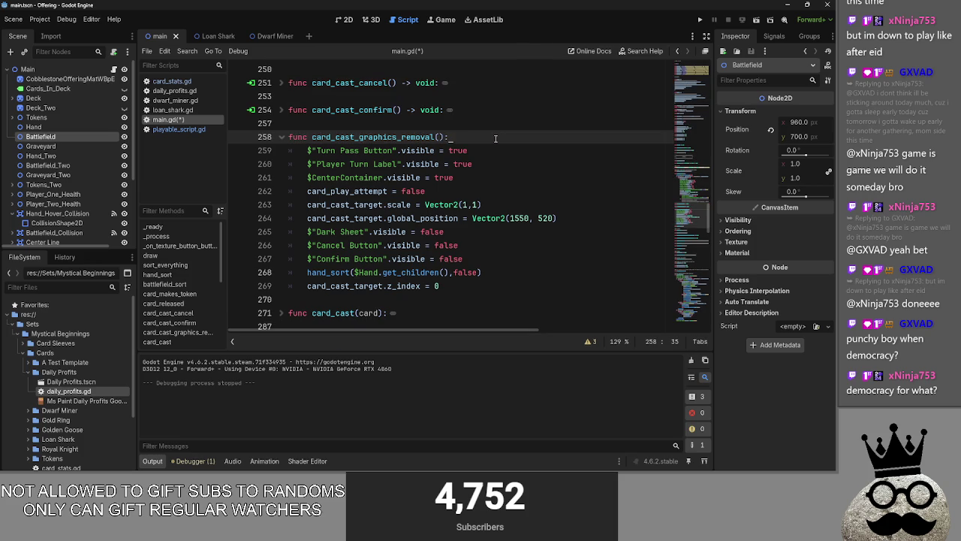
{"action": "scroll", "coordinate": [503, 176], "scroll_direction": "up", "scroll_amount": 9}
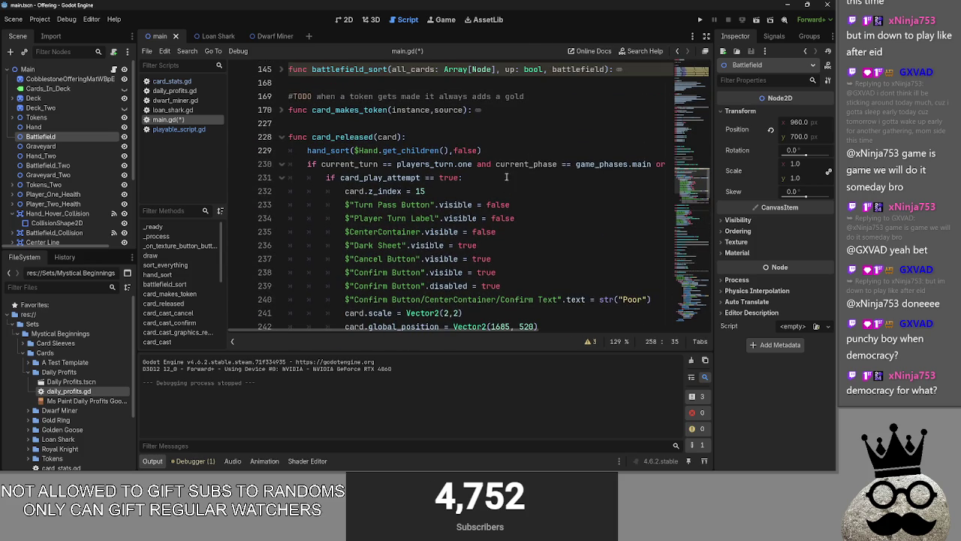
- Step the caret through card_released lines 231–243 to review the code
{"action": "left_click", "coordinate": [488, 183]}
{"action": "scroll", "coordinate": [488, 186], "scroll_direction": "down", "scroll_amount": 1}
{"action": "left_click", "coordinate": [526, 165]}
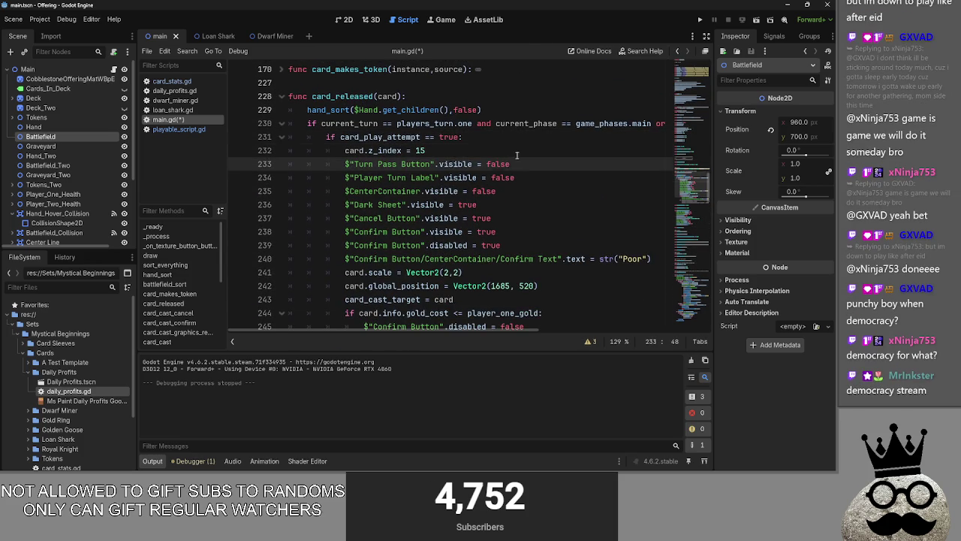
{"action": "left_click", "coordinate": [540, 153]}
{"action": "left_click", "coordinate": [541, 165]}
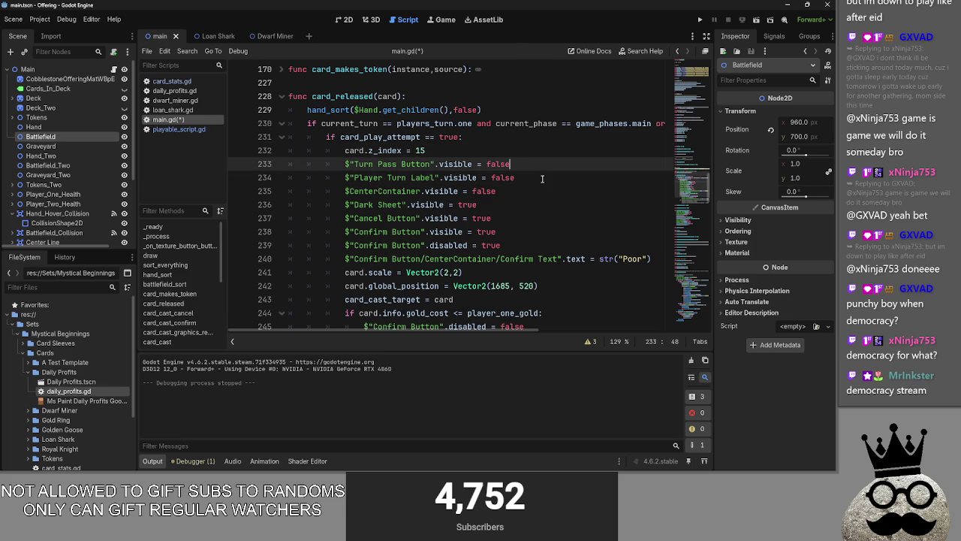
{"action": "left_click", "coordinate": [492, 191]}
{"action": "left_click", "coordinate": [506, 233]}
{"action": "left_click", "coordinate": [495, 204]}
{"action": "scroll", "coordinate": [525, 217], "scroll_direction": "down", "scroll_amount": 1}
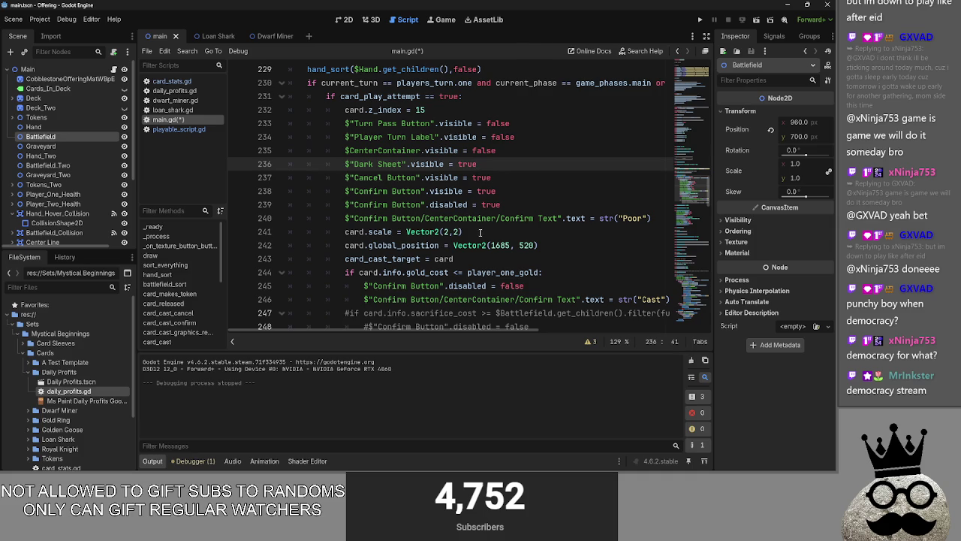
{"action": "left_click", "coordinate": [480, 233]}
{"action": "key", "text": "Down"}
{"action": "double_click", "coordinate": [374, 243]}
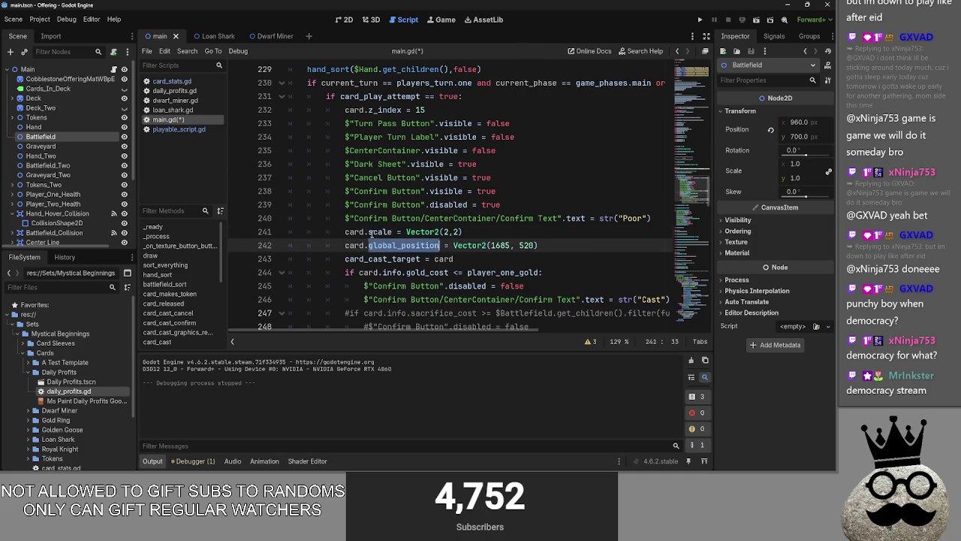
{"action": "left_click", "coordinate": [381, 257]}
{"action": "left_click", "coordinate": [491, 263]}
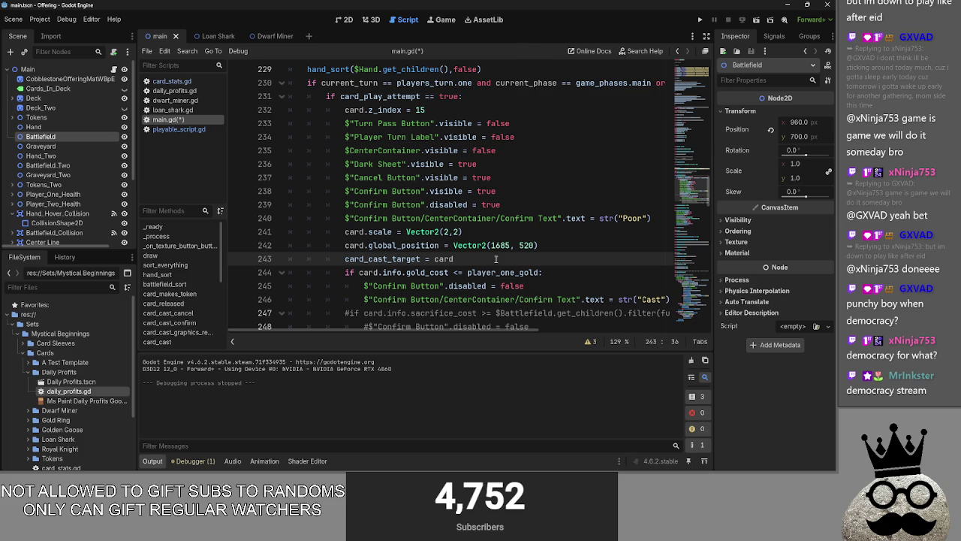
{"action": "scroll", "coordinate": [542, 241], "scroll_direction": "up", "scroll_amount": 3}
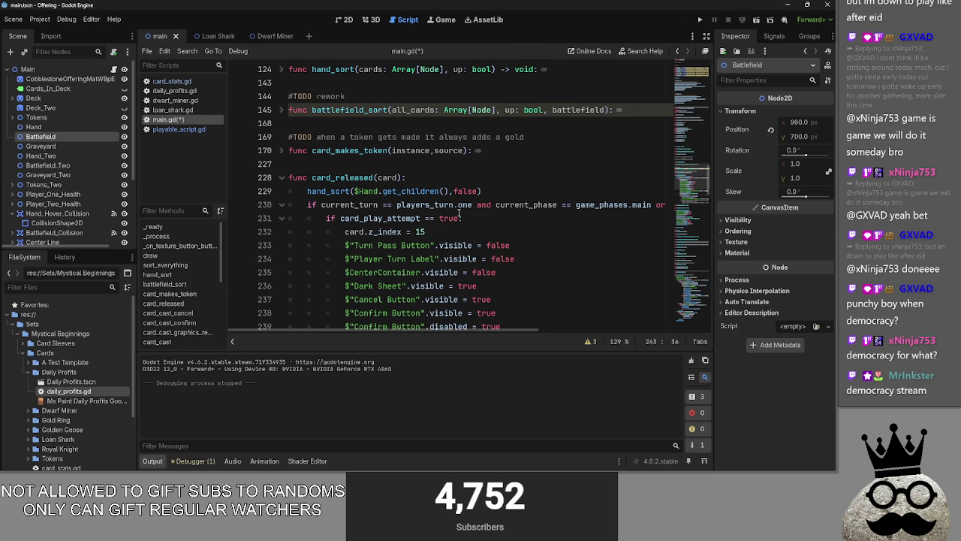
{"action": "scroll", "coordinate": [460, 214], "scroll_direction": "down", "scroll_amount": 2}
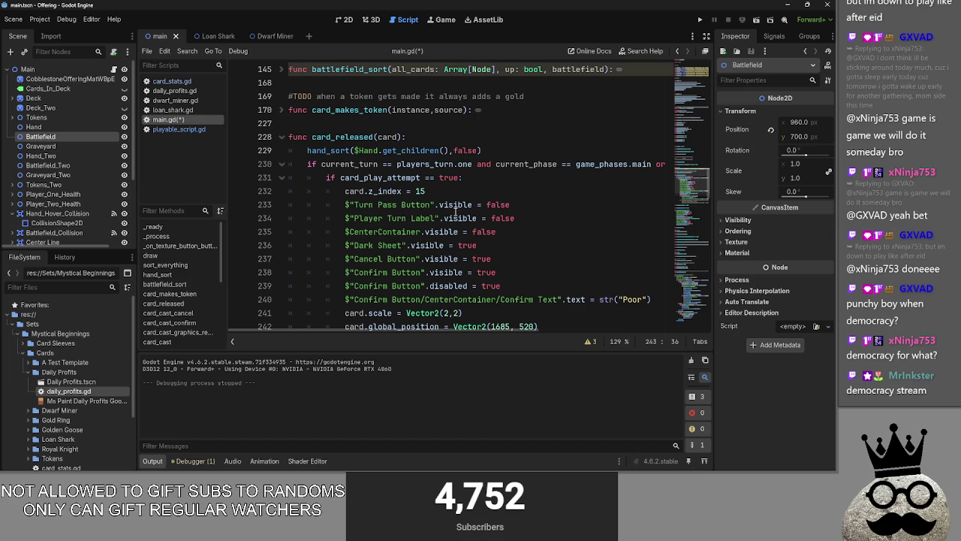
- Inspect the card_released block, selecting the four prompt visibility lines 236–239
{"action": "left_click", "coordinate": [391, 191]}
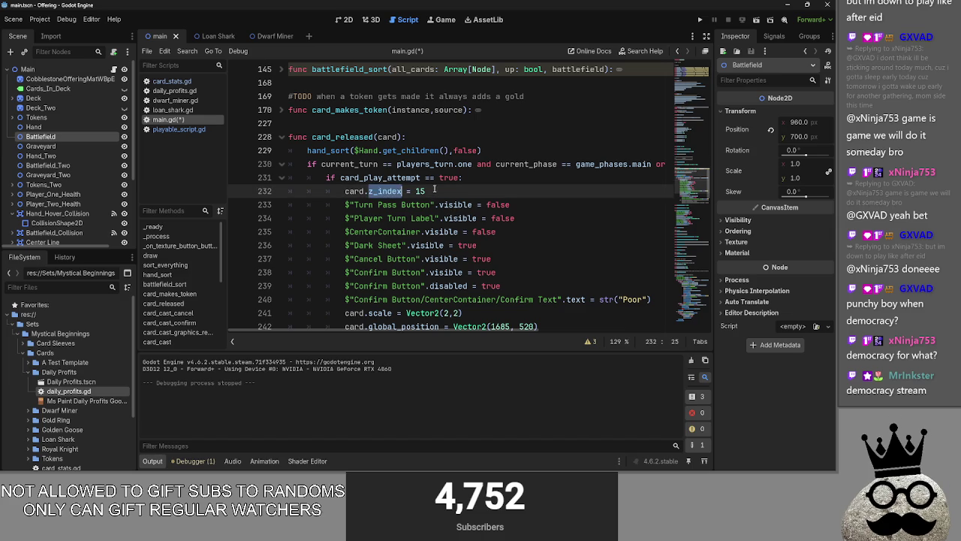
{"action": "double_click", "coordinate": [383, 203]}
{"action": "key", "text": "ctrl+Right"}
{"action": "key", "text": "ctrl+Right"}
{"action": "key", "text": "ctrl+Right"}
{"action": "left_click", "coordinate": [404, 272]}
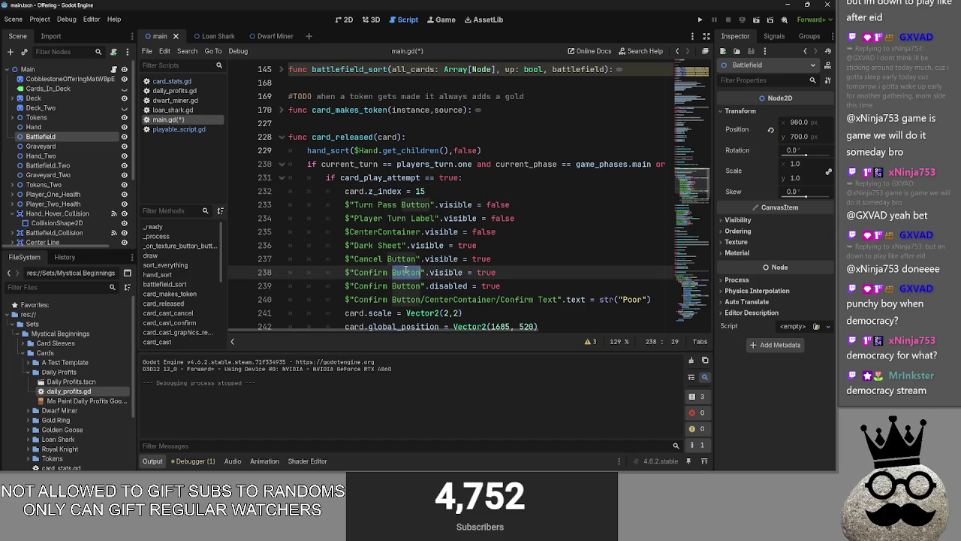
{"action": "left_click", "coordinate": [528, 291]}
{"action": "mouse_move", "coordinate": [525, 286]}
{"action": "left_mouse_down"}
{"action": "mouse_move", "coordinate": [654, 301]}
{"action": "mouse_move", "coordinate": [353, 248]}
{"action": "mouse_move", "coordinate": [360, 270]}
{"action": "mouse_move", "coordinate": [333, 239]}
{"action": "mouse_move", "coordinate": [285, 245]}
{"action": "left_mouse_up"}
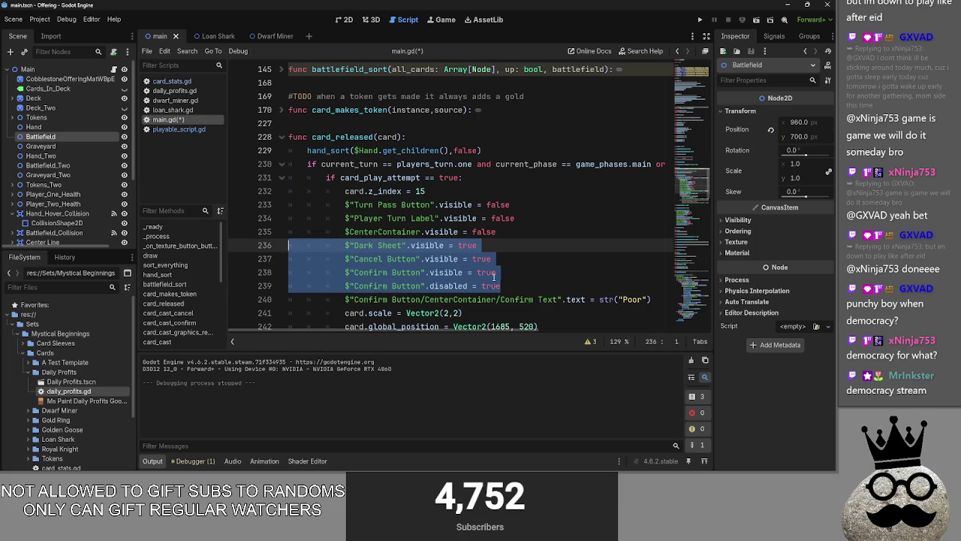
{"action": "left_click", "coordinate": [534, 285]}
{"action": "scroll", "coordinate": [535, 285], "scroll_direction": "down", "scroll_amount": 4}
{"action": "scroll", "coordinate": [535, 285], "scroll_direction": "up", "scroll_amount": 4}
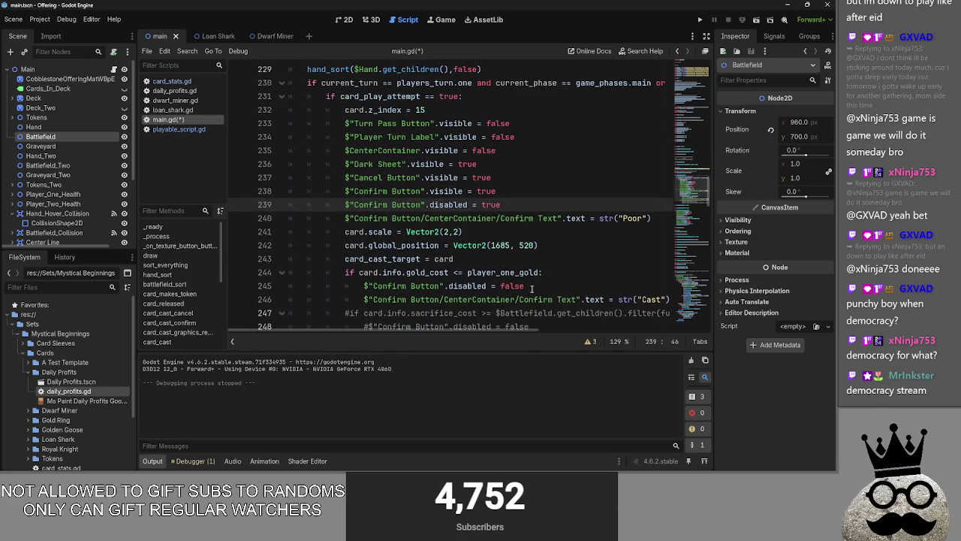
{"action": "mouse_move", "coordinate": [390, 330]}
{"action": "left_mouse_down"}
{"action": "mouse_move", "coordinate": [488, 327]}
{"action": "mouse_move", "coordinate": [303, 322]}
{"action": "left_mouse_up"}
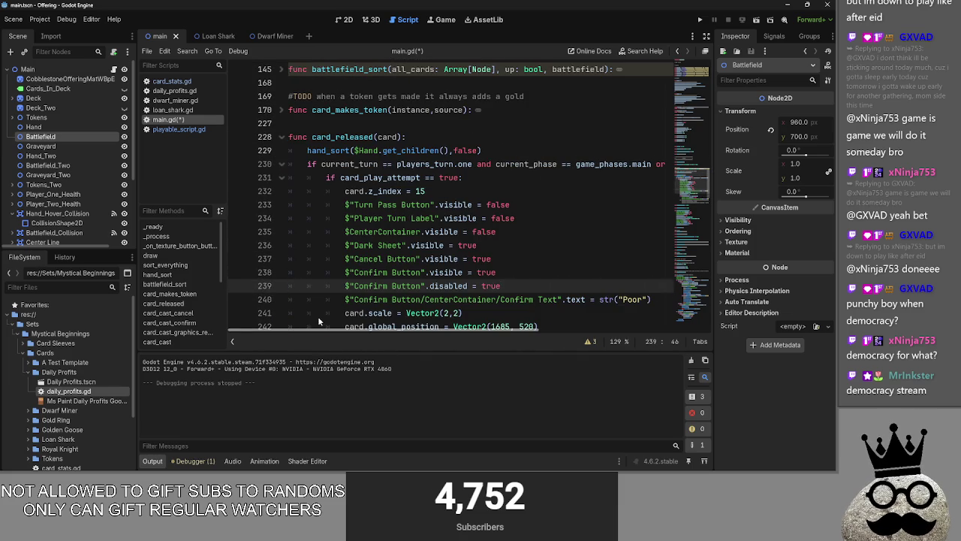
- Add an indented line under the card_play_attempt check and paste the gold_cost check into it
{"action": "left_click", "coordinate": [469, 177]}
{"action": "key", "text": "Return"}
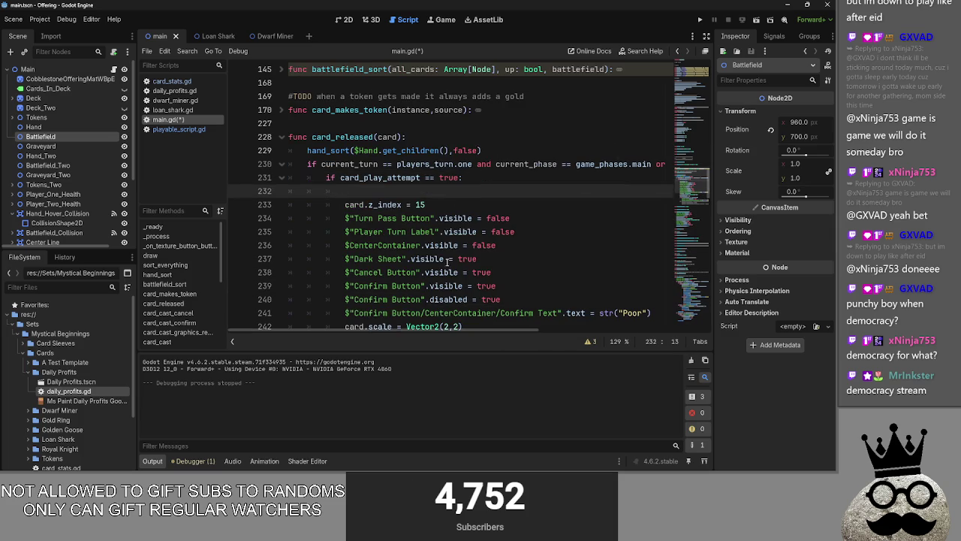
{"action": "scroll", "coordinate": [446, 263], "scroll_direction": "down", "scroll_amount": 4}
{"action": "left_click_drag", "start_coordinate": [342, 205], "coordinate": [556, 204]}
{"action": "key", "text": "ctrl+c"}
{"action": "scroll", "coordinate": [419, 150], "scroll_direction": "up", "scroll_amount": 3}
{"action": "left_click", "coordinate": [419, 148]}
{"action": "key", "text": "ctrl+v"}
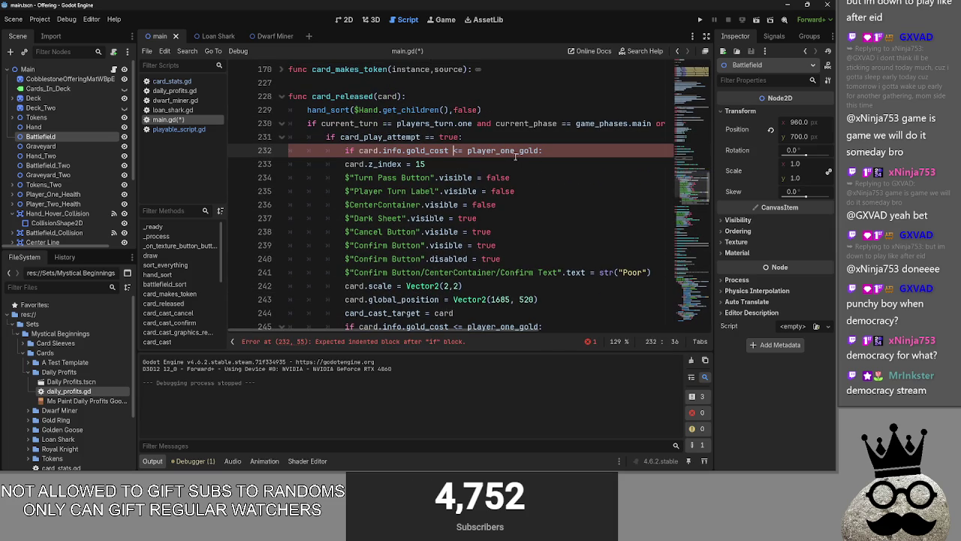
- Change the pasted check to 'if card.info.gold_cost == 0:' with an empty indented body
{"action": "key", "text": "Delete"}
{"action": "type", "text": "="}
{"action": "left_click_drag", "start_coordinate": [539, 152], "coordinate": [474, 152]}
{"action": "type", "text": "0"}
{"action": "key", "text": "End"}
{"action": "key", "text": "Return"}
{"action": "type", "text": "return"}
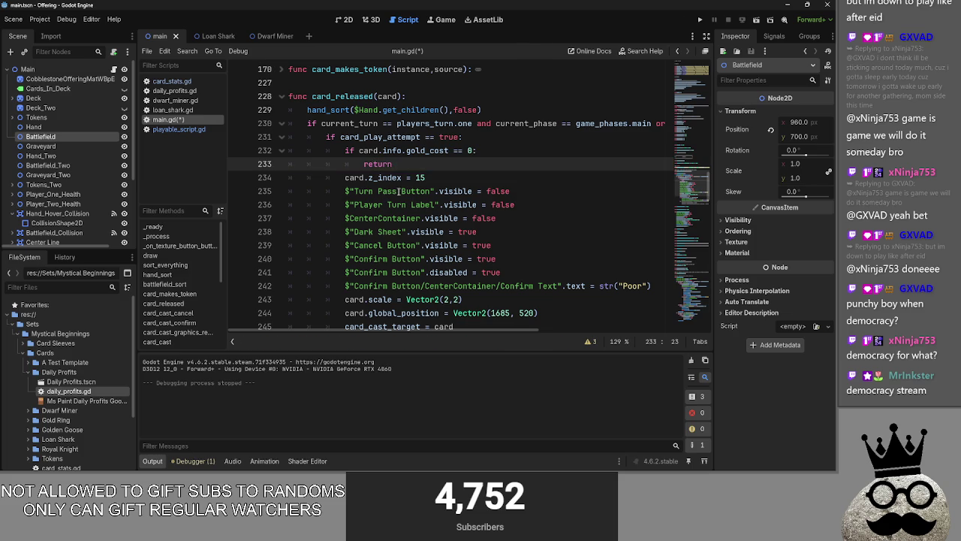
{"action": "key", "text": "shift+Home"}
{"action": "key", "text": "BackSpace"}
- Paste the 'gold_cost <= player_one_gold' check below the zero-cost check with a new indented line
{"action": "scroll", "coordinate": [441, 171], "scroll_direction": "down", "scroll_amount": 1}
{"action": "scroll", "coordinate": [443, 171], "scroll_direction": "down", "scroll_amount": 2}
{"action": "scroll", "coordinate": [351, 258], "scroll_direction": "up", "scroll_amount": 1}
{"action": "left_click_drag", "start_coordinate": [345, 259], "coordinate": [576, 257]}
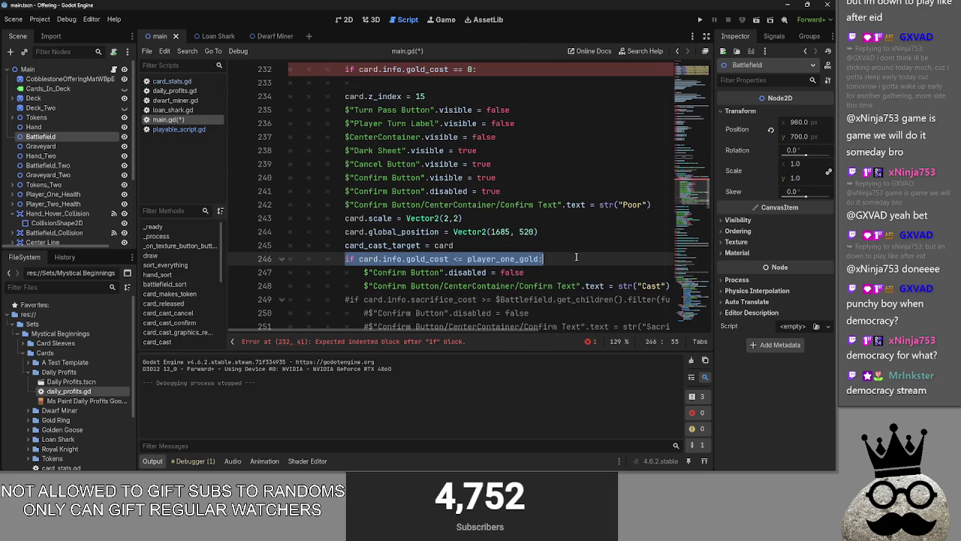
{"action": "left_click", "coordinate": [408, 83]}
{"action": "scroll", "coordinate": [405, 150], "scroll_direction": "up", "scroll_amount": 2}
{"action": "key", "text": "Return"}
{"action": "key", "text": "Return"}
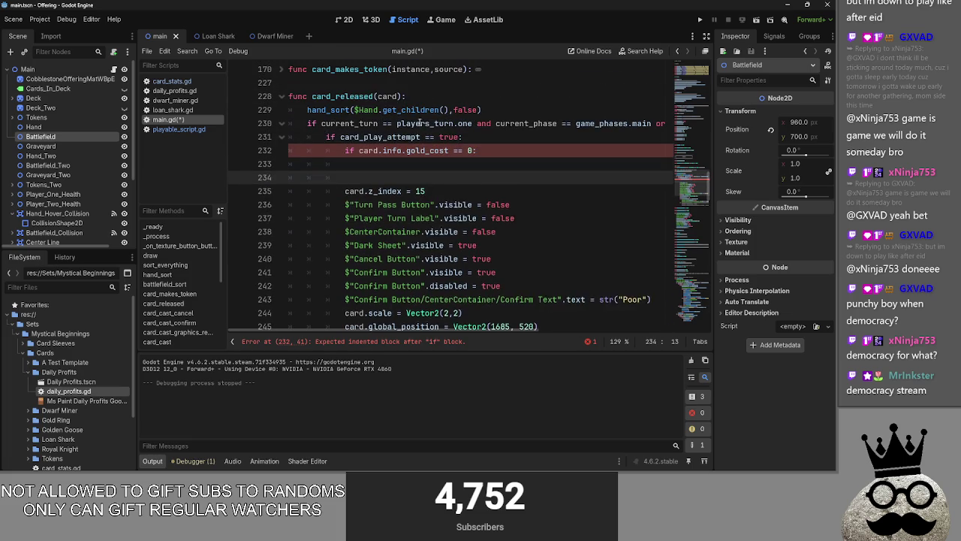
{"action": "key", "text": "Up"}
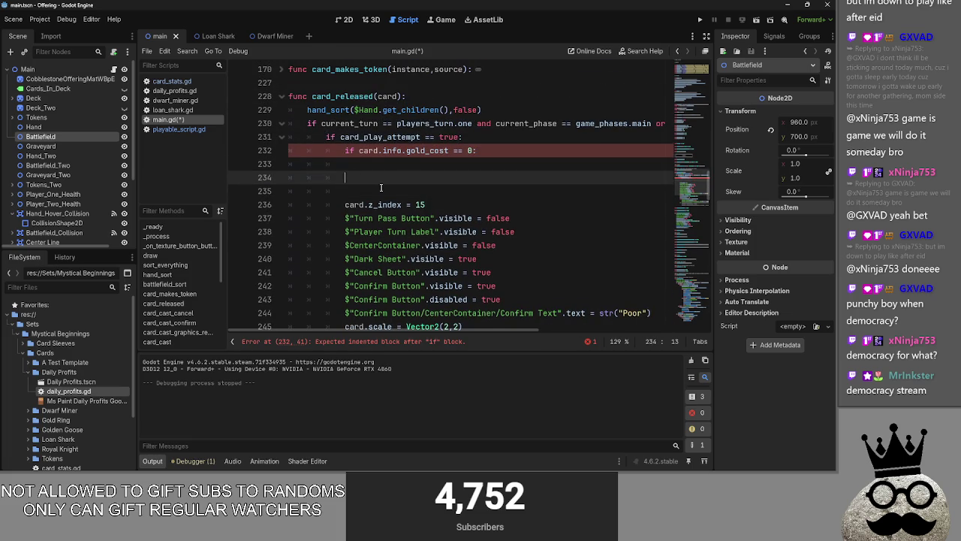
{"action": "key", "text": "Delete"}
{"action": "scroll", "coordinate": [381, 187], "scroll_direction": "down", "scroll_amount": 1}
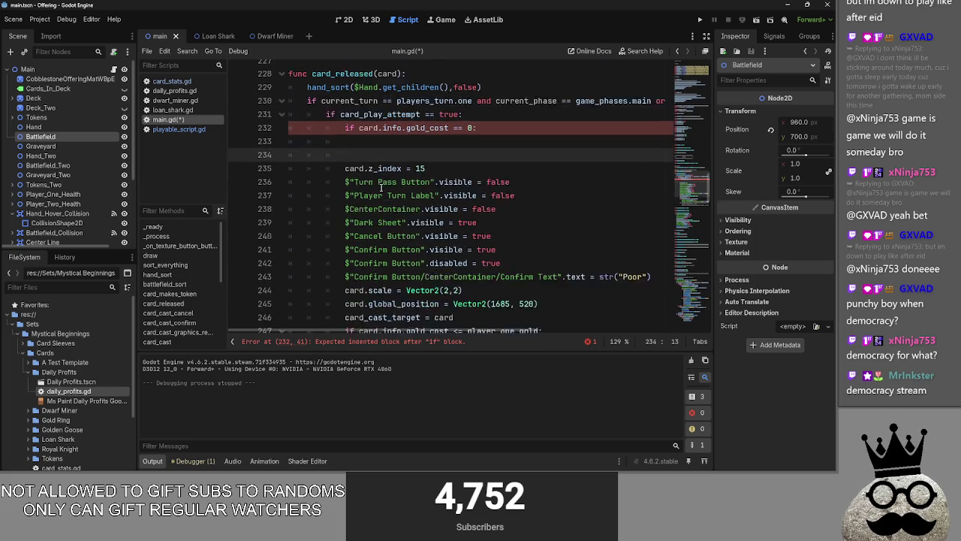
{"action": "scroll", "coordinate": [381, 187], "scroll_direction": "down", "scroll_amount": 3}
{"action": "left_click_drag", "start_coordinate": [542, 191], "coordinate": [347, 193]}
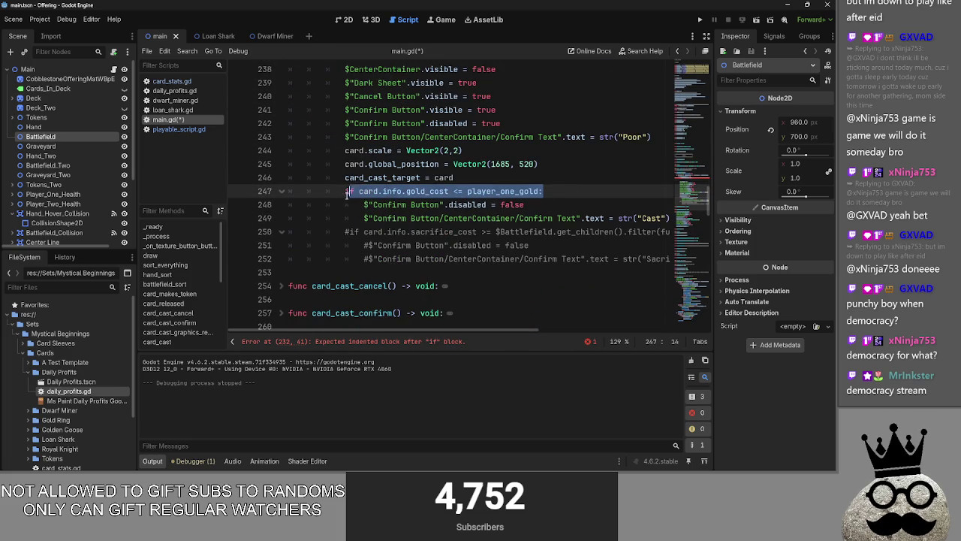
{"action": "scroll", "coordinate": [368, 184], "scroll_direction": "up", "scroll_amount": 4}
{"action": "left_click", "coordinate": [383, 176]}
{"action": "key", "text": "ctrl+v"}
{"action": "key", "text": "Return"}
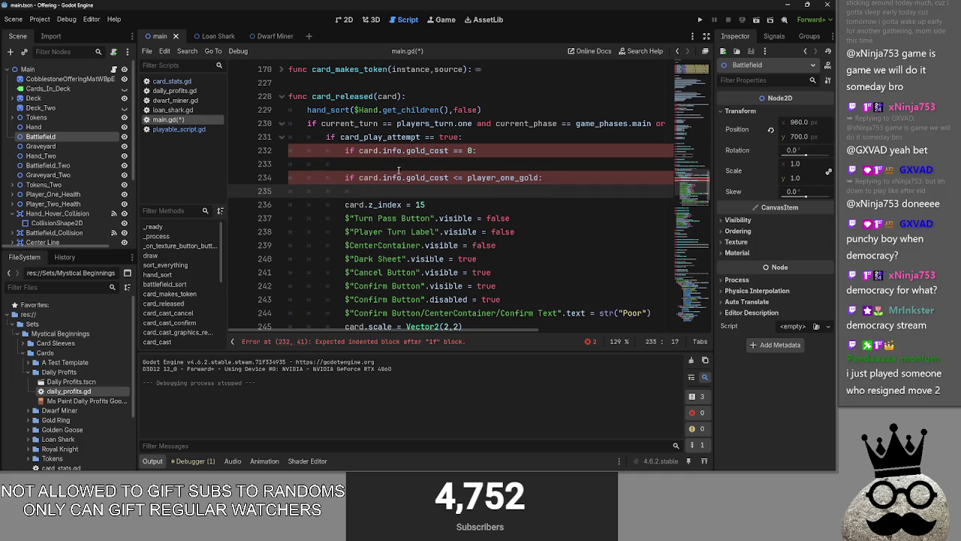
- Review the cast-prompt block, then collapse and re-expand card_cast_graphics_removal
{"action": "left_click", "coordinate": [470, 204]}
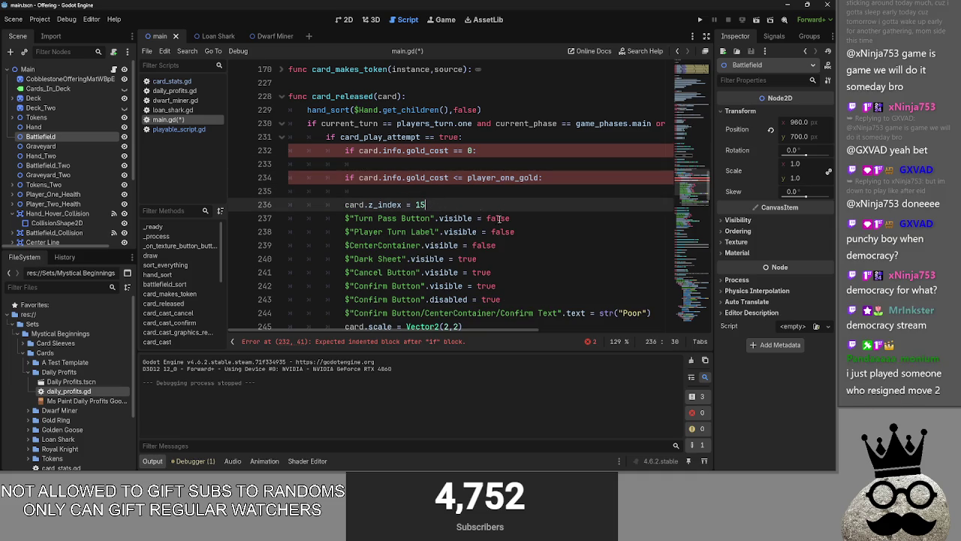
{"action": "scroll", "coordinate": [522, 294], "scroll_direction": "down", "scroll_amount": 1}
{"action": "scroll", "coordinate": [659, 281], "scroll_direction": "down", "scroll_amount": 1}
{"action": "scroll", "coordinate": [636, 281], "scroll_direction": "up", "scroll_amount": 1}
{"action": "mouse_move", "coordinate": [344, 164]}
{"action": "left_mouse_down"}
{"action": "mouse_move", "coordinate": [489, 197]}
{"action": "mouse_move", "coordinate": [567, 251]}
{"action": "mouse_move", "coordinate": [573, 245]}
{"action": "mouse_move", "coordinate": [454, 232]}
{"action": "left_mouse_up"}
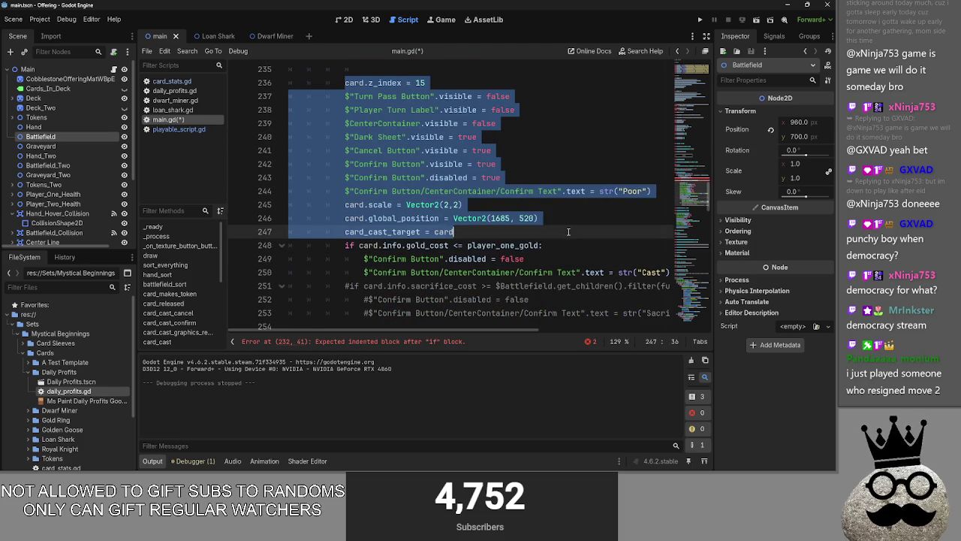
{"action": "scroll", "coordinate": [445, 154], "scroll_direction": "up", "scroll_amount": 2}
{"action": "left_click", "coordinate": [445, 154]}
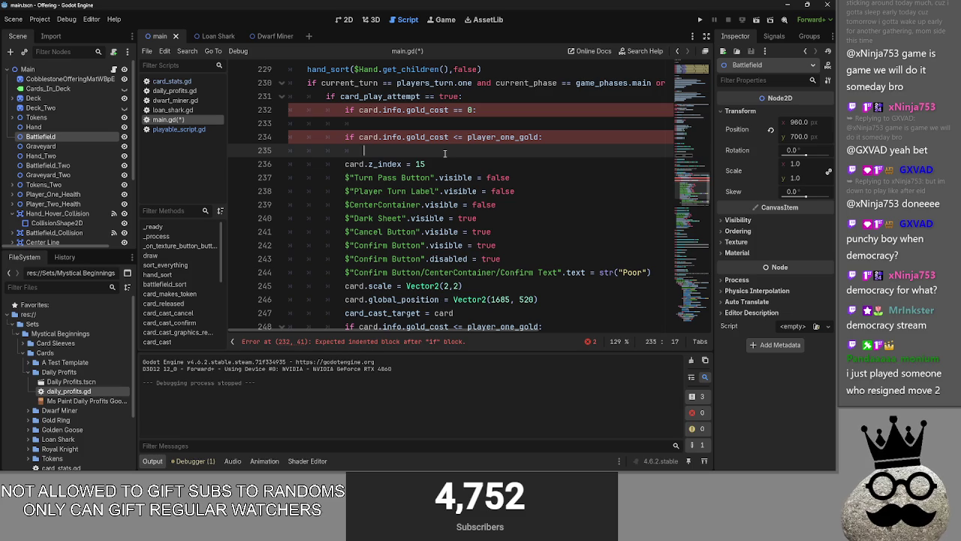
{"action": "scroll", "coordinate": [420, 158], "scroll_direction": "down", "scroll_amount": 6}
{"action": "left_click", "coordinate": [282, 232]}
{"action": "left_click", "coordinate": [282, 232]}
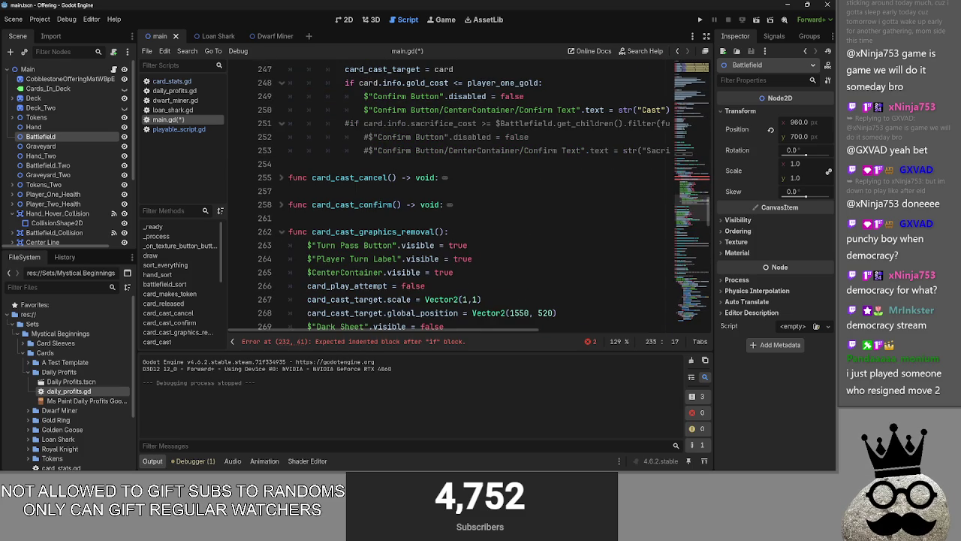
- Replace '_removal' with '_update' in the card_cast_graphics_removal function header on line 262
{"action": "double_click", "coordinate": [432, 232]}
{"action": "left_click", "coordinate": [532, 245]}
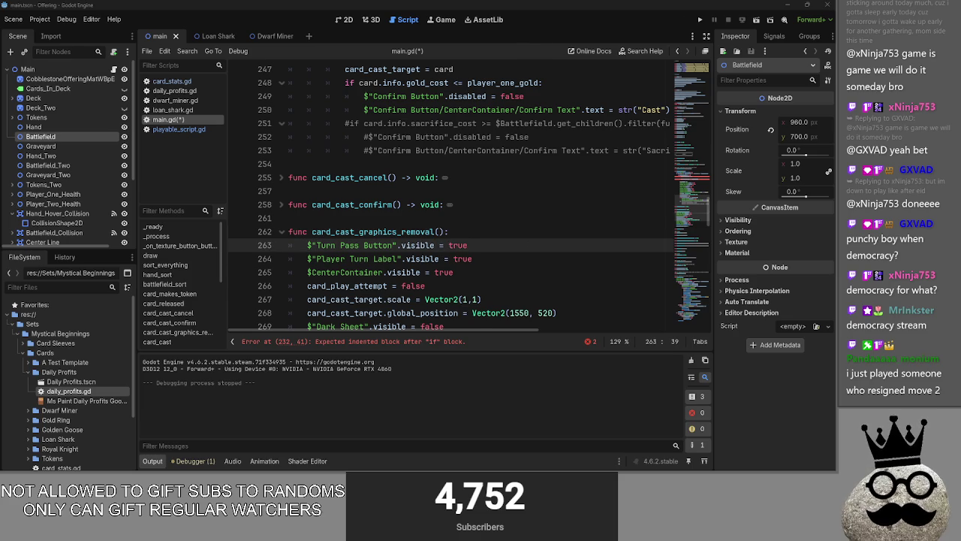
{"action": "scroll", "coordinate": [419, 238], "scroll_direction": "down", "scroll_amount": 1}
{"action": "left_click_drag", "start_coordinate": [435, 191], "coordinate": [398, 194]}
{"action": "left_click", "coordinate": [449, 197]}
{"action": "left_click", "coordinate": [441, 193]}
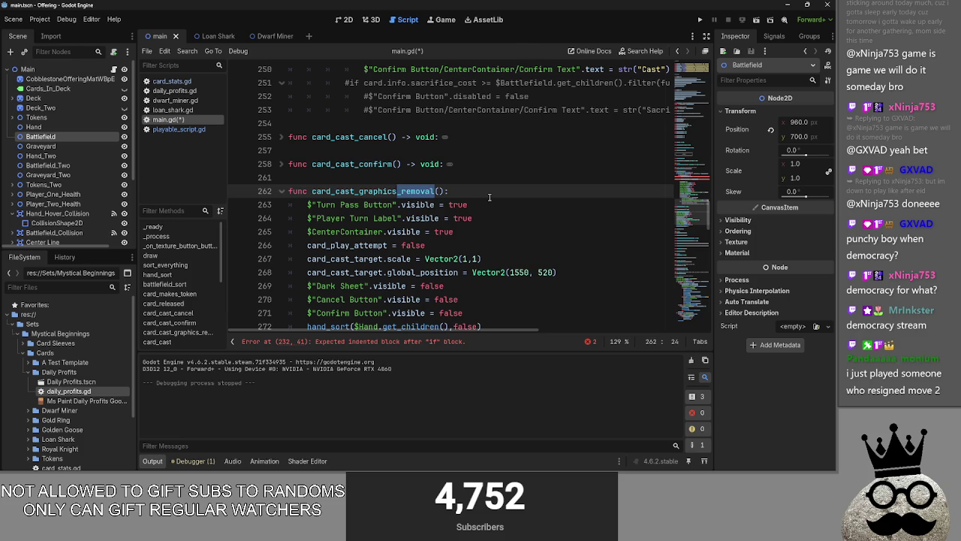
{"action": "left_click", "coordinate": [422, 191]}
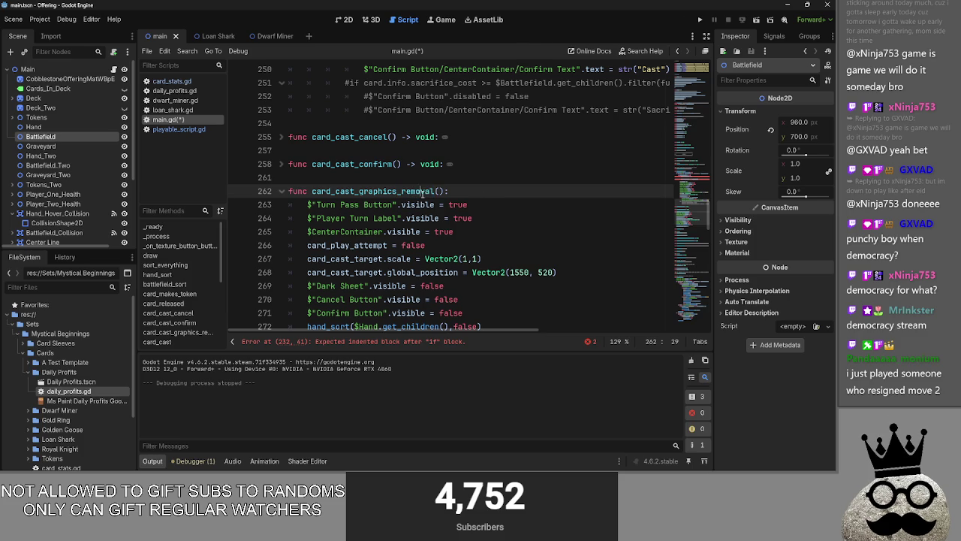
{"action": "left_click", "coordinate": [439, 190]}
{"action": "left_click_drag", "start_coordinate": [434, 191], "coordinate": [397, 191]}
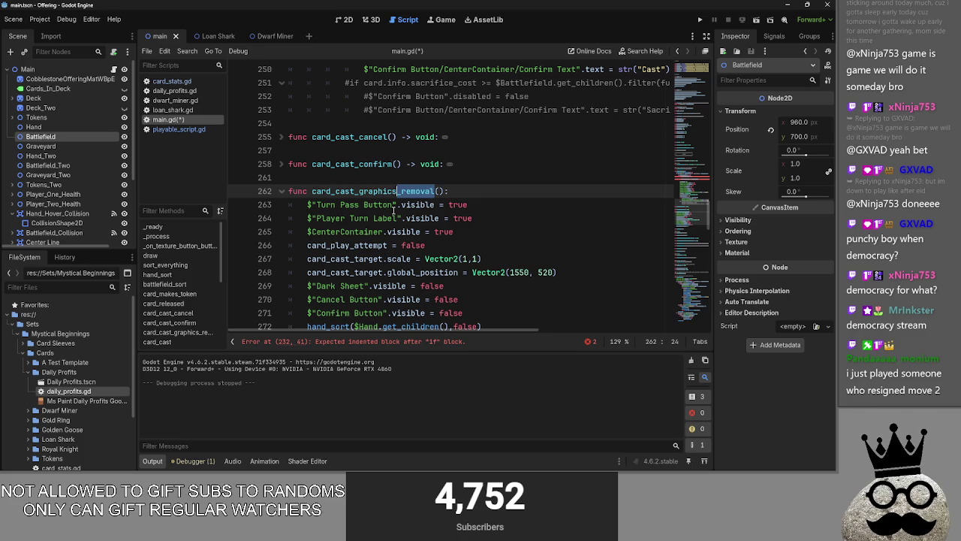
{"action": "type", "text": "_u"}
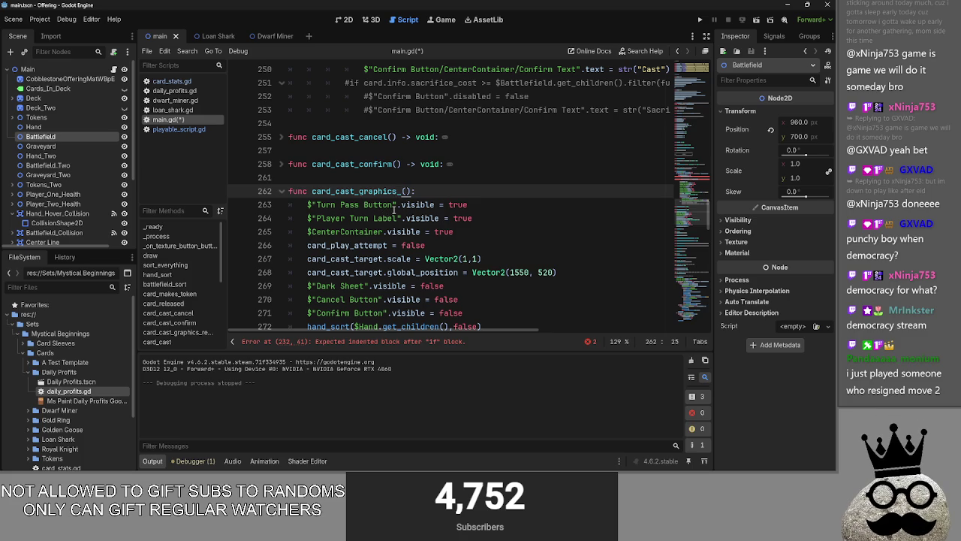
{"action": "type", "text": "pdate"}
{"action": "right_click", "coordinate": [394, 209]}
- Rename the calls in card_cast_confirm and card_cast_cancel to card_cast_graphics_update
{"action": "left_click", "coordinate": [390, 192]}
{"action": "double_click", "coordinate": [390, 192]}
{"action": "key", "text": "ctrl+c"}
{"action": "key", "text": "F3"}
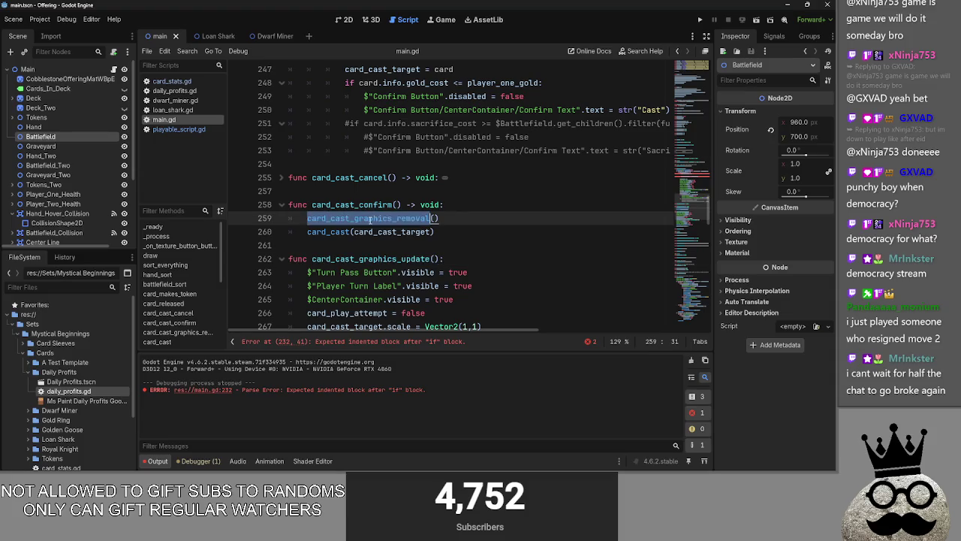
{"action": "key", "text": "ctrl+v"}
{"action": "key", "text": "F3"}
{"action": "key", "text": "ctrl+v"}
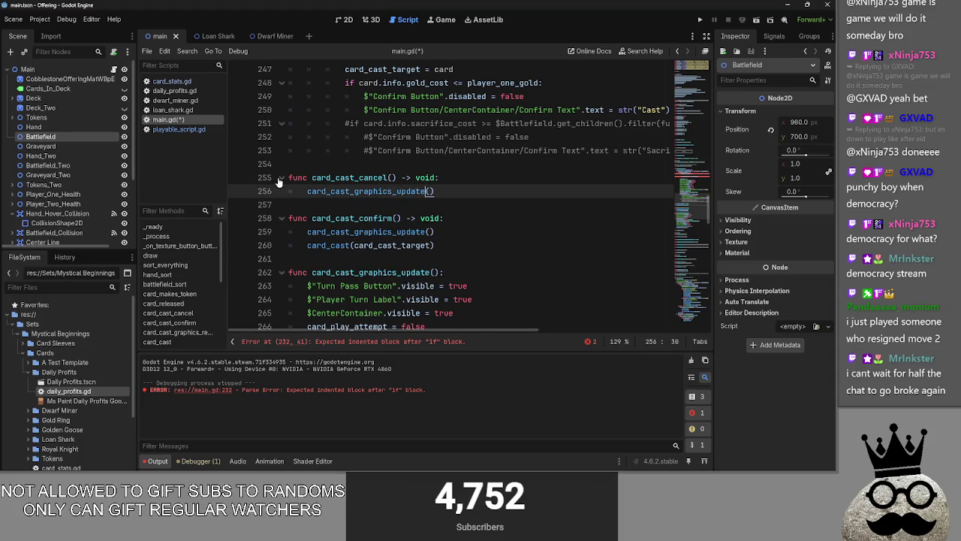
- Collapse card_cast_cancel and card_cast_confirm, and put the caret inside card_cast_graphics_update's parentheses
{"action": "left_click", "coordinate": [281, 177]}
{"action": "triple_click", "coordinate": [292, 197]}
{"action": "left_click", "coordinate": [281, 204]}
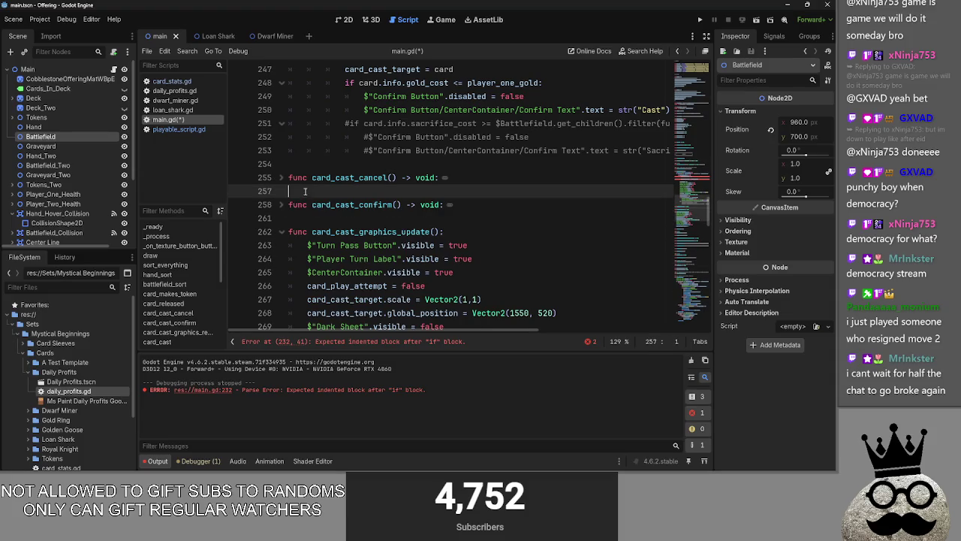
{"action": "scroll", "coordinate": [456, 246], "scroll_direction": "down", "scroll_amount": 1}
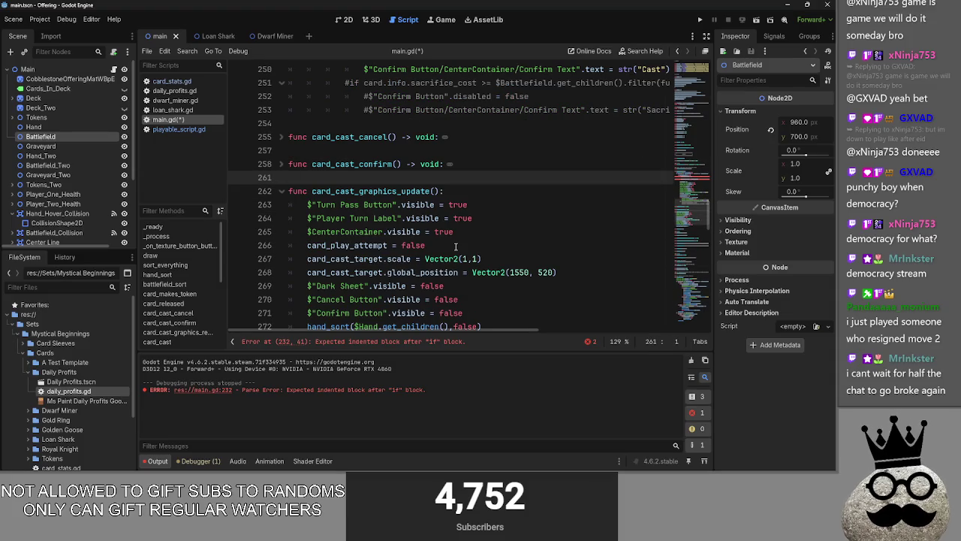
{"action": "left_click", "coordinate": [478, 189]}
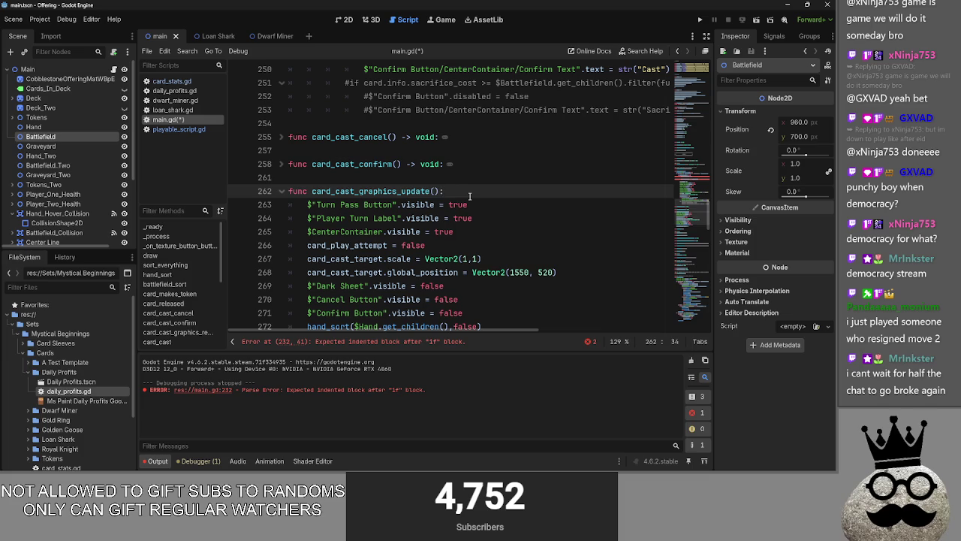
{"action": "key", "text": "Left"}
{"action": "key", "text": "Left"}
- Highlight every use of card_cast_target in main.gd
{"action": "scroll", "coordinate": [591, 208], "scroll_direction": "down", "scroll_amount": 1}
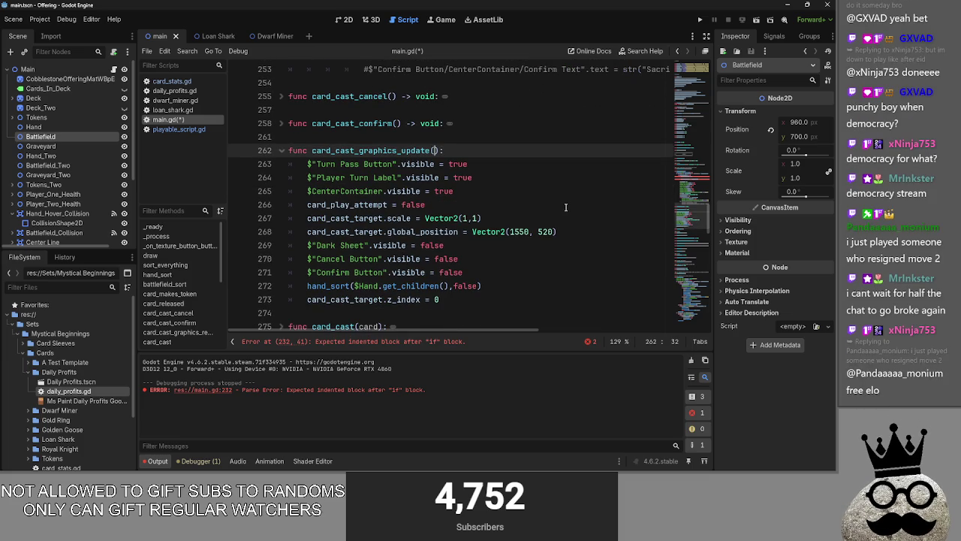
{"action": "scroll", "coordinate": [566, 208], "scroll_direction": "up", "scroll_amount": 3}
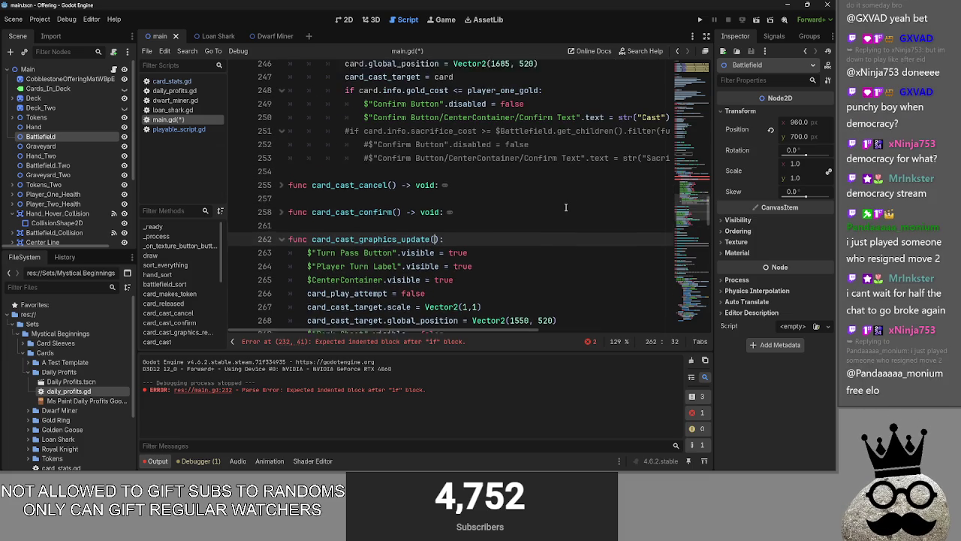
{"action": "scroll", "coordinate": [565, 207], "scroll_direction": "up", "scroll_amount": 1}
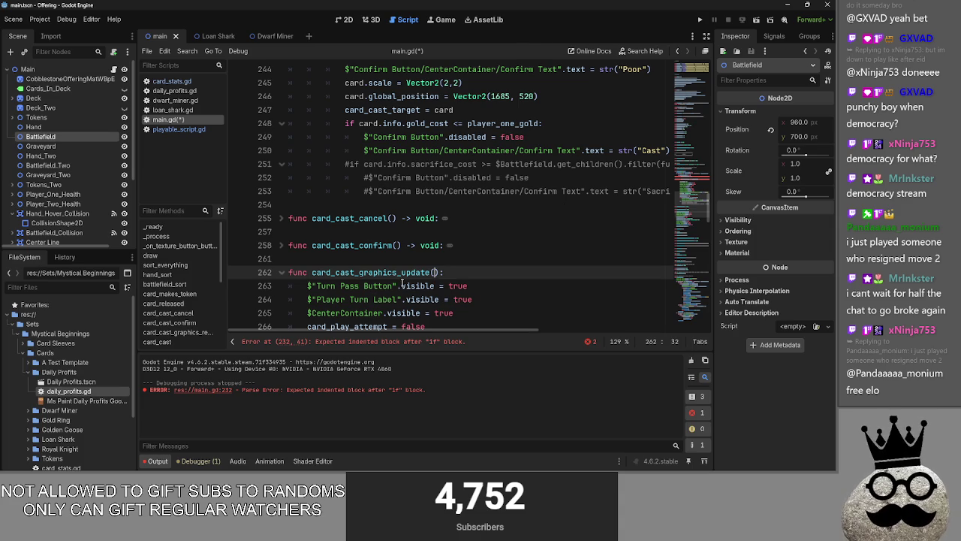
{"action": "scroll", "coordinate": [379, 273], "scroll_direction": "down", "scroll_amount": 2}
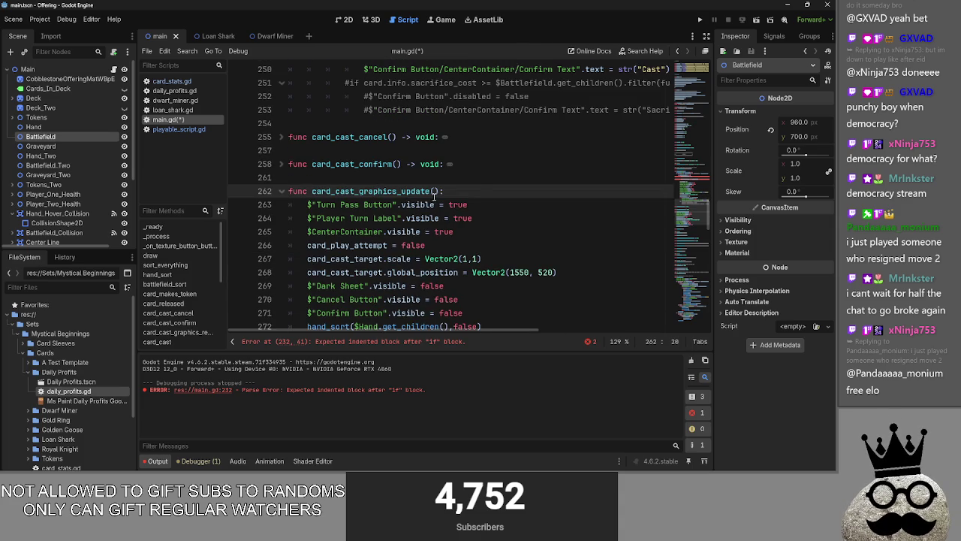
{"action": "scroll", "coordinate": [489, 194], "scroll_direction": "down", "scroll_amount": 1}
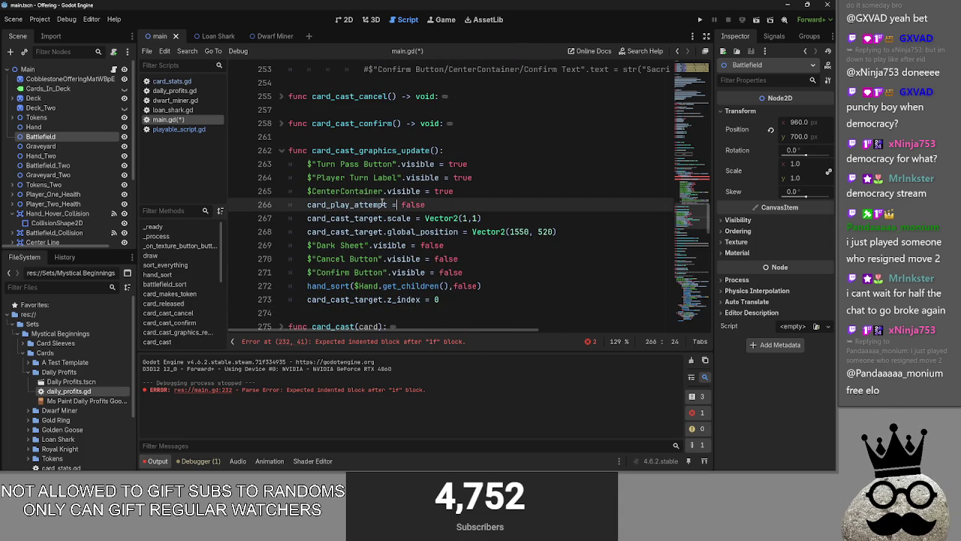
{"action": "double_click", "coordinate": [353, 218]}
{"action": "left_click", "coordinate": [361, 235]}
{"action": "double_click", "coordinate": [347, 217]}
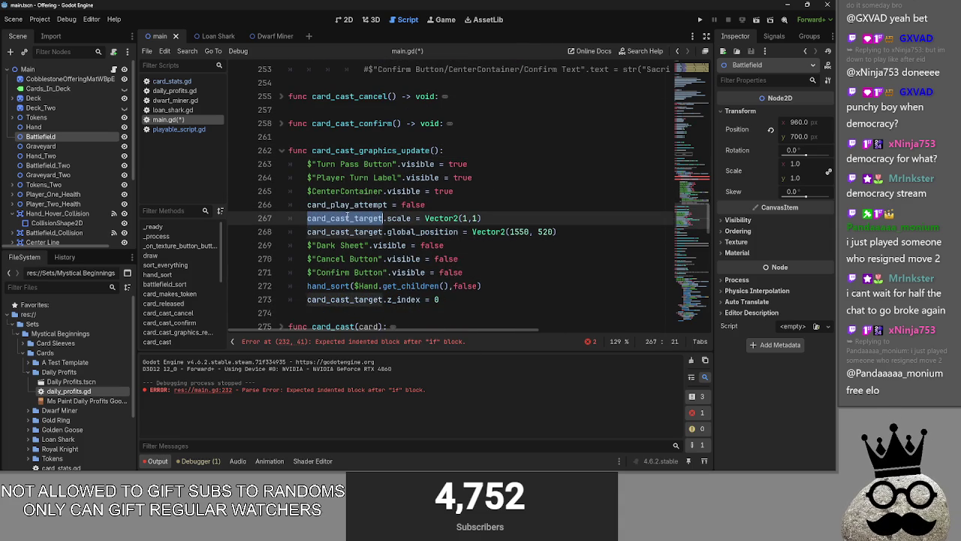
{"action": "left_click", "coordinate": [344, 229]}
{"action": "double_click", "coordinate": [347, 217]}
{"action": "left_click", "coordinate": [346, 230]}
{"action": "double_click", "coordinate": [350, 217]}
- Review the Player Turn Label, CenterContainer, Cancel Button and Dark Sheet visibility values
{"action": "double_click", "coordinate": [462, 177]}
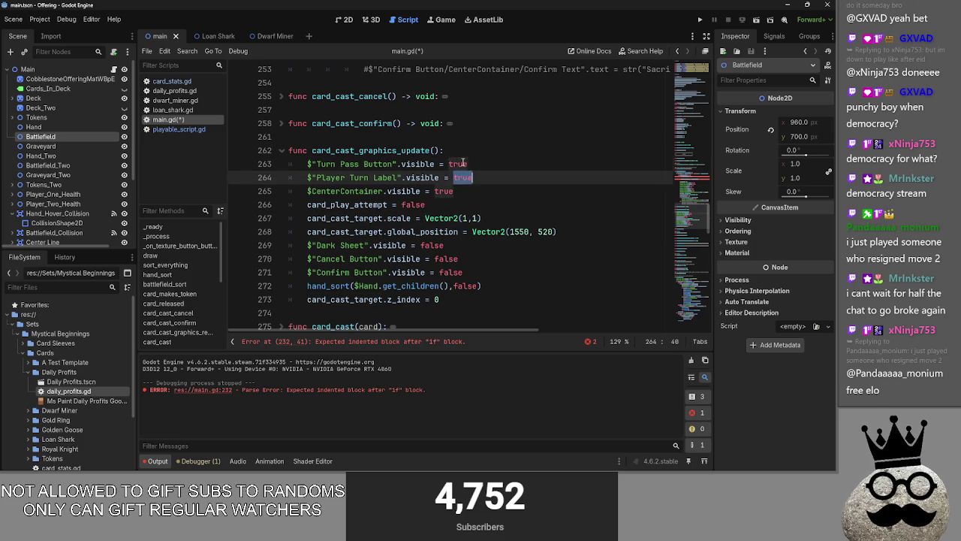
{"action": "double_click", "coordinate": [443, 190]}
{"action": "left_click", "coordinate": [434, 200]}
{"action": "left_click", "coordinate": [449, 259]}
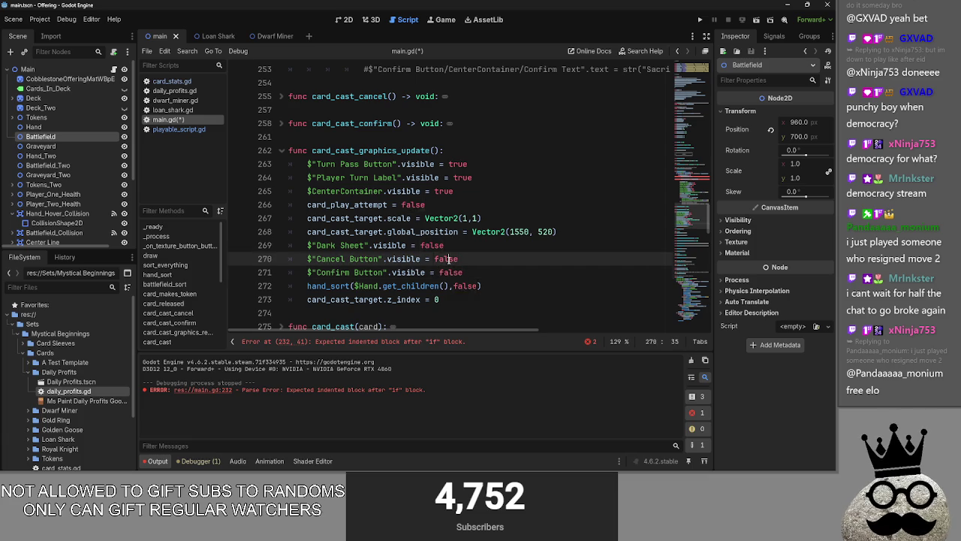
{"action": "double_click", "coordinate": [432, 246]}
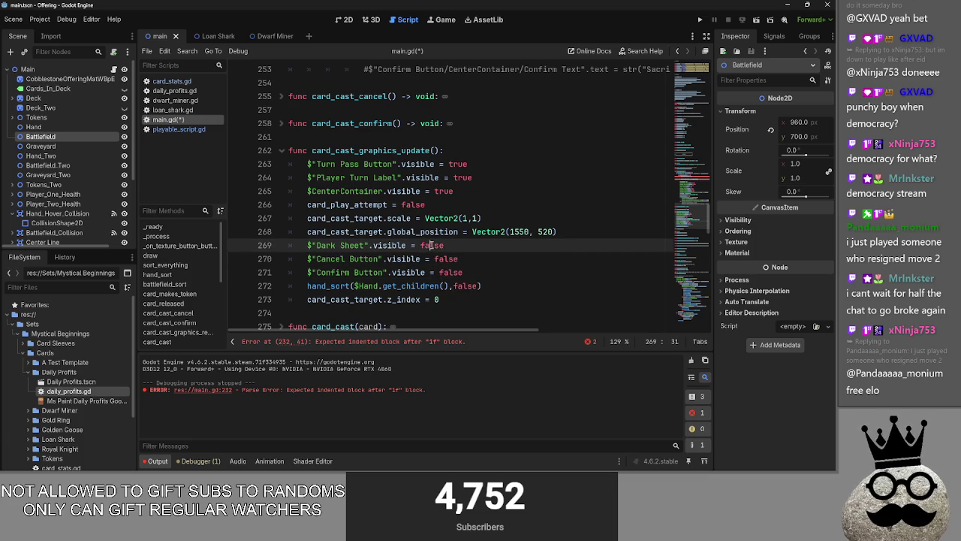
{"action": "left_click", "coordinate": [436, 150]}
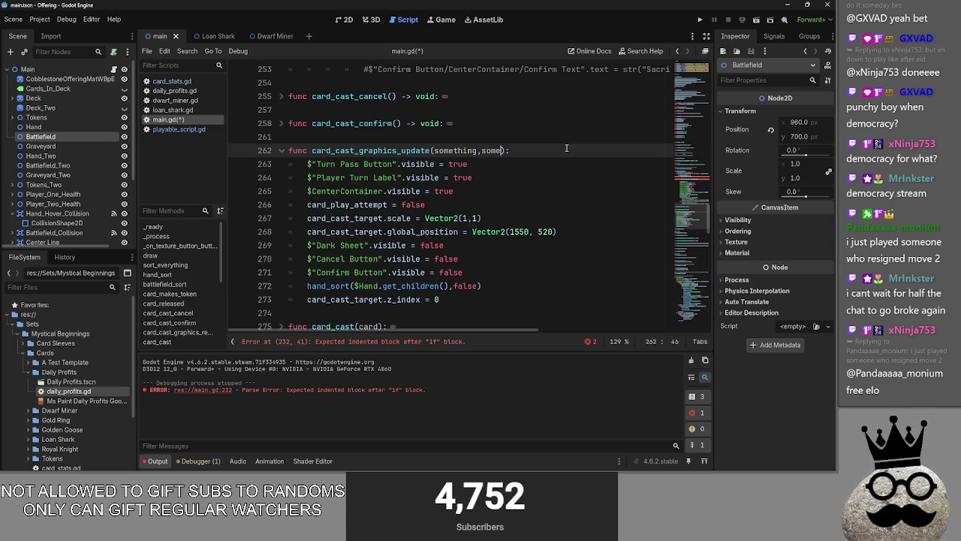
{"action": "type", "text": "something,somethingelse"}
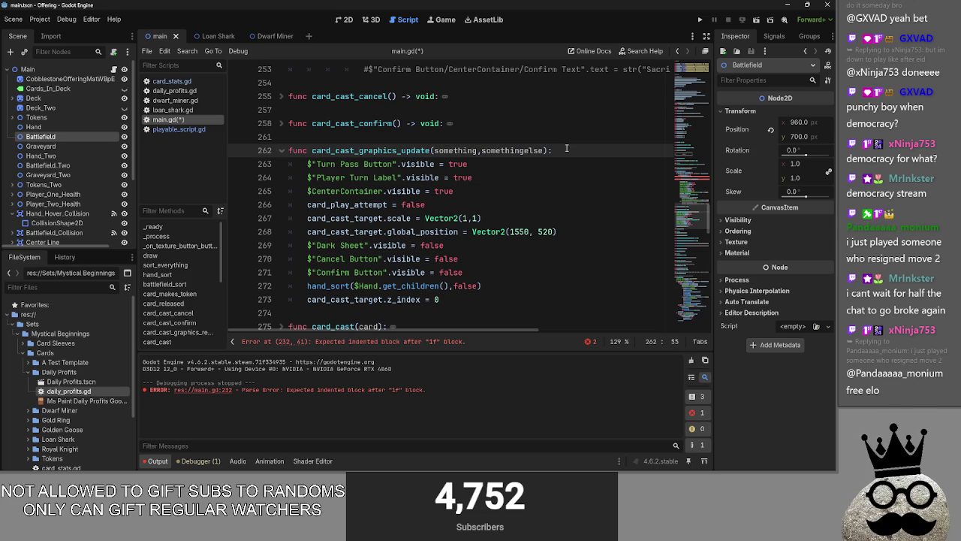
- Inspect the something and somethingelse parameters in the card_cast_graphics_update header
{"action": "double_click", "coordinate": [449, 149]}
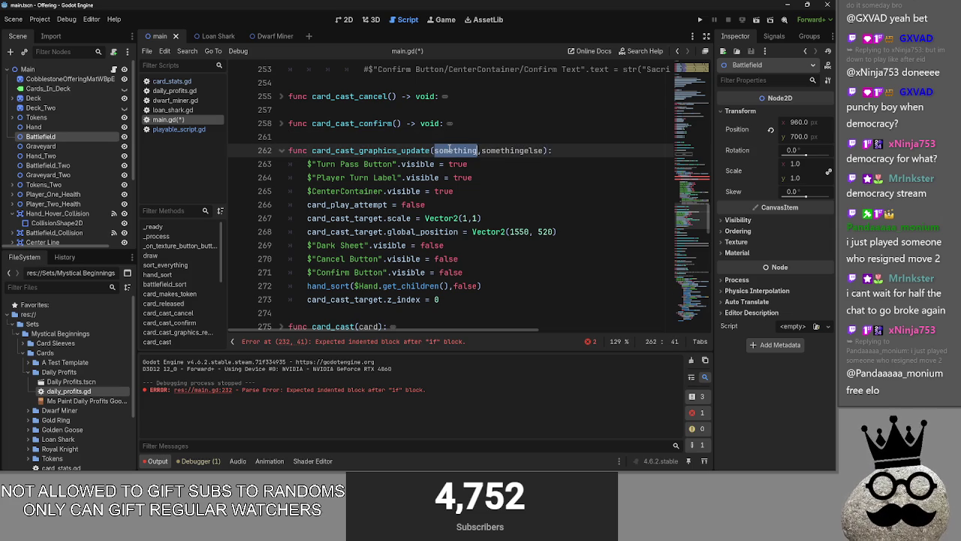
{"action": "double_click", "coordinate": [511, 151]}
{"action": "double_click", "coordinate": [463, 151]}
{"action": "double_click", "coordinate": [523, 151]}
{"action": "double_click", "coordinate": [454, 151]}
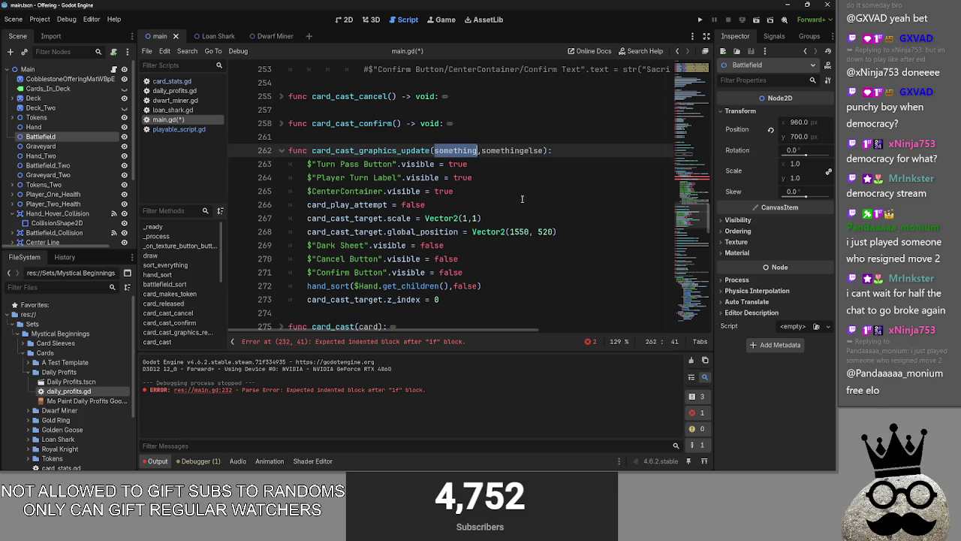
{"action": "scroll", "coordinate": [522, 199], "scroll_direction": "up", "scroll_amount": 5}
{"action": "scroll", "coordinate": [518, 214], "scroll_direction": "down", "scroll_amount": 4}
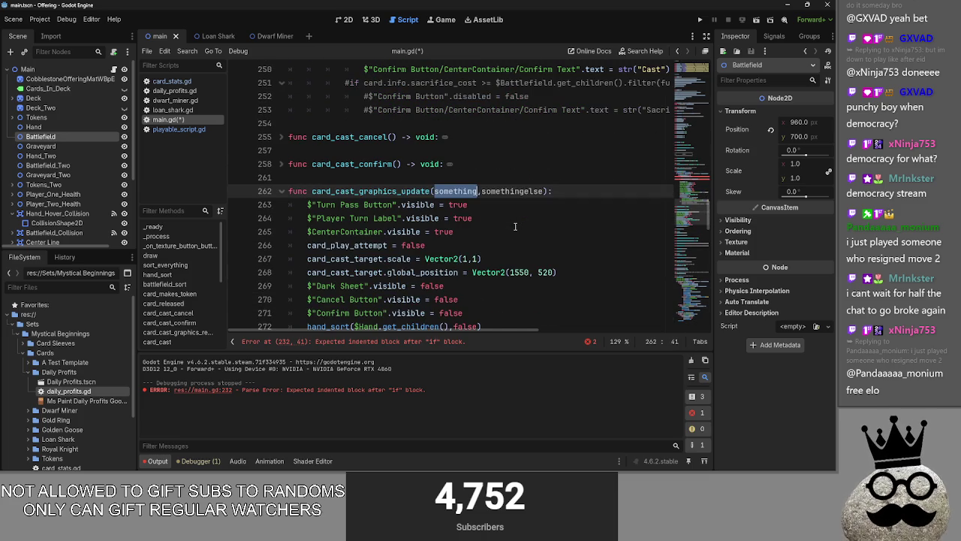
{"action": "left_click_drag", "start_coordinate": [546, 190], "coordinate": [434, 190]}
{"action": "left_click", "coordinate": [518, 219]}
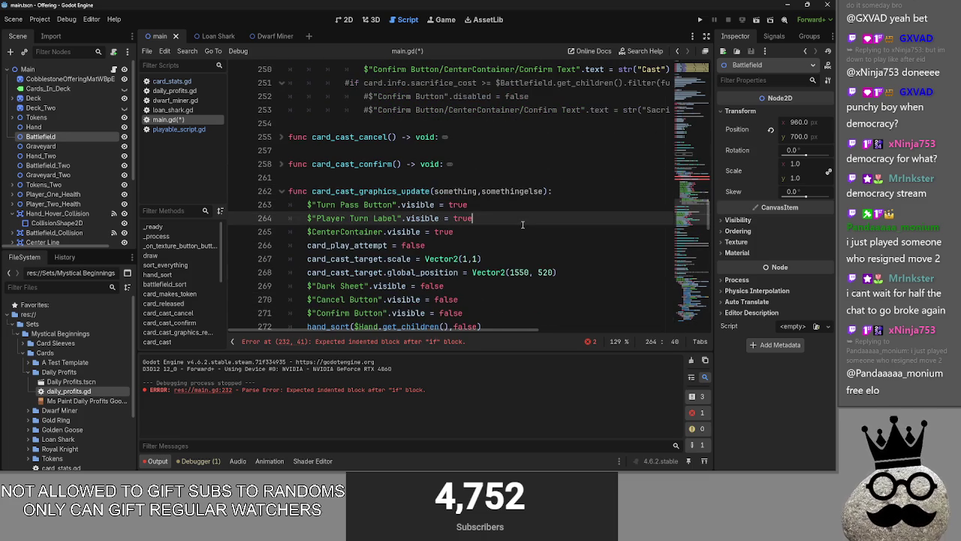
{"action": "scroll", "coordinate": [503, 221], "scroll_direction": "up", "scroll_amount": 1}
{"action": "scroll", "coordinate": [503, 221], "scroll_direction": "up", "scroll_amount": 1}
- Unfold card_cast_confirm and card_cast_cancel and inspect their argument-less card_cast_graphics_update() calls
{"action": "left_click", "coordinate": [282, 204]}
{"action": "left_click", "coordinate": [282, 177]}
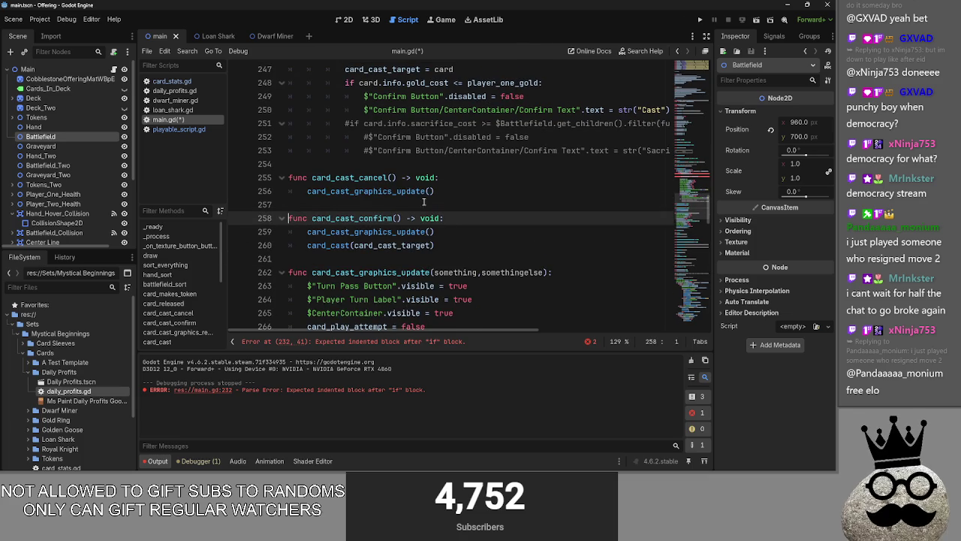
{"action": "left_click", "coordinate": [434, 192]}
{"action": "scroll", "coordinate": [492, 211], "scroll_direction": "down", "scroll_amount": 2}
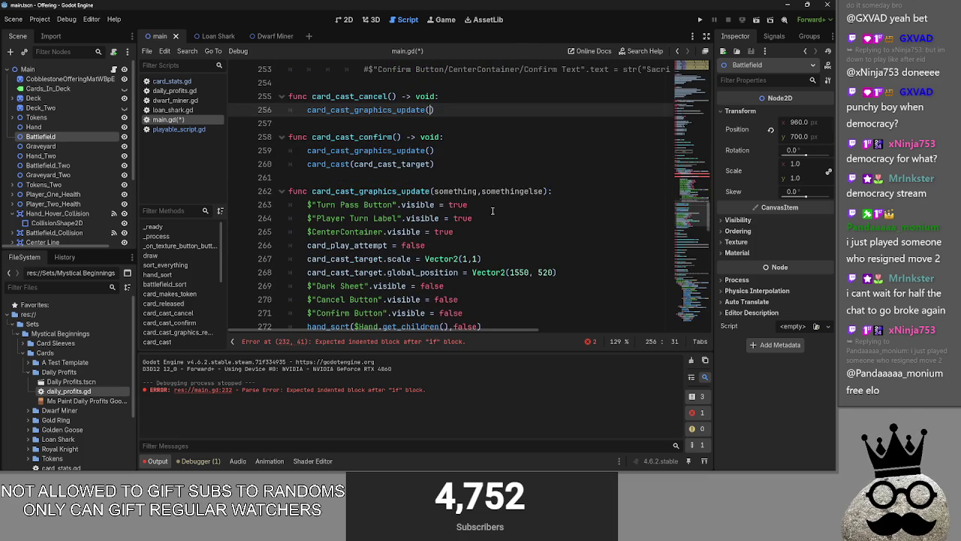
{"action": "double_click", "coordinate": [455, 191]}
{"action": "left_click", "coordinate": [433, 150]}
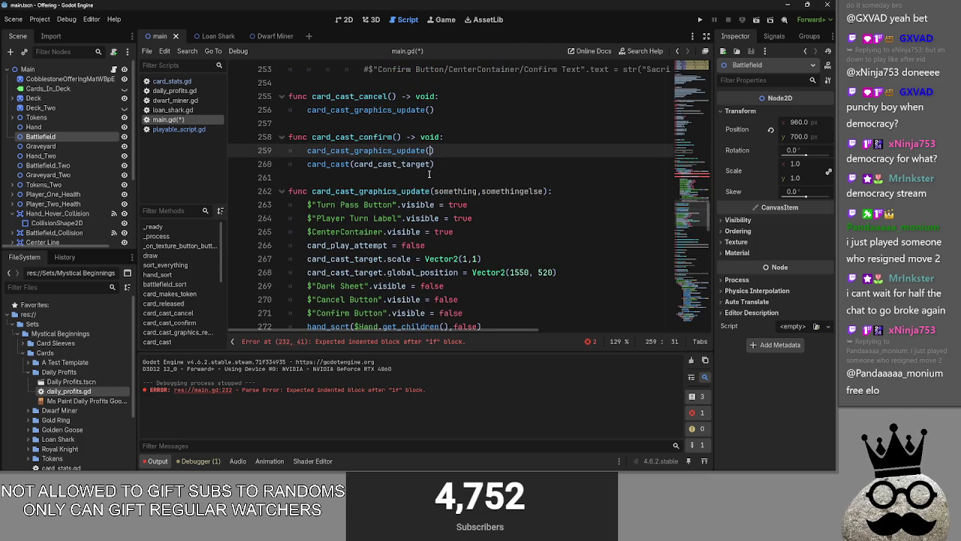
{"action": "scroll", "coordinate": [440, 228], "scroll_direction": "up", "scroll_amount": 4}
{"action": "scroll", "coordinate": [440, 228], "scroll_direction": "up", "scroll_amount": 5}
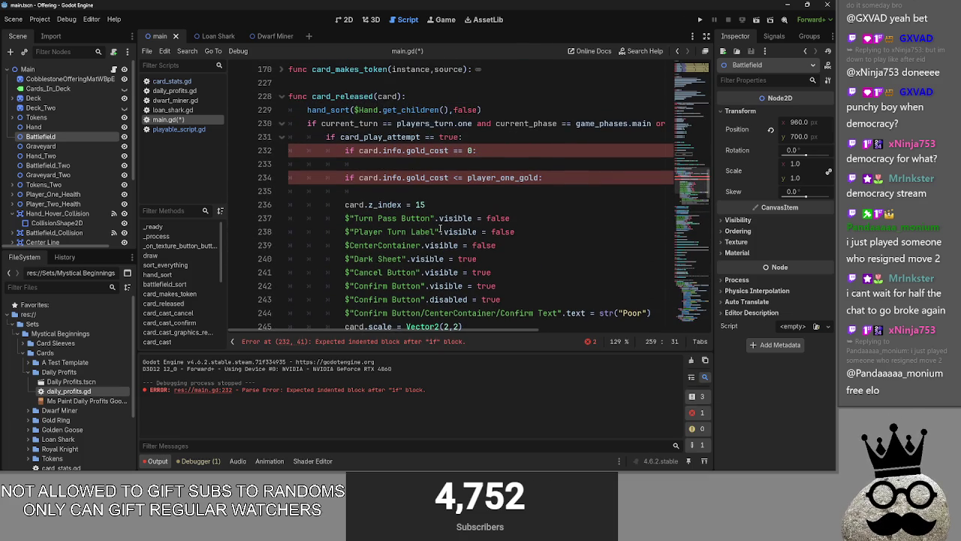
{"action": "scroll", "coordinate": [440, 231], "scroll_direction": "down", "scroll_amount": 7}
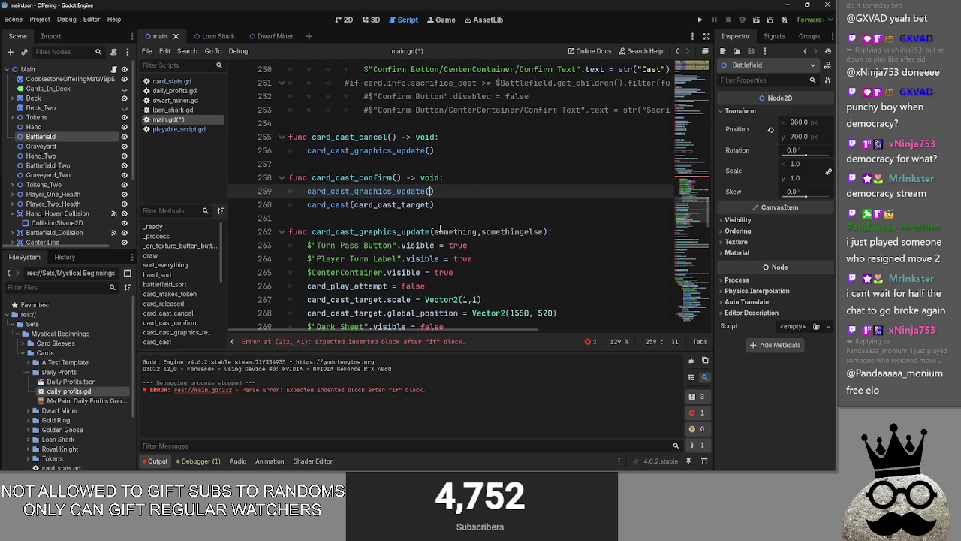
{"action": "double_click", "coordinate": [455, 232]}
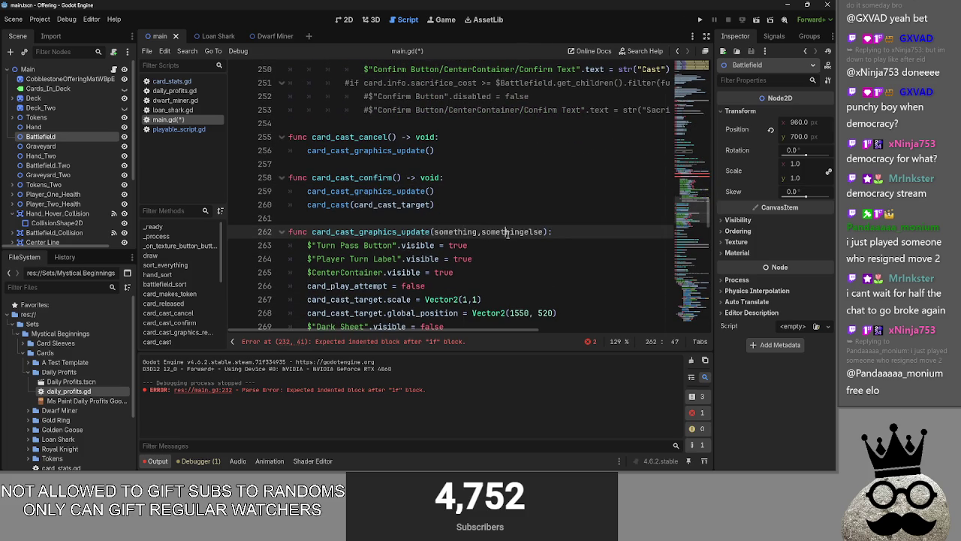
{"action": "double_click", "coordinate": [447, 232]}
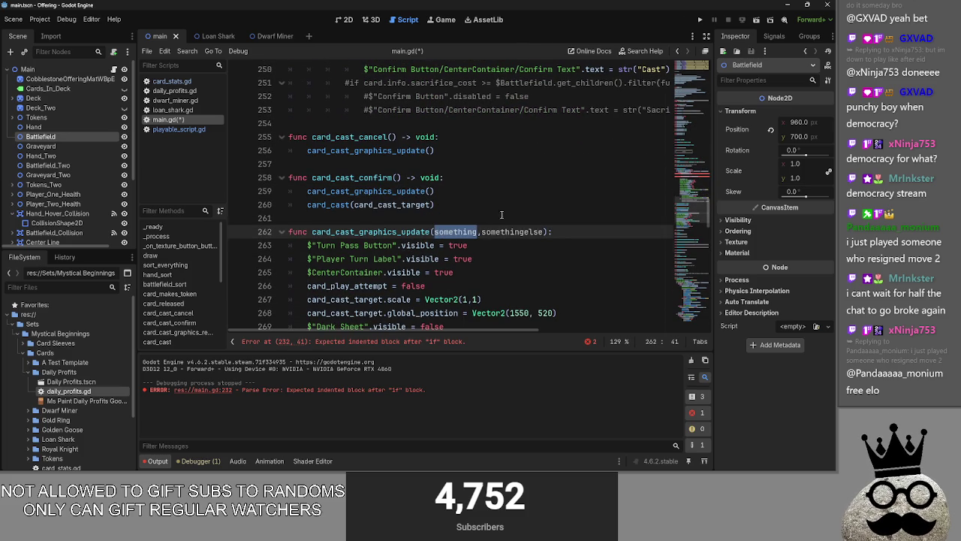
{"action": "scroll", "coordinate": [501, 215], "scroll_direction": "up", "scroll_amount": 10}
{"action": "left_click_drag", "start_coordinate": [363, 272], "coordinate": [379, 259]}
- Replace line 234's gold_cost condition with else: and indent the casting and gold-check blocks beneath it
{"action": "mouse_move", "coordinate": [560, 258]}
{"action": "left_mouse_down"}
{"action": "mouse_move", "coordinate": [569, 257]}
{"action": "mouse_move", "coordinate": [345, 259]}
{"action": "left_mouse_up"}
{"action": "type", "text": "else:"}
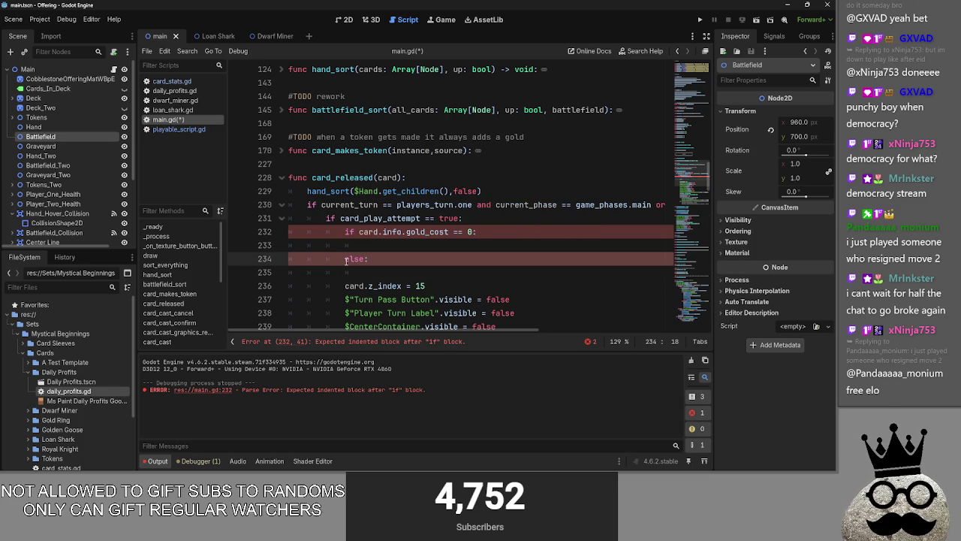
{"action": "scroll", "coordinate": [344, 282], "scroll_direction": "down", "scroll_amount": 5}
{"action": "left_click_drag", "start_coordinate": [344, 83], "coordinate": [542, 245]}
{"action": "key", "text": "Tab"}
{"action": "mouse_move", "coordinate": [345, 245]}
{"action": "left_mouse_down"}
{"action": "mouse_move", "coordinate": [542, 245]}
{"action": "mouse_move", "coordinate": [407, 272]}
{"action": "left_mouse_up"}
{"action": "key", "text": "Tab"}
{"action": "scroll", "coordinate": [406, 272], "scroll_direction": "up", "scroll_amount": 2}
{"action": "mouse_move", "coordinate": [290, 163]}
{"action": "left_mouse_down"}
{"action": "mouse_move", "coordinate": [270, 136]}
{"action": "mouse_move", "coordinate": [255, 150]}
{"action": "left_mouse_up"}
{"action": "key", "text": "BackSpace"}
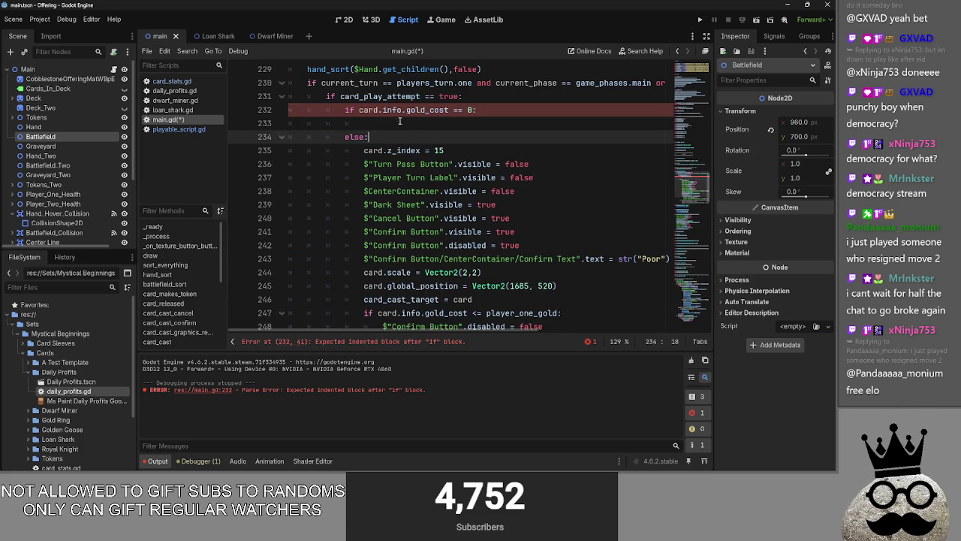
- Fill the gold_cost == 0 branch with pass
{"action": "left_click", "coordinate": [397, 122]}
{"action": "type", "text": "pass"}
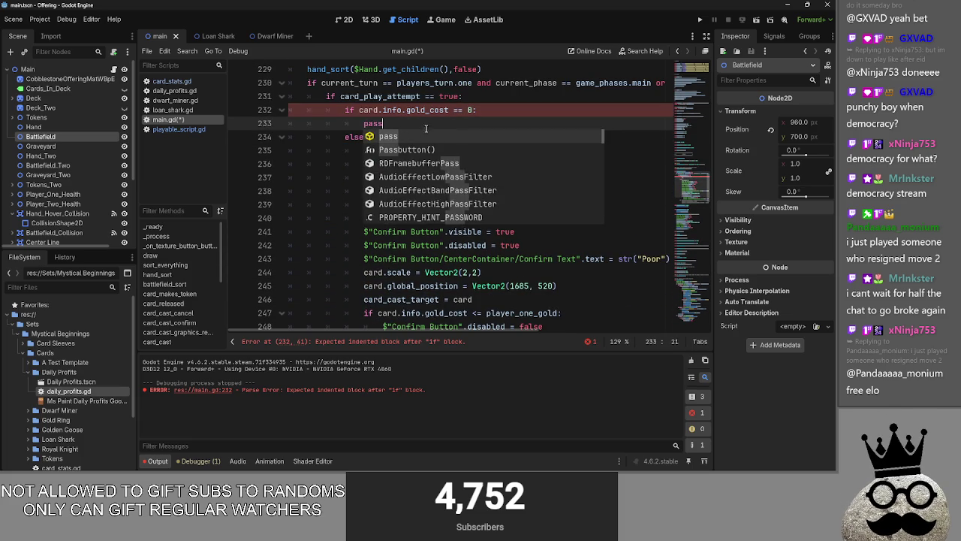
{"action": "scroll", "coordinate": [429, 164], "scroll_direction": "up", "scroll_amount": 2}
{"action": "scroll", "coordinate": [444, 250], "scroll_direction": "down", "scroll_amount": 7}
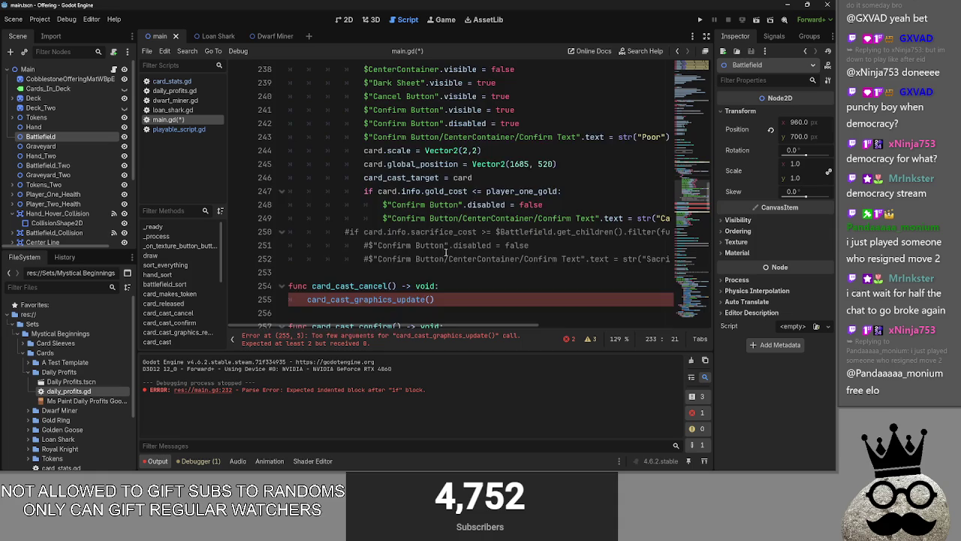
{"action": "scroll", "coordinate": [443, 251], "scroll_direction": "up", "scroll_amount": 3}
{"action": "scroll", "coordinate": [289, 228], "scroll_direction": "down", "scroll_amount": 5}
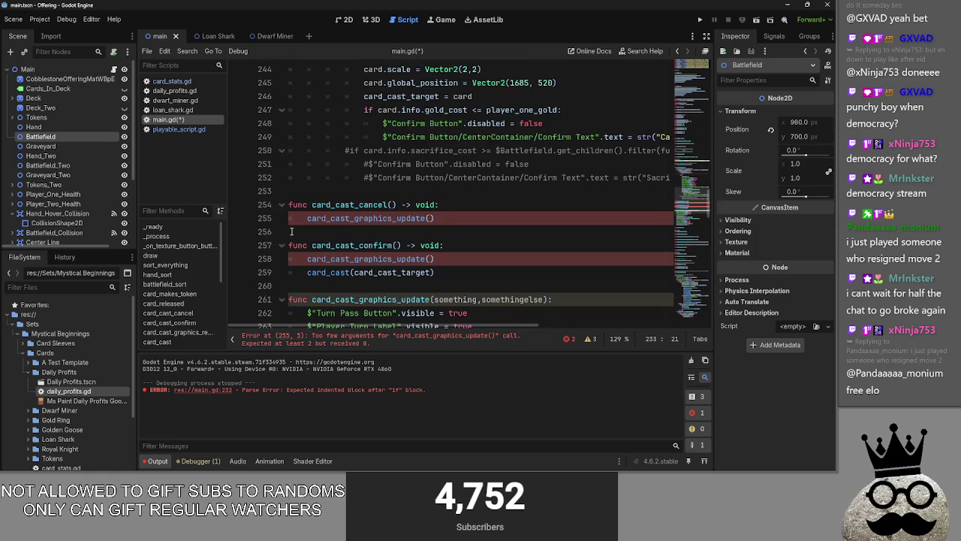
- Delete the something and somethingelse placeholder parameters from card_cast_graphics_update
{"action": "left_click", "coordinate": [457, 217]}
{"action": "double_click", "coordinate": [458, 218]}
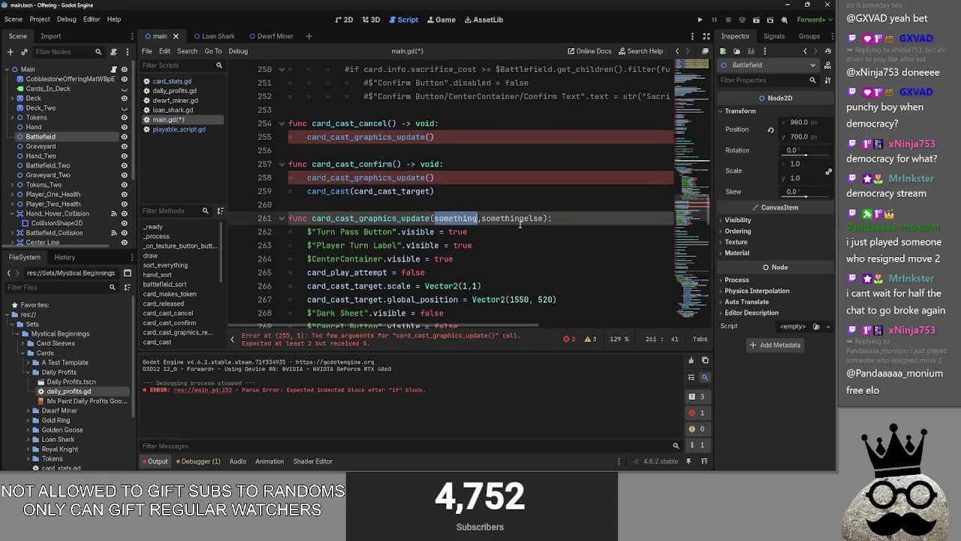
{"action": "left_click", "coordinate": [545, 218], "text": "shift"}
{"action": "key", "text": "BackSpace"}
{"action": "key", "text": "Up"}
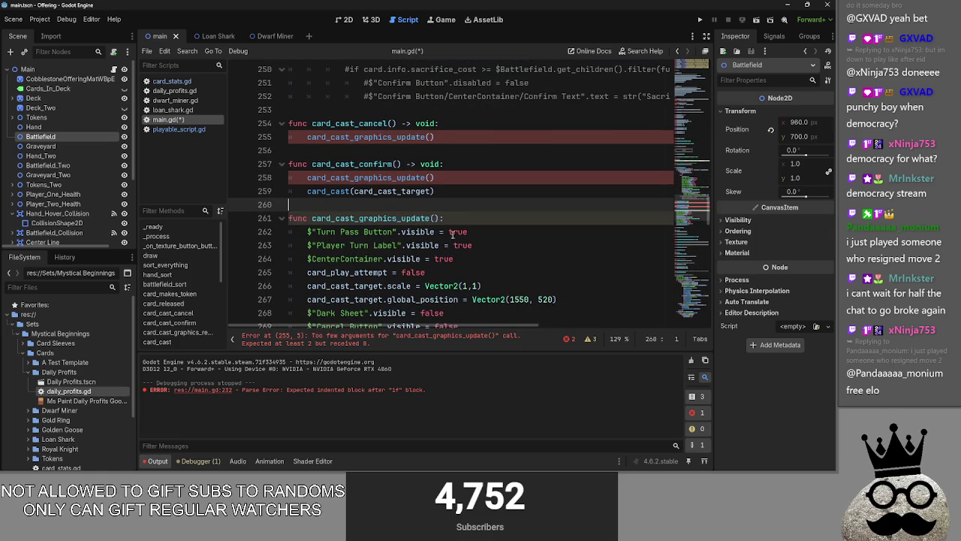
{"action": "scroll", "coordinate": [444, 284], "scroll_direction": "down", "scroll_amount": 2}
{"action": "scroll", "coordinate": [444, 283], "scroll_direction": "down", "scroll_amount": 2}
{"action": "scroll", "coordinate": [316, 260], "scroll_direction": "up", "scroll_amount": 4}
{"action": "scroll", "coordinate": [316, 260], "scroll_direction": "up", "scroll_amount": 10}
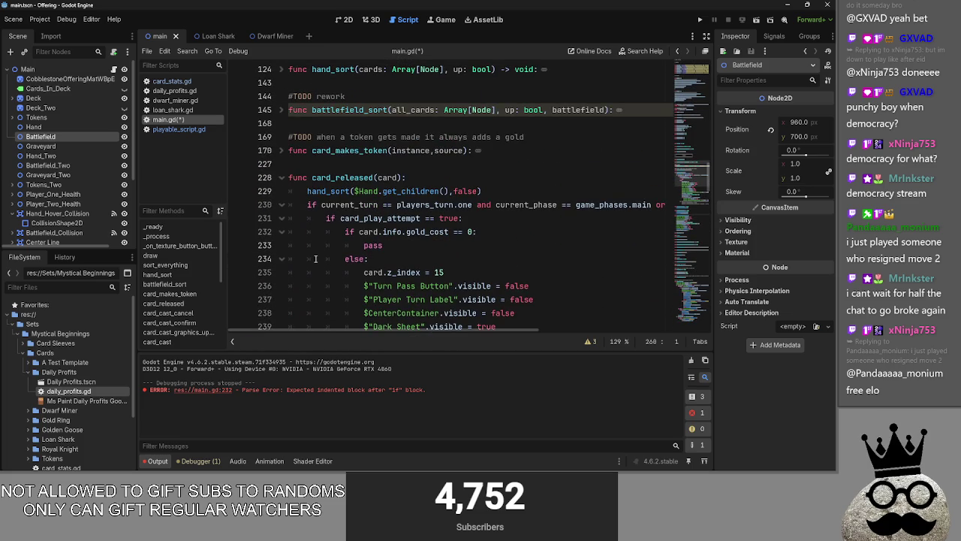
{"action": "scroll", "coordinate": [316, 259], "scroll_direction": "down", "scroll_amount": 2}
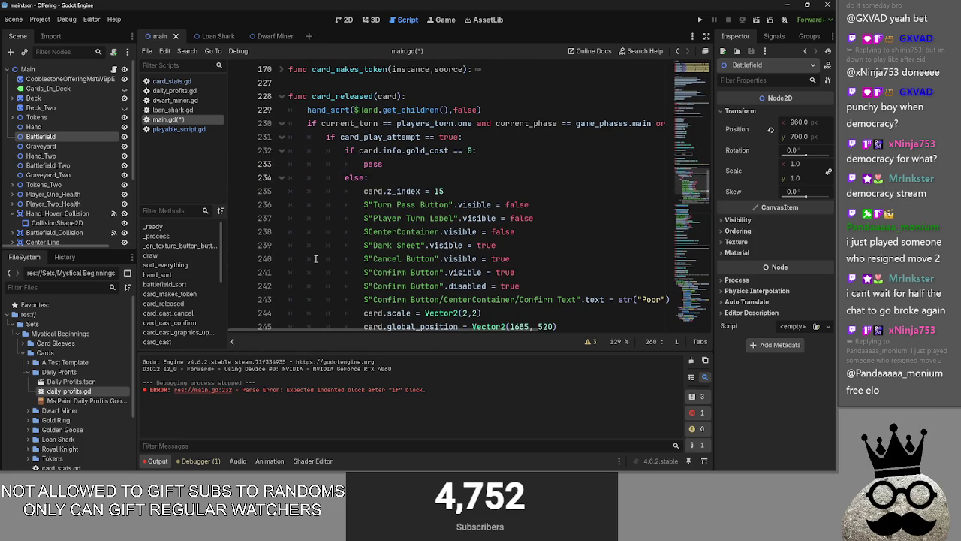
- Inspect lines 230–232 of card_released around the zero-cost check
{"action": "mouse_move", "coordinate": [291, 123]}
{"action": "left_mouse_down"}
{"action": "mouse_move", "coordinate": [512, 153]}
{"action": "mouse_move", "coordinate": [315, 137]}
{"action": "mouse_move", "coordinate": [290, 124]}
{"action": "left_mouse_up"}
{"action": "left_click", "coordinate": [512, 152]}
{"action": "left_click", "coordinate": [481, 151]}
{"action": "left_click_drag", "start_coordinate": [481, 151], "coordinate": [290, 124]}
{"action": "left_click", "coordinate": [530, 152]}
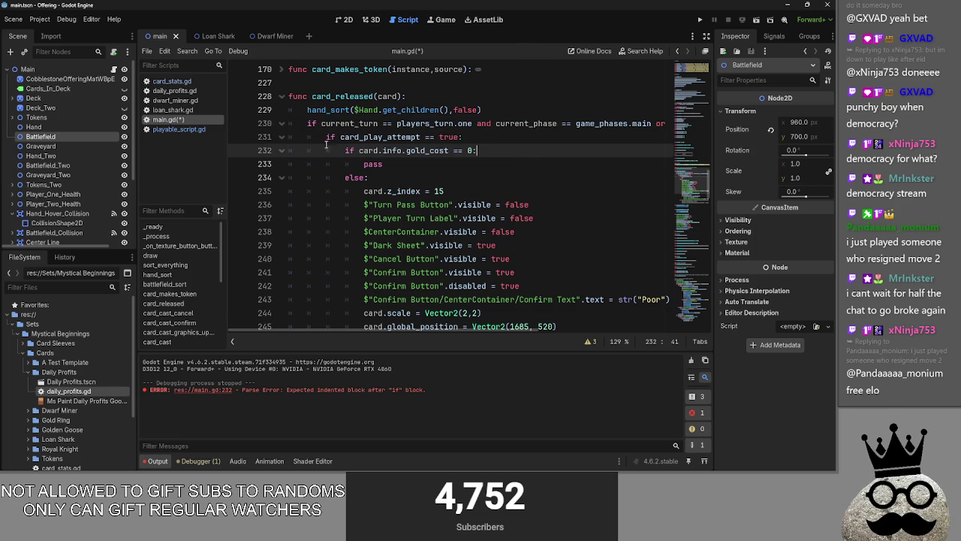
{"action": "left_click", "coordinate": [511, 153]}
{"action": "mouse_move", "coordinate": [464, 331]}
{"action": "left_mouse_down"}
{"action": "mouse_move", "coordinate": [573, 340]}
{"action": "mouse_move", "coordinate": [451, 332]}
{"action": "left_mouse_up"}
{"action": "left_click", "coordinate": [503, 139]}
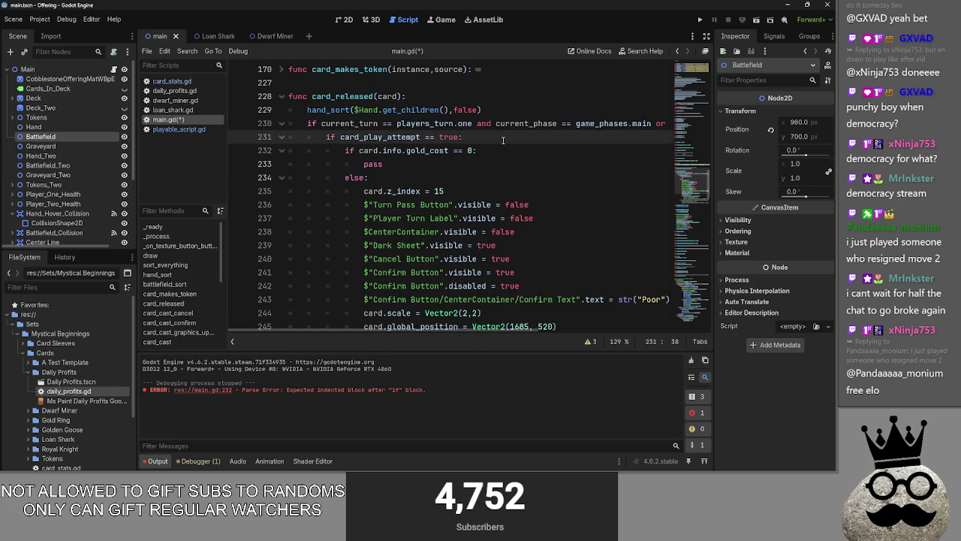
{"action": "left_click", "coordinate": [502, 151]}
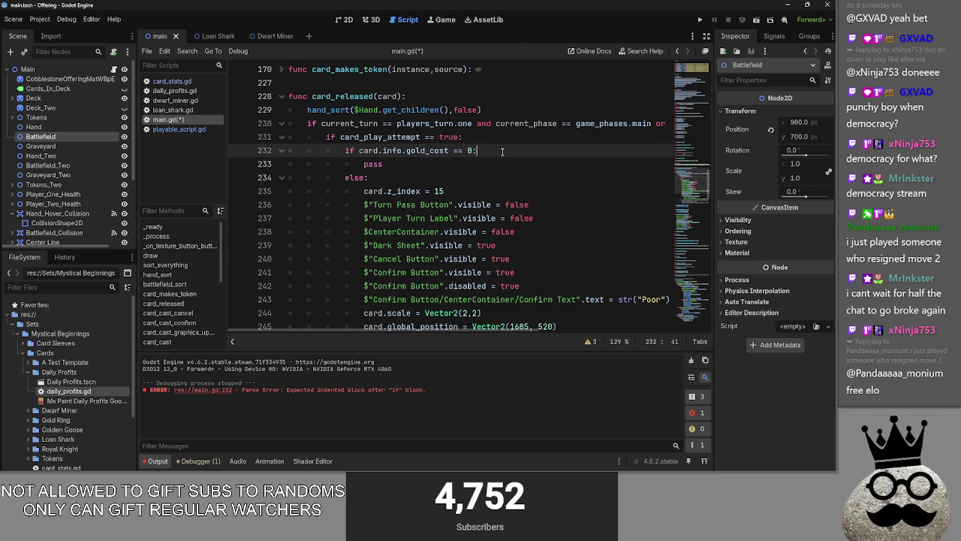
- Check the card_play_attempt and gold_cost == 0 conditions and the pass placeholder, then launch the game
{"action": "double_click", "coordinate": [449, 138]}
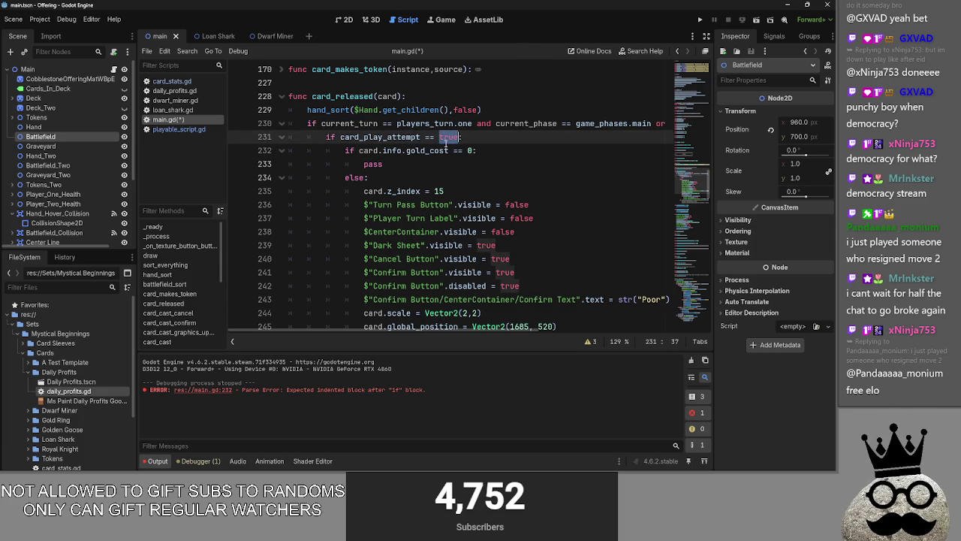
{"action": "double_click", "coordinate": [438, 156]}
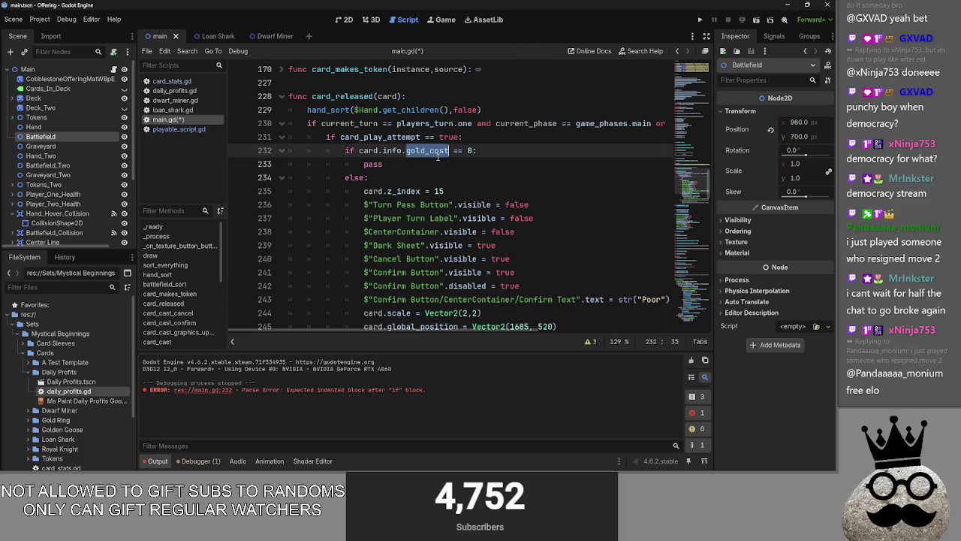
{"action": "double_click", "coordinate": [472, 154]}
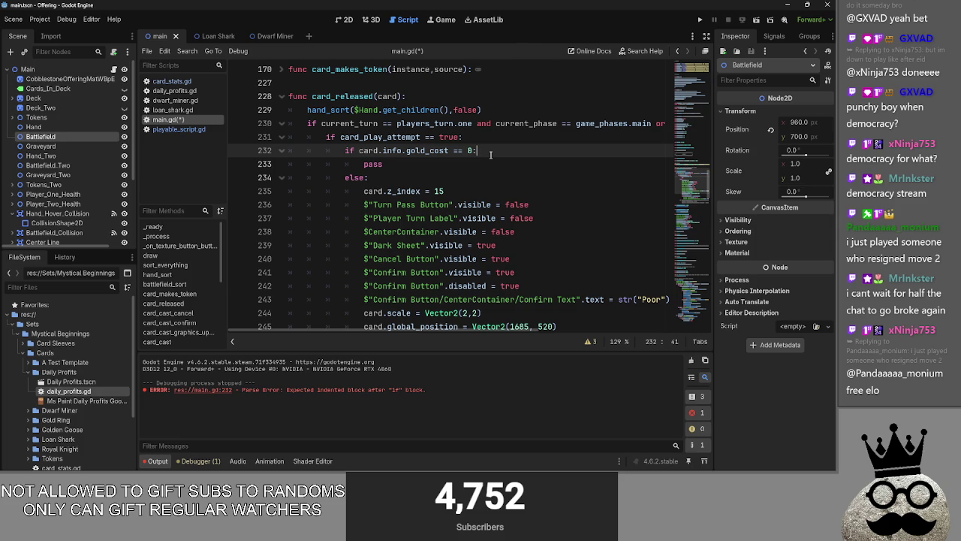
{"action": "double_click", "coordinate": [373, 164]}
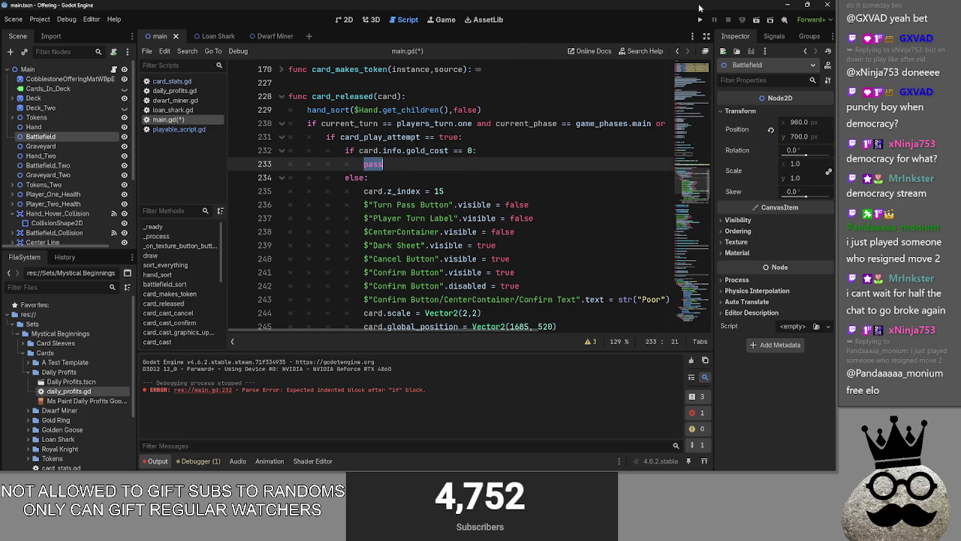
{"action": "left_click", "coordinate": [699, 22]}
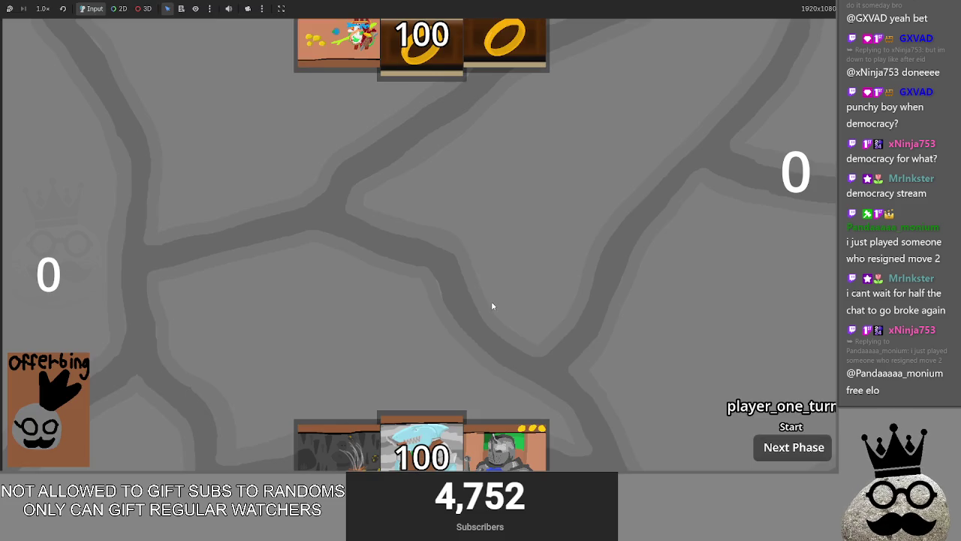
- Test-play: try the shark card, dismiss its prompt, and drag a hand card to the board centre
{"action": "left_click", "coordinate": [421, 442]}
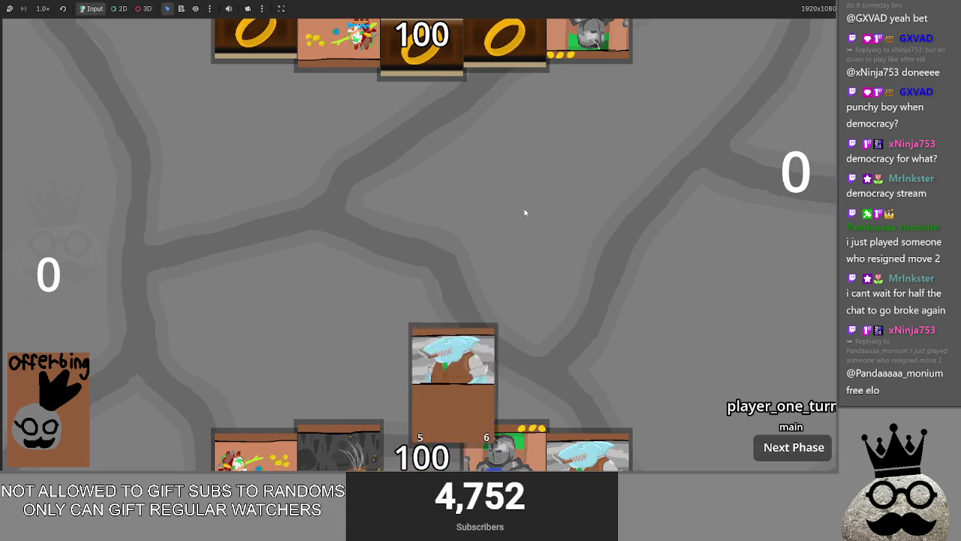
{"action": "left_click", "coordinate": [732, 436]}
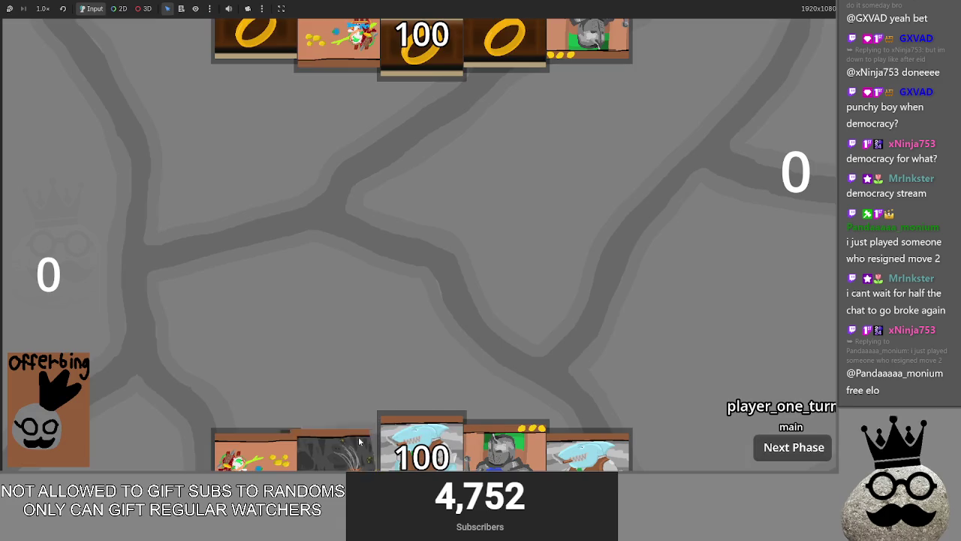
{"action": "mouse_move", "coordinate": [346, 454]}
{"action": "left_mouse_down"}
{"action": "mouse_move", "coordinate": [391, 268]}
{"action": "mouse_move", "coordinate": [375, 285]}
{"action": "left_mouse_up"}
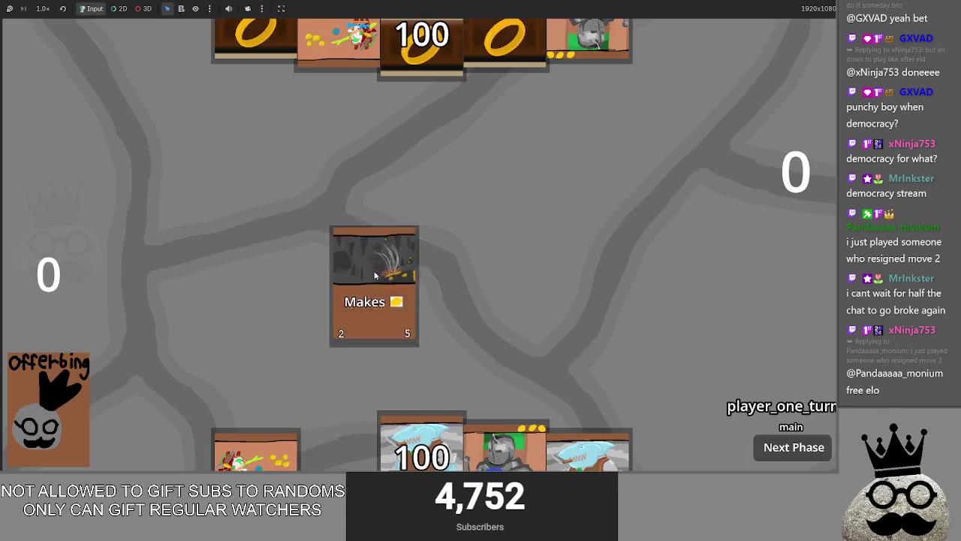
{"action": "key", "text": "Down"}
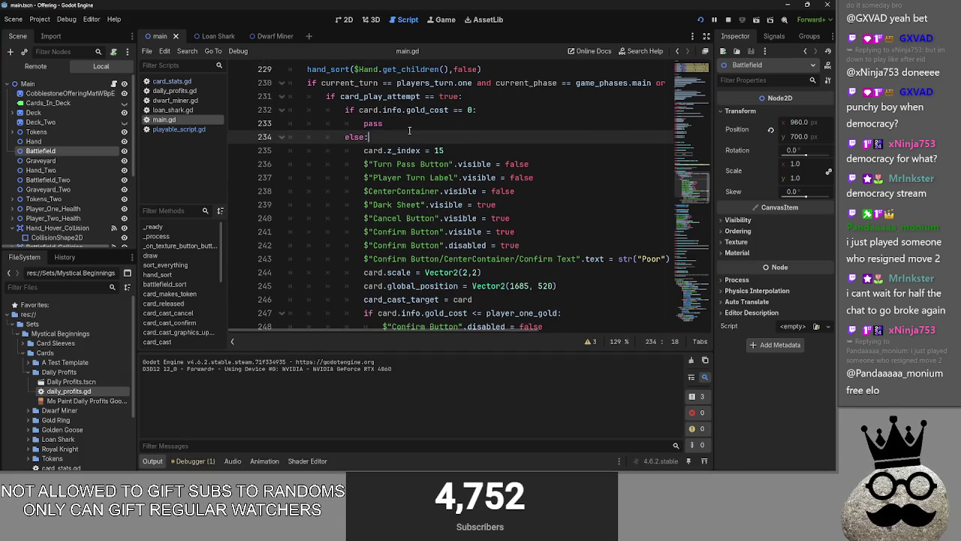
- Replace pass in the zero-cost branch with card_cast(card_cast_target) from card_cast_confirm, then rerun with F5
{"action": "scroll", "coordinate": [466, 225], "scroll_direction": "down", "scroll_amount": 2}
{"action": "scroll", "coordinate": [450, 210], "scroll_direction": "up", "scroll_amount": 1}
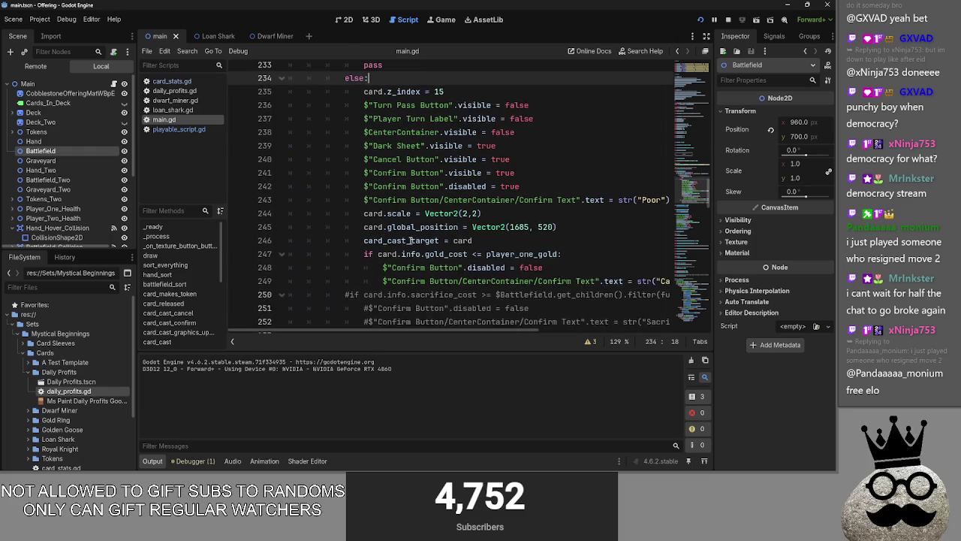
{"action": "left_click", "coordinate": [477, 259]}
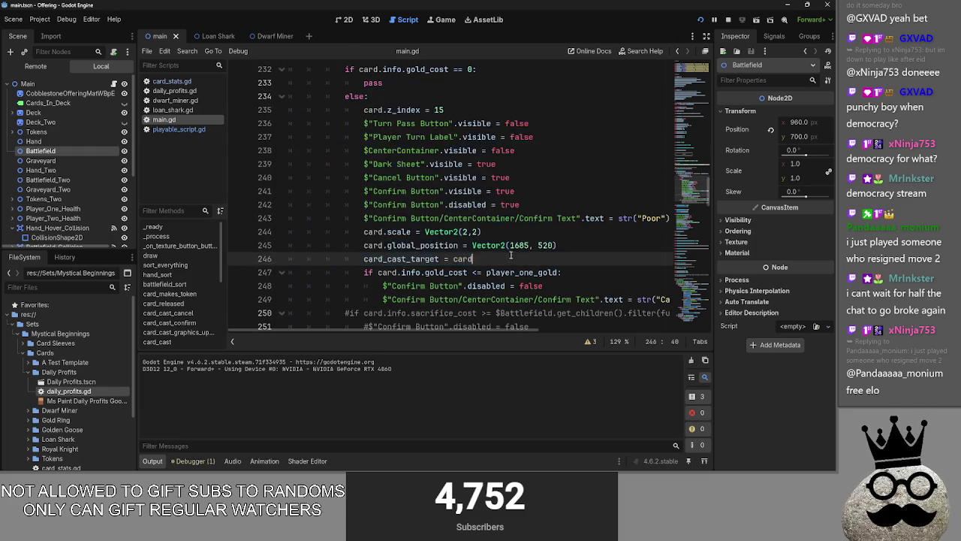
{"action": "scroll", "coordinate": [477, 260], "scroll_direction": "down", "scroll_amount": 5}
{"action": "left_click_drag", "start_coordinate": [300, 231], "coordinate": [436, 231]}
{"action": "scroll", "coordinate": [509, 249], "scroll_direction": "up", "scroll_amount": 7}
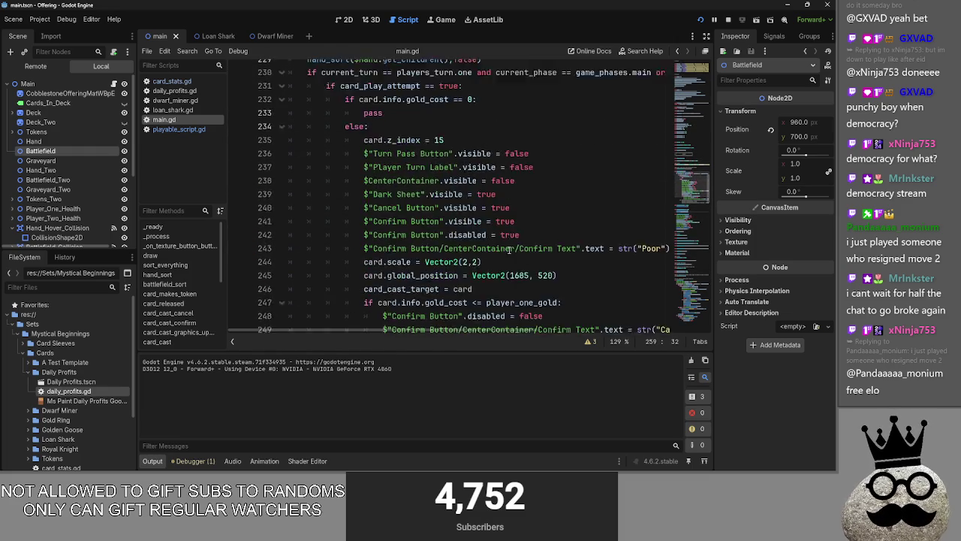
{"action": "left_click", "coordinate": [382, 205]}
{"action": "type", "text": "card_cast(card_cast_target)"}
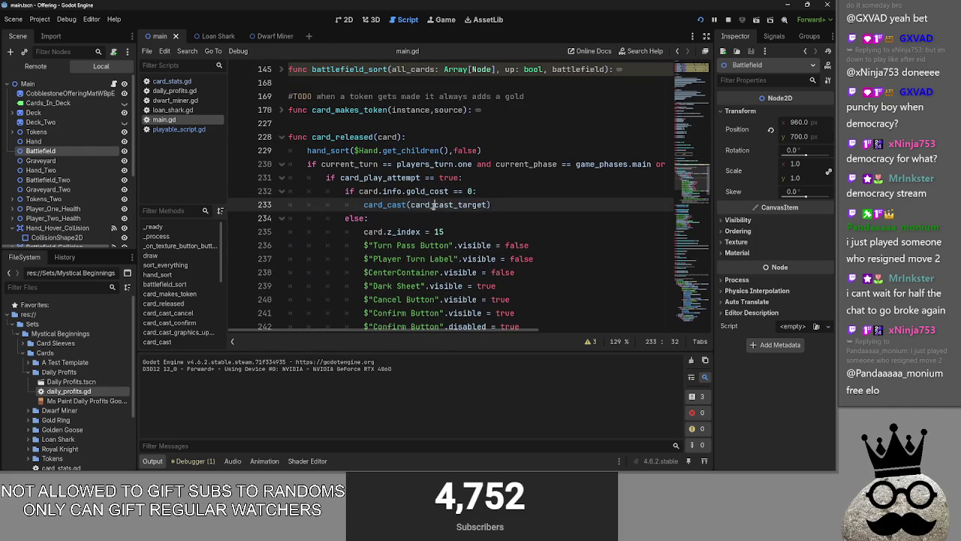
{"action": "scroll", "coordinate": [481, 225], "scroll_direction": "down", "scroll_amount": 7}
{"action": "scroll", "coordinate": [382, 233], "scroll_direction": "up", "scroll_amount": 3}
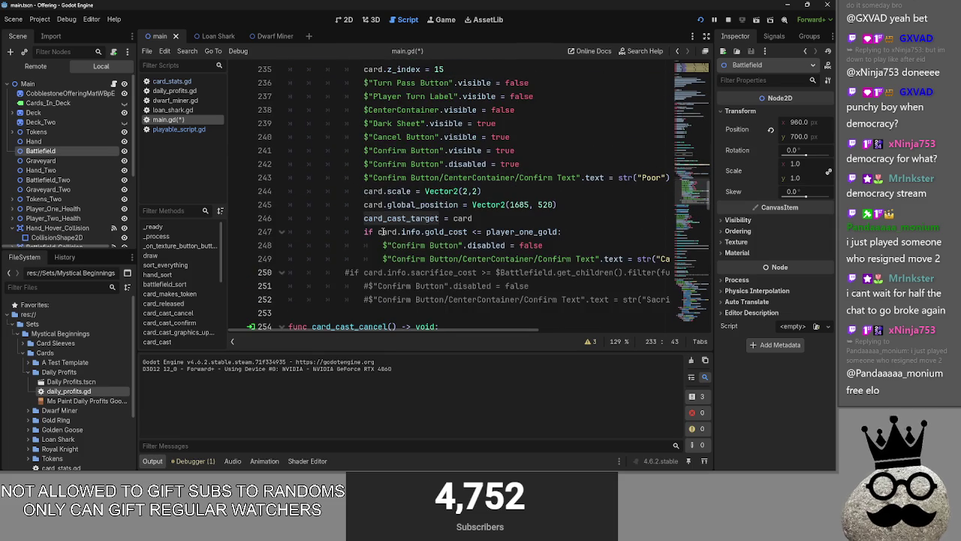
{"action": "scroll", "coordinate": [489, 258], "scroll_direction": "up", "scroll_amount": 3}
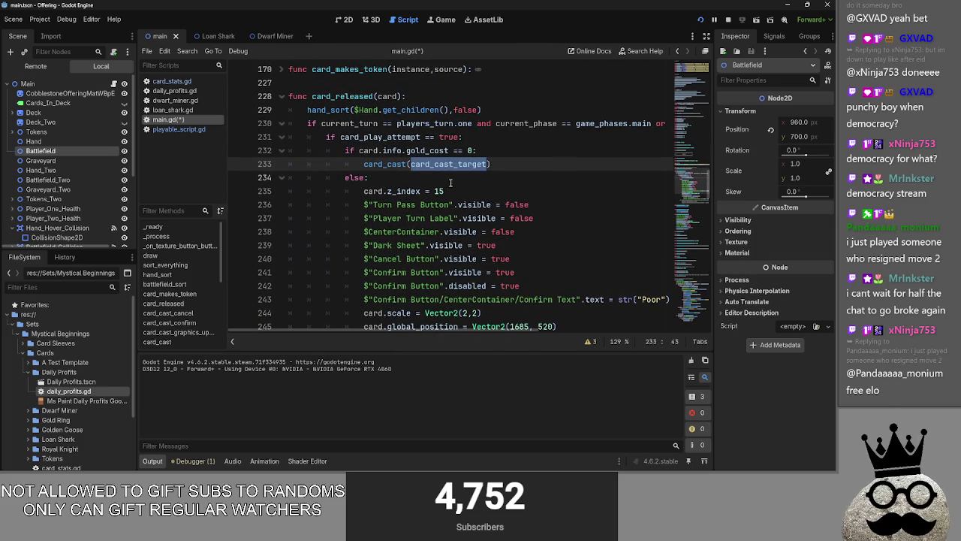
{"action": "scroll", "coordinate": [458, 245], "scroll_direction": "down", "scroll_amount": 3}
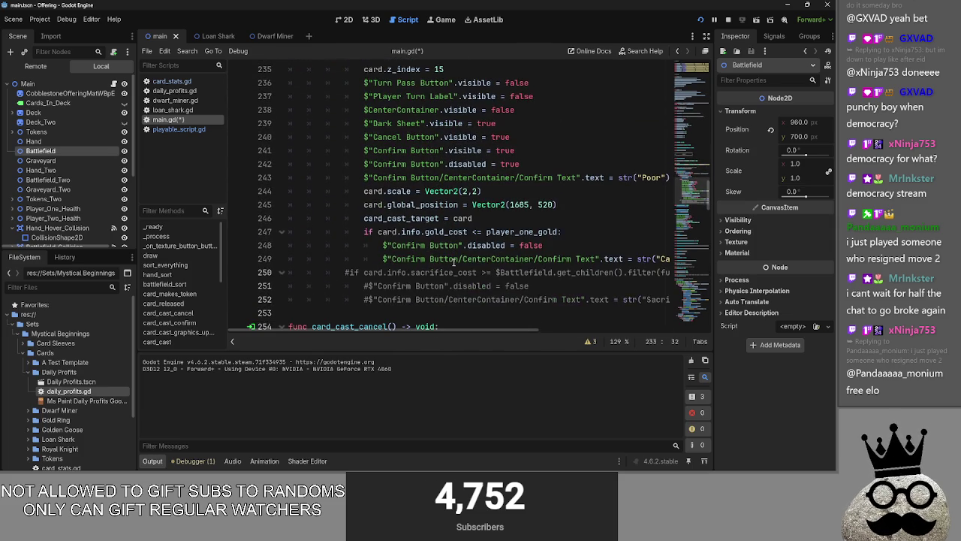
{"action": "scroll", "coordinate": [453, 262], "scroll_direction": "up", "scroll_amount": 3}
{"action": "key", "text": "F5"}
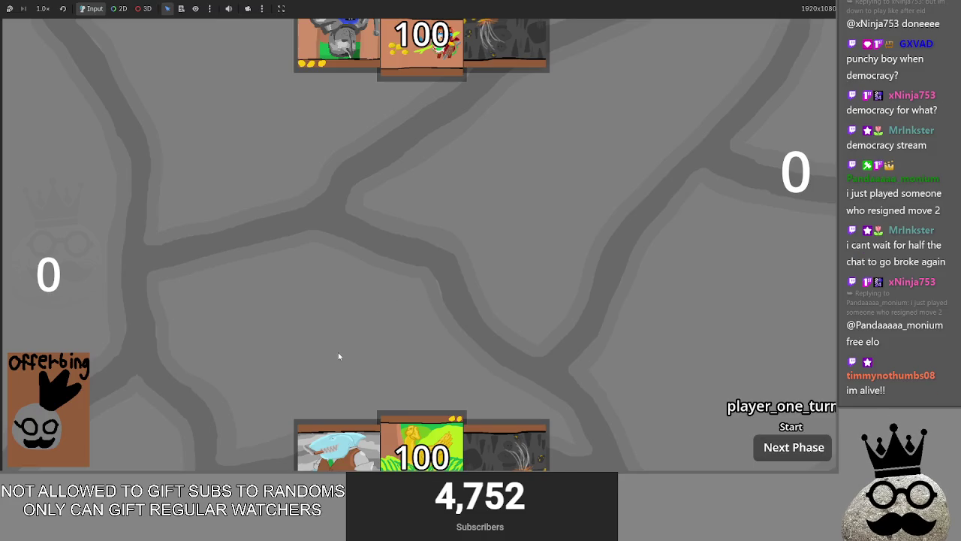
- Play two Makes cards onto the board, dismiss the shark prompt, and cast the gold egg card
{"action": "left_click_drag", "start_coordinate": [514, 443], "coordinate": [511, 255]}
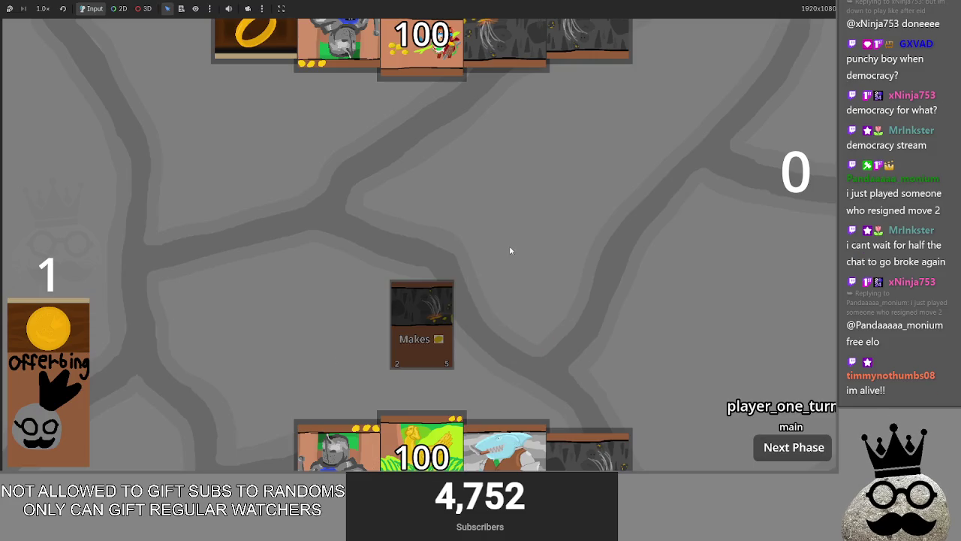
{"action": "left_click_drag", "start_coordinate": [587, 447], "coordinate": [543, 393]}
{"action": "left_click", "coordinate": [498, 449]}
{"action": "left_click", "coordinate": [747, 429]}
{"action": "left_click", "coordinate": [421, 443]}
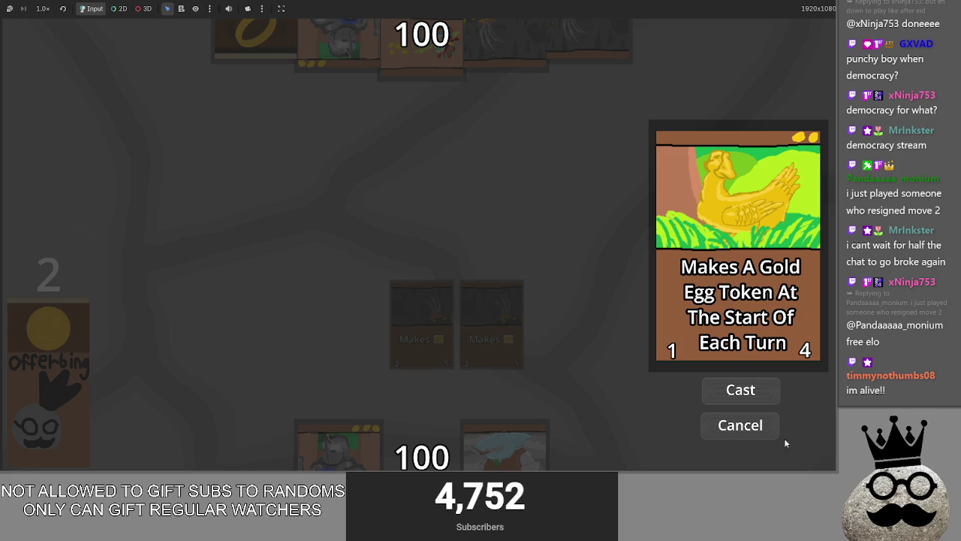
{"action": "left_click", "coordinate": [741, 390]}
{"action": "key", "text": "alt+Tab"}
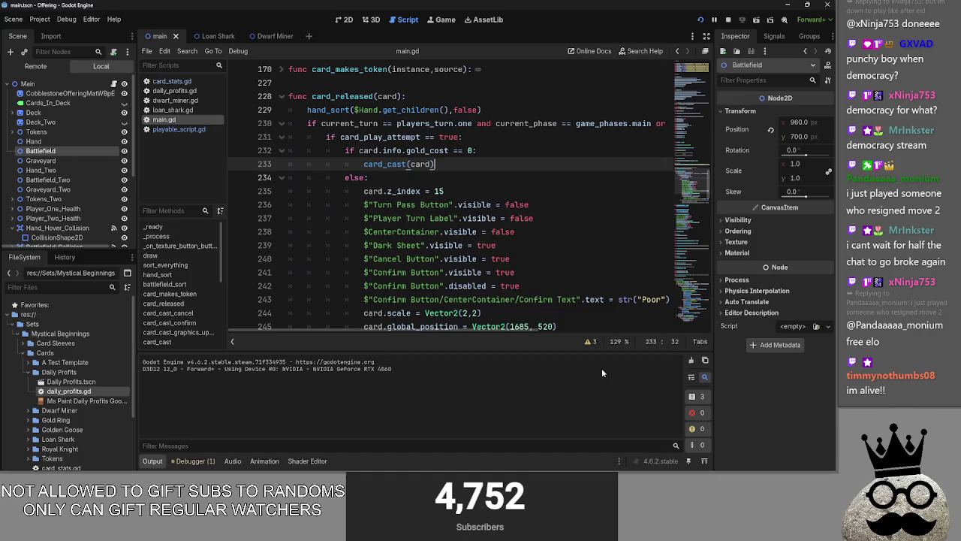
{"action": "scroll", "coordinate": [483, 212], "scroll_direction": "down", "scroll_amount": 1}
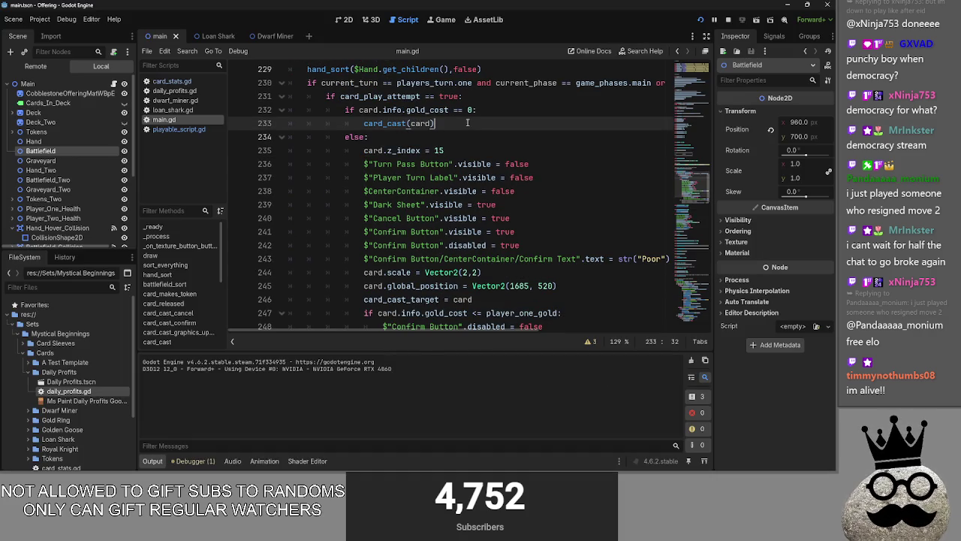
- Open a new line below the card_cast call in the zero-cost branch
{"action": "left_click", "coordinate": [467, 109]}
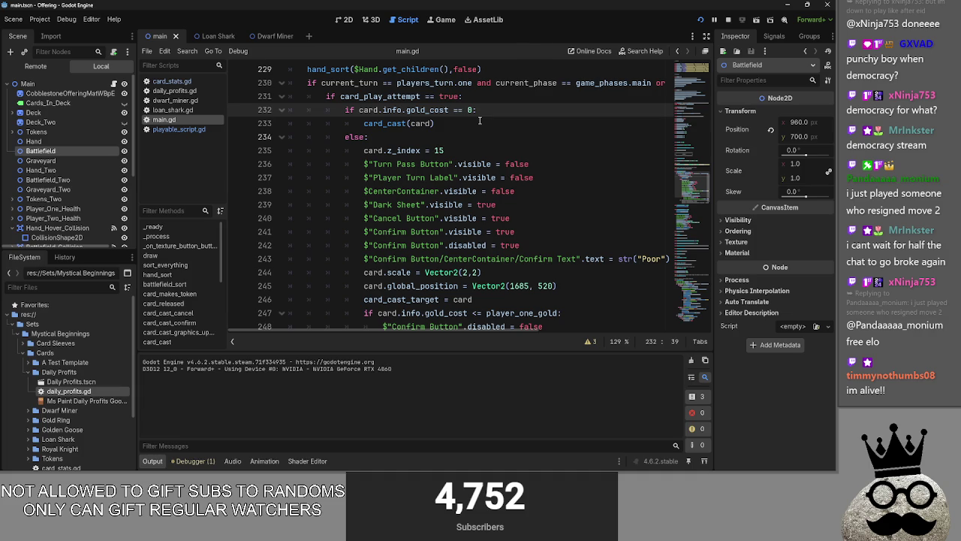
{"action": "left_click", "coordinate": [481, 122]}
{"action": "key", "text": "Return"}
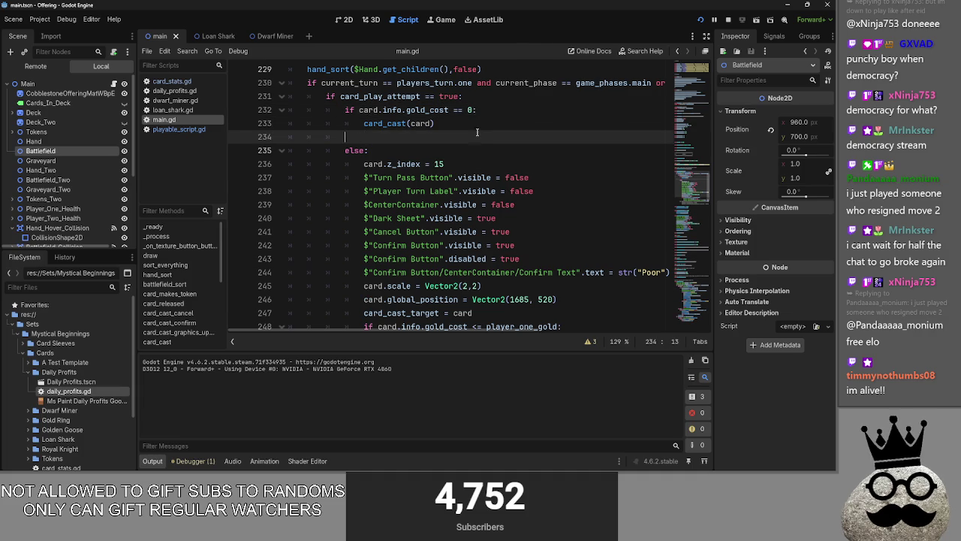
{"action": "scroll", "coordinate": [394, 171], "scroll_direction": "down", "scroll_amount": 4}
{"action": "scroll", "coordinate": [392, 206], "scroll_direction": "up", "scroll_amount": 6}
- Duplicate the zero-cost if statement as a gold_cost >= 0 check and stop the running game
{"action": "left_click_drag", "start_coordinate": [344, 191], "coordinate": [479, 190]}
{"action": "key", "text": "ctrl+c"}
{"action": "left_click", "coordinate": [480, 218]}
{"action": "key", "text": "ctrl+v"}
{"action": "left_click", "coordinate": [456, 217]}
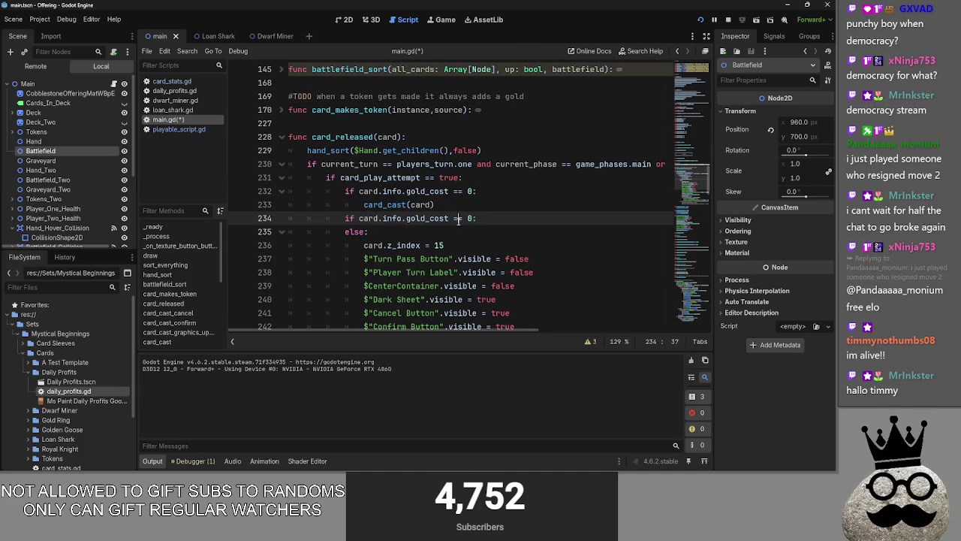
{"action": "left_click", "coordinate": [478, 218]}
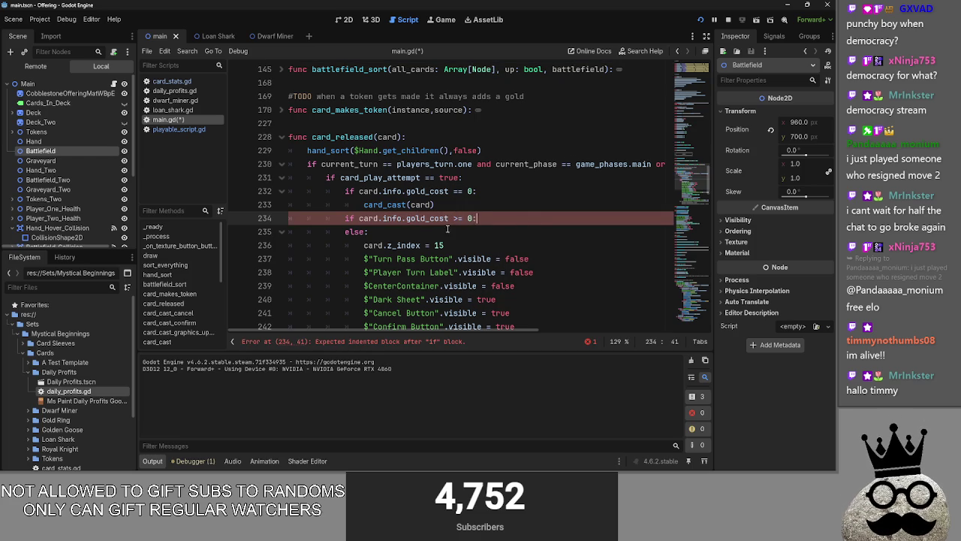
{"action": "key", "text": "Return"}
{"action": "left_click", "coordinate": [426, 204]}
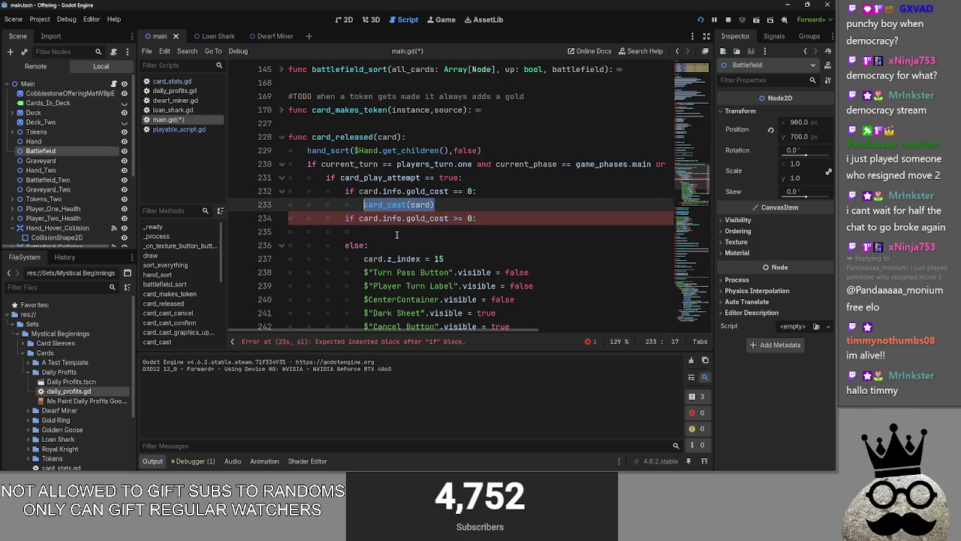
{"action": "left_click", "coordinate": [396, 235]}
{"action": "scroll", "coordinate": [476, 246], "scroll_direction": "down", "scroll_amount": 6}
{"action": "scroll", "coordinate": [476, 245], "scroll_direction": "down", "scroll_amount": 3}
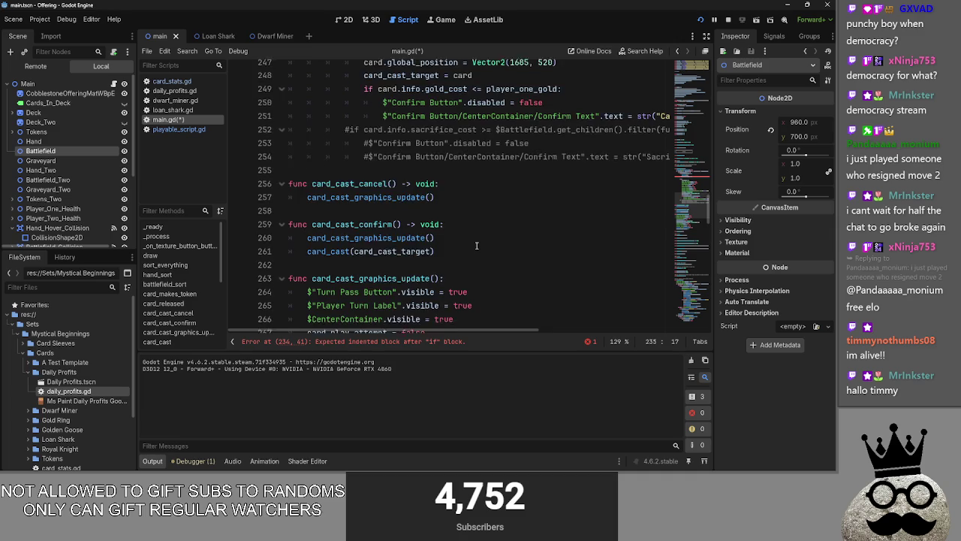
{"action": "scroll", "coordinate": [476, 246], "scroll_direction": "up", "scroll_amount": 8}
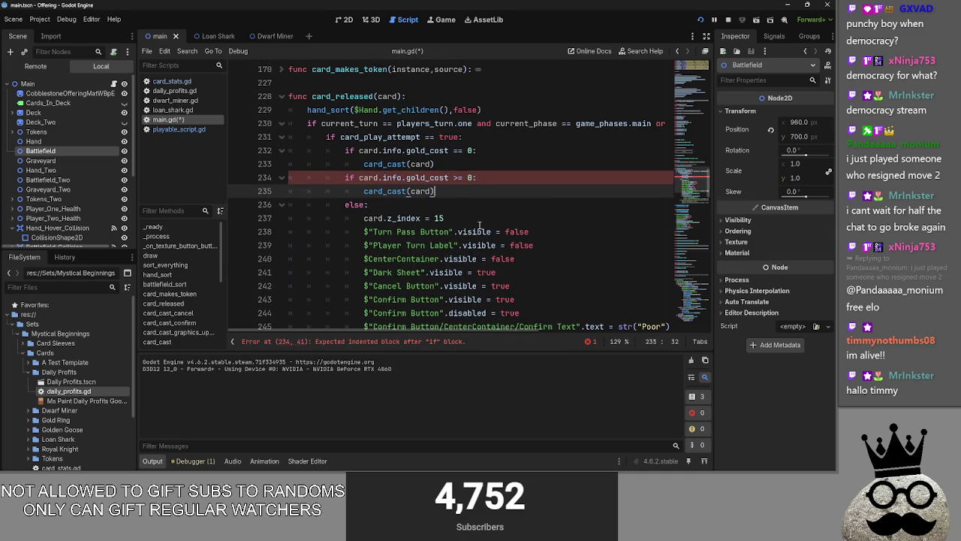
{"action": "left_click", "coordinate": [729, 20]}
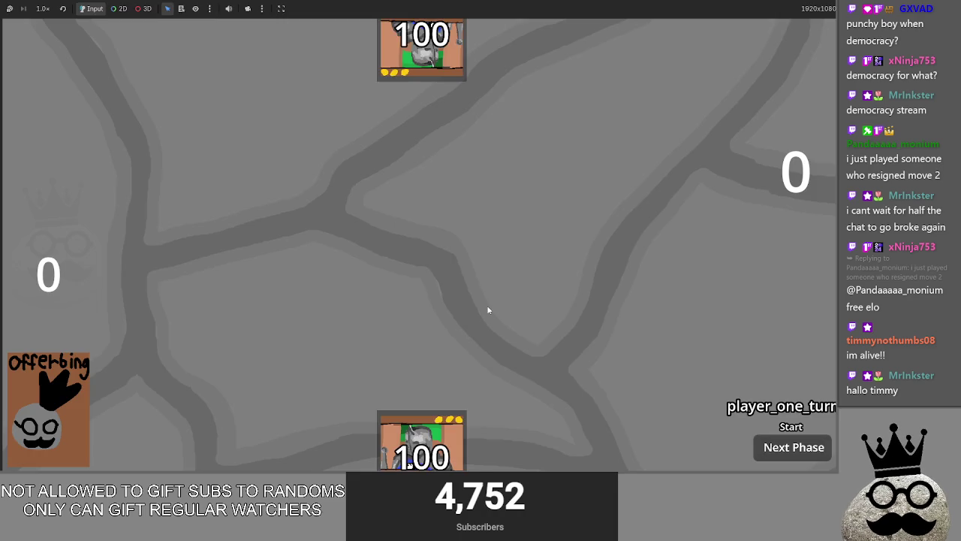
- Glance over the card_released code in main.gd, then return to the running game
{"action": "key", "text": "alt+Tab"}
{"action": "scroll", "coordinate": [481, 311], "scroll_direction": "down", "scroll_amount": 2}
{"action": "key", "text": "alt+Tab"}
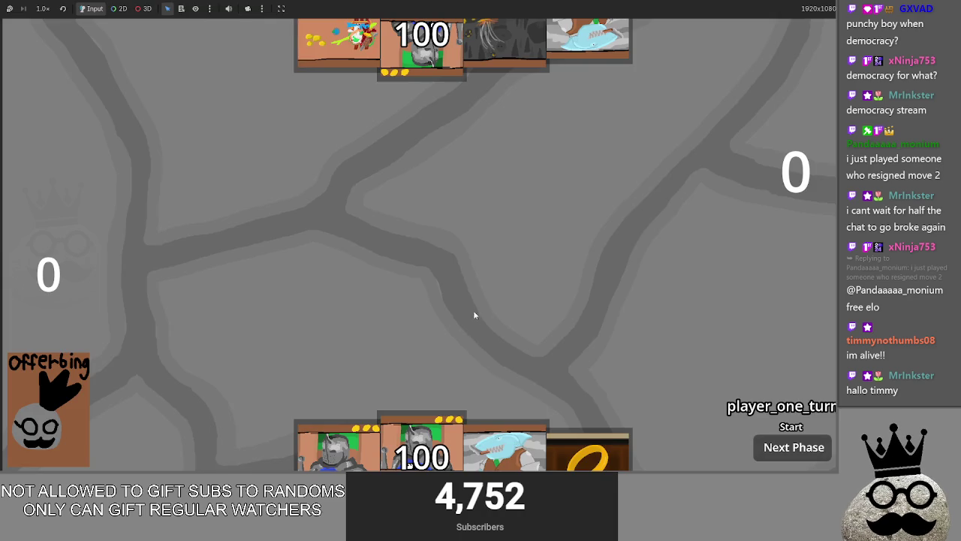
{"action": "key", "text": "alt+Tab"}
{"action": "scroll", "coordinate": [457, 293], "scroll_direction": "up", "scroll_amount": 2}
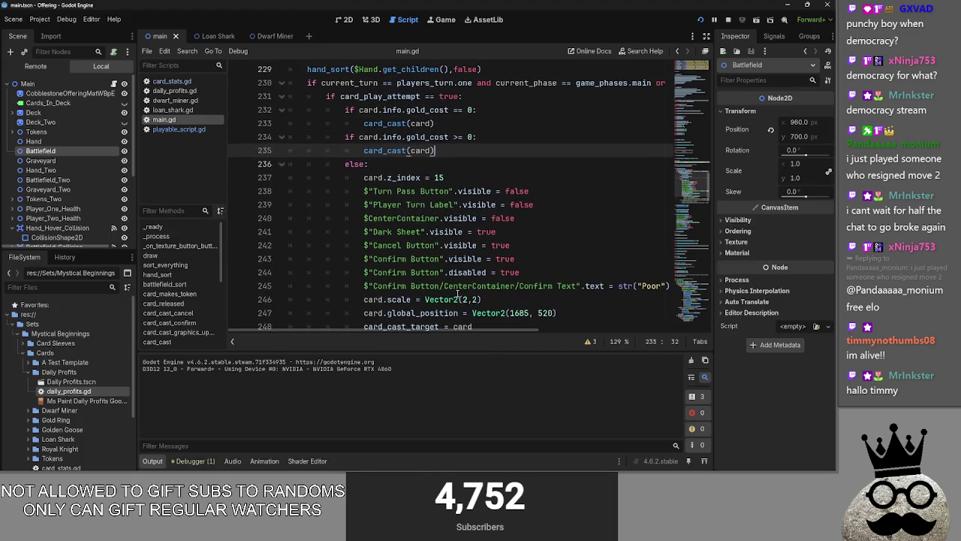
{"action": "key", "text": "alt+Tab"}
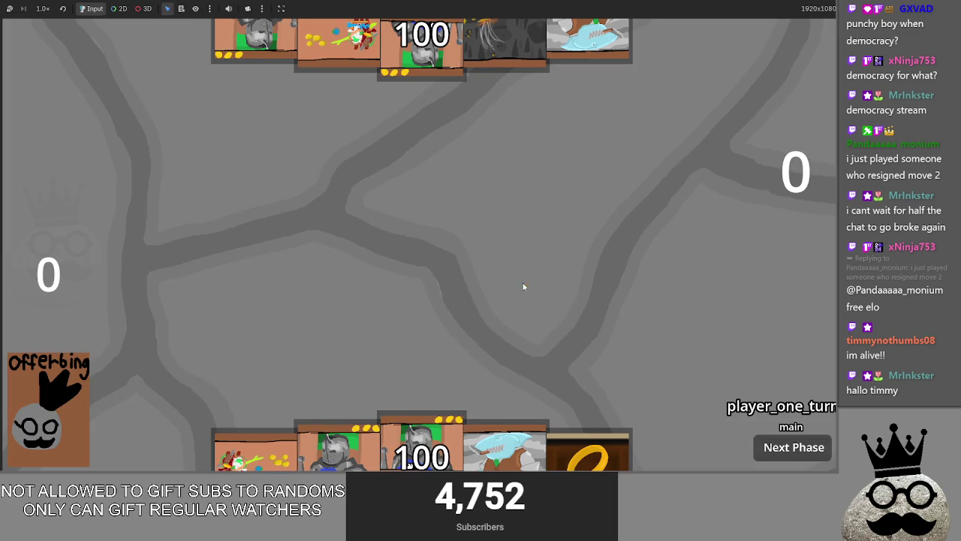
- Play the leftmost hand card and the shark card onto the board, then draw from the Offerbing deck
{"action": "left_click_drag", "start_coordinate": [259, 431], "coordinate": [301, 285]}
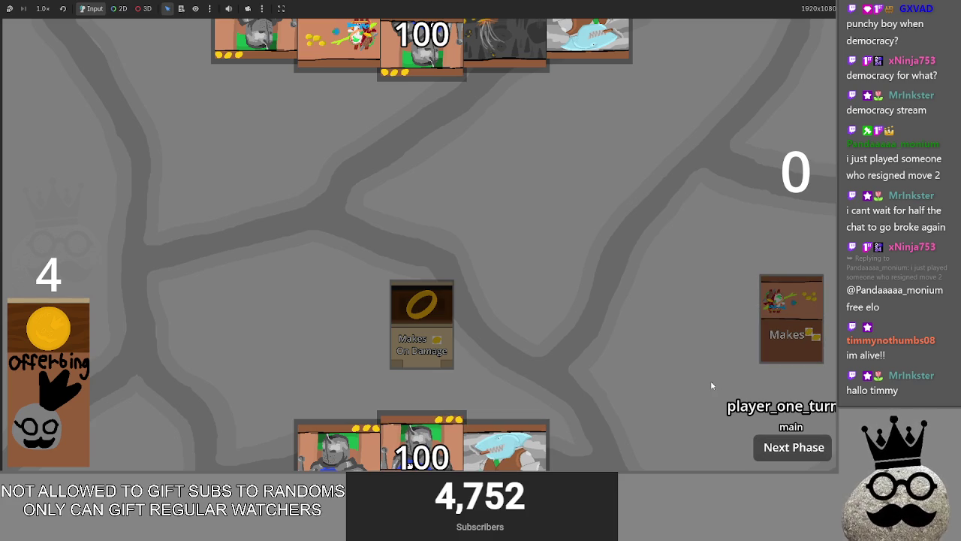
{"action": "left_click_drag", "start_coordinate": [523, 425], "coordinate": [510, 311]}
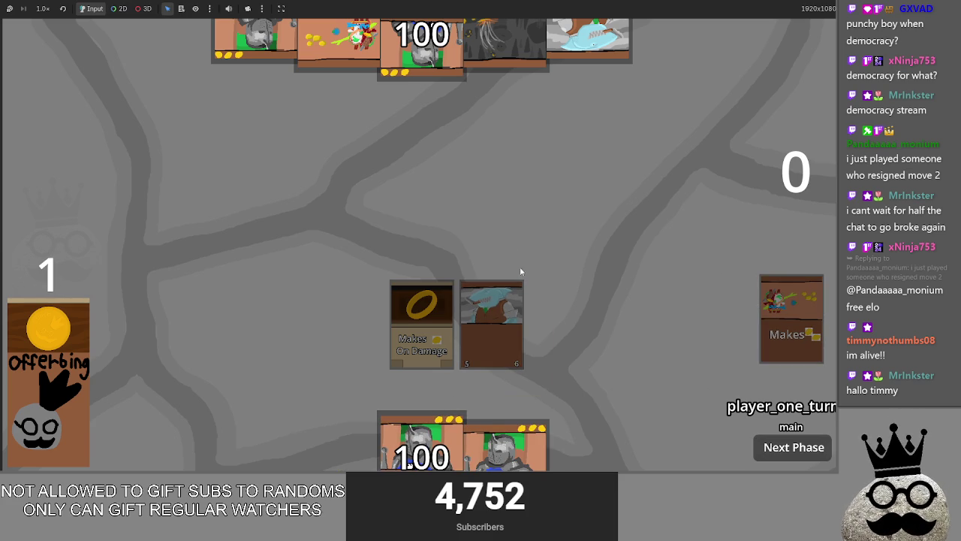
{"action": "left_click", "coordinate": [40, 388]}
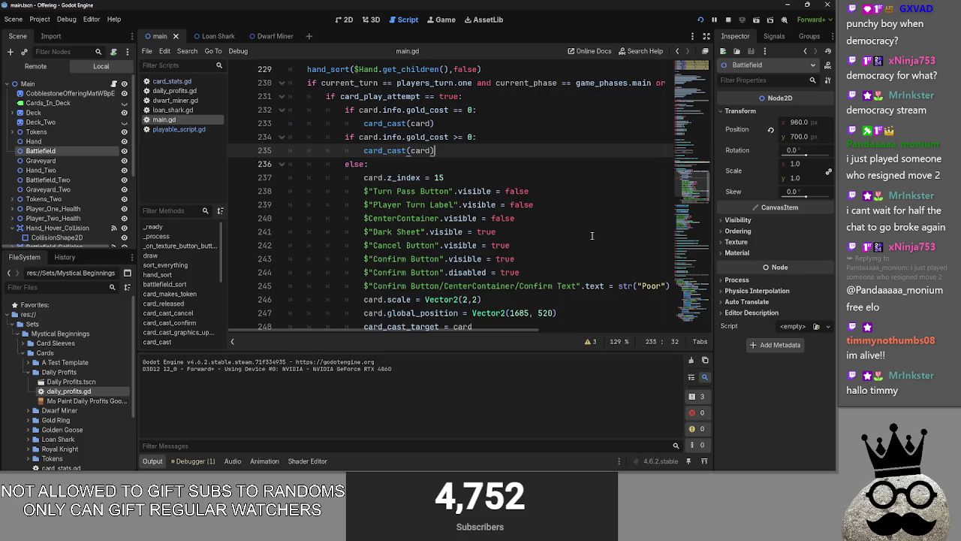
- Start turning line 234's if into elif and review the zero-cost and gold-cost branches
{"action": "scroll", "coordinate": [403, 173], "scroll_direction": "up", "scroll_amount": 1}
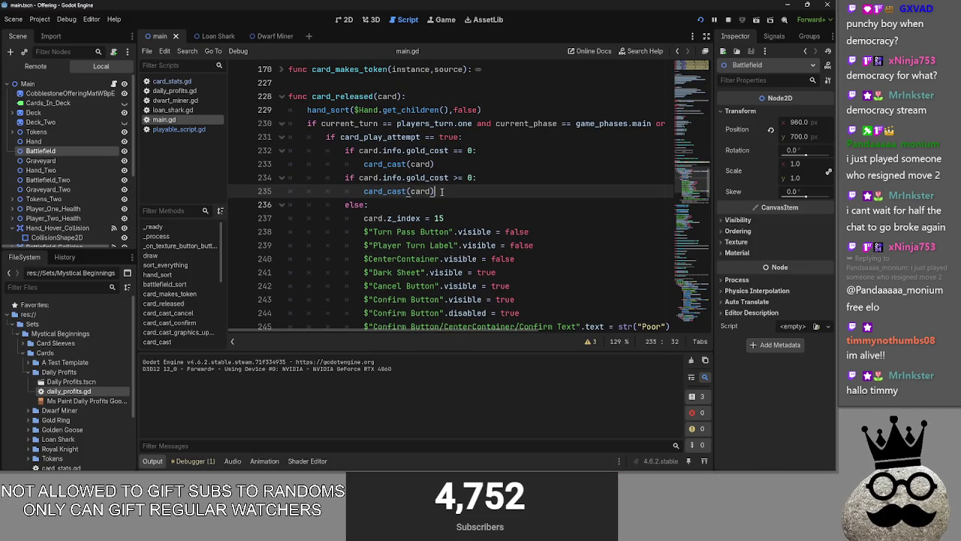
{"action": "scroll", "coordinate": [442, 192], "scroll_direction": "down", "scroll_amount": 3}
{"action": "scroll", "coordinate": [442, 191], "scroll_direction": "up", "scroll_amount": 2}
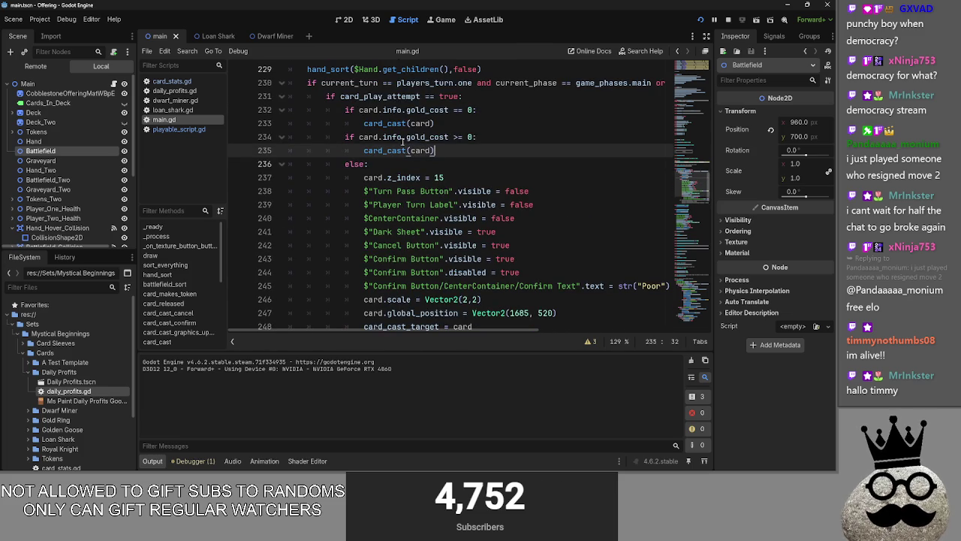
{"action": "left_click", "coordinate": [350, 137]}
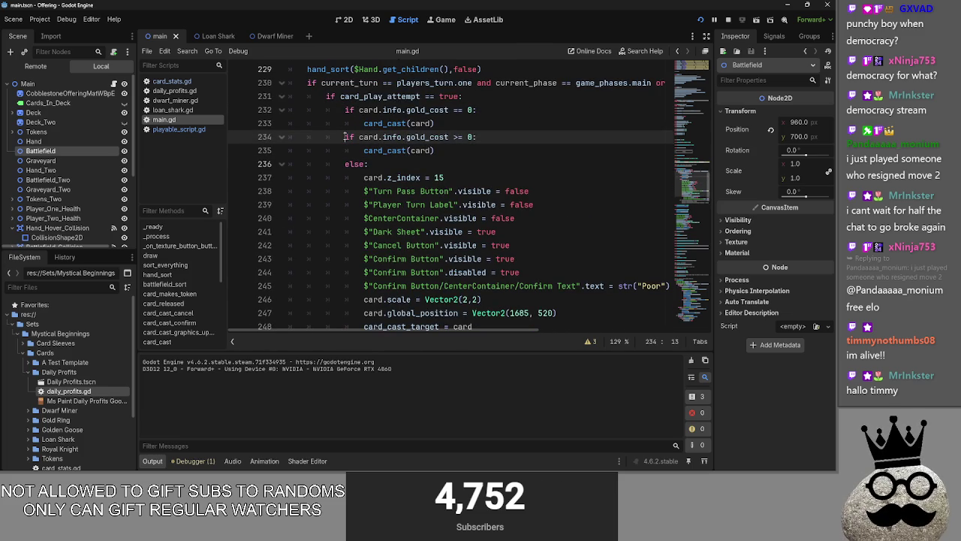
{"action": "type", "text": "el"}
{"action": "key", "text": "Escape"}
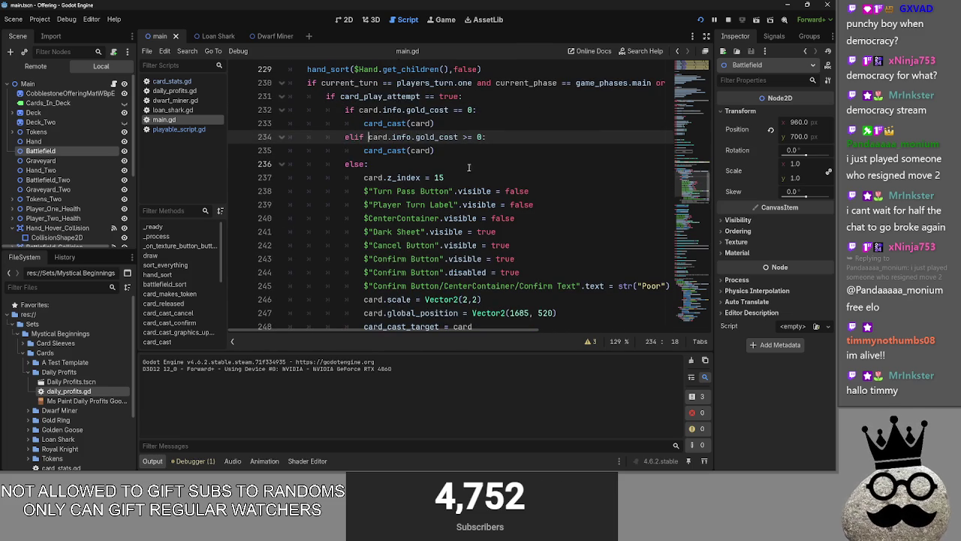
{"action": "left_click", "coordinate": [473, 151]}
{"action": "left_click_drag", "start_coordinate": [352, 130], "coordinate": [474, 124]}
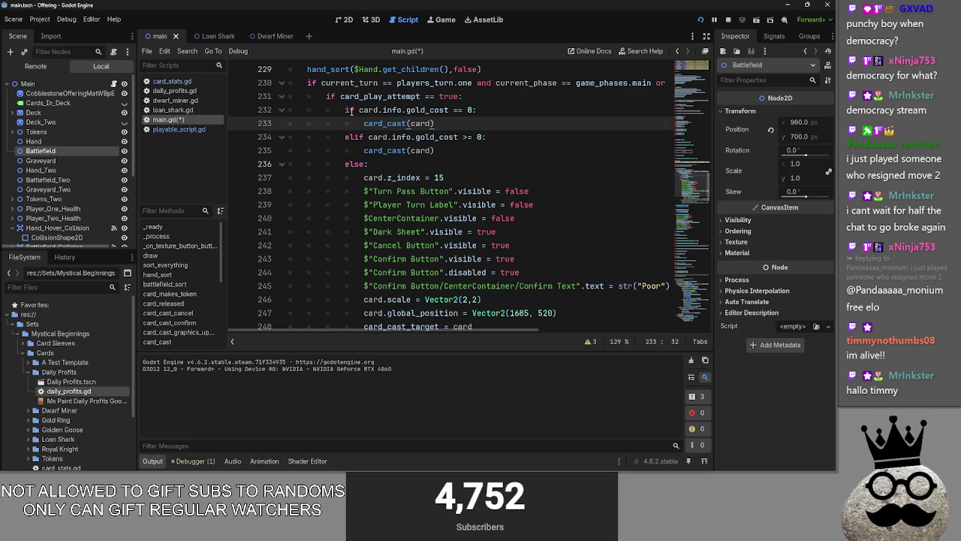
{"action": "left_click", "coordinate": [433, 123]}
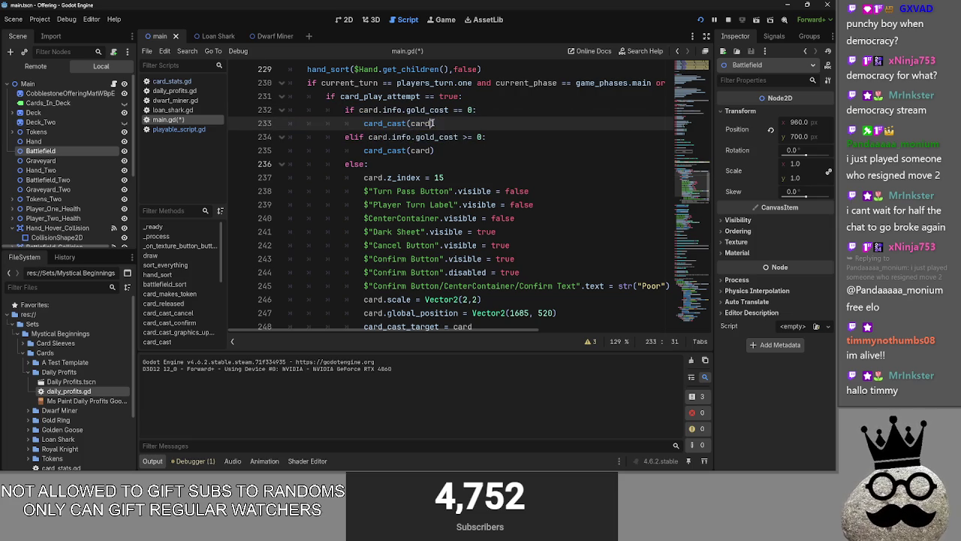
{"action": "left_click", "coordinate": [340, 111], "text": "shift"}
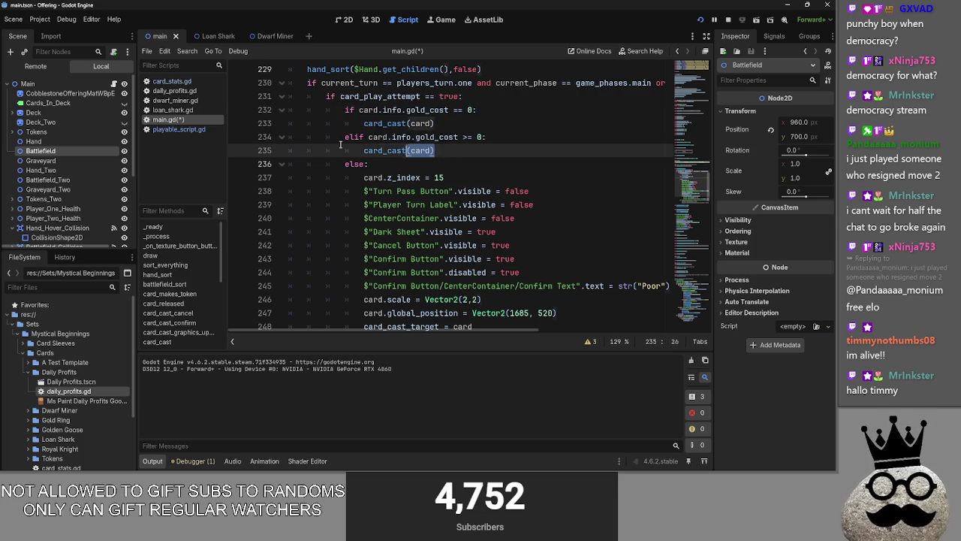
{"action": "left_click", "coordinate": [441, 151]}
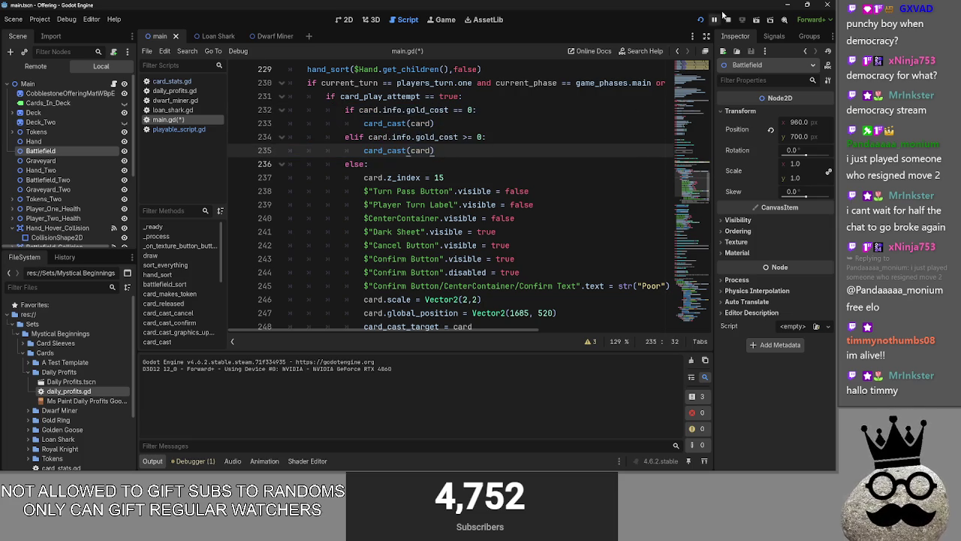
- Stop the game, finish line 234 as elif card.info.gold_cost > 0, and relaunch the project
{"action": "left_click", "coordinate": [728, 20]}
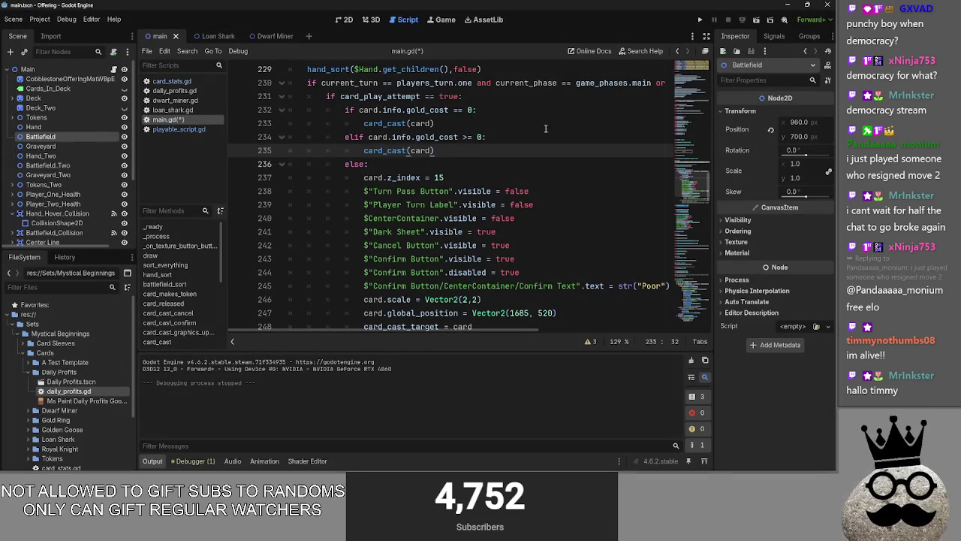
{"action": "left_click", "coordinate": [470, 138]}
{"action": "type", "text": "="}
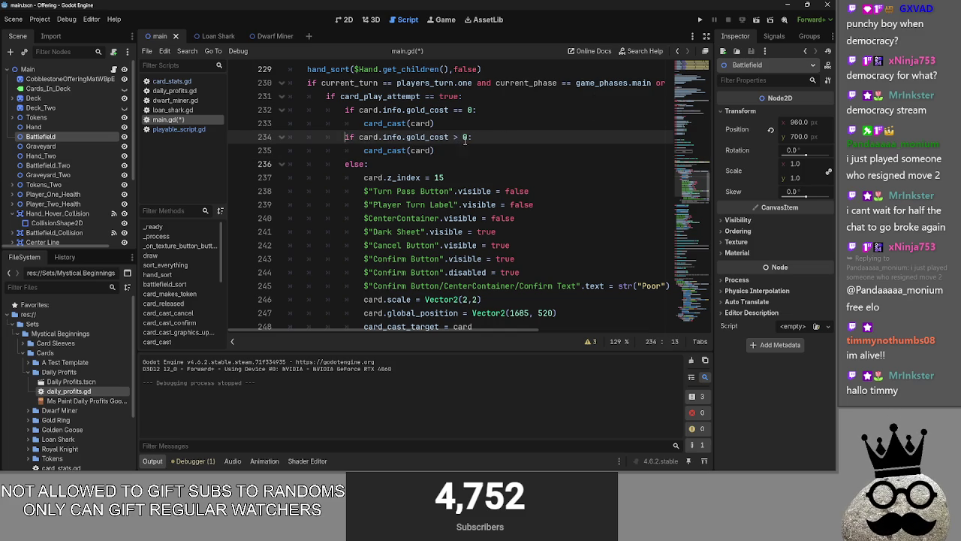
{"action": "type", "text": "el"}
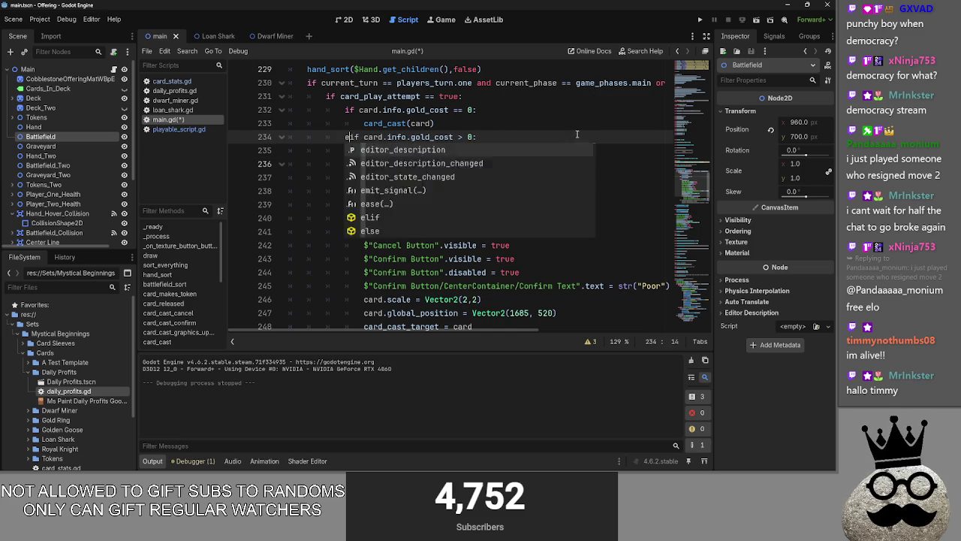
{"action": "left_click", "coordinate": [578, 122]}
{"action": "left_click", "coordinate": [700, 20]}
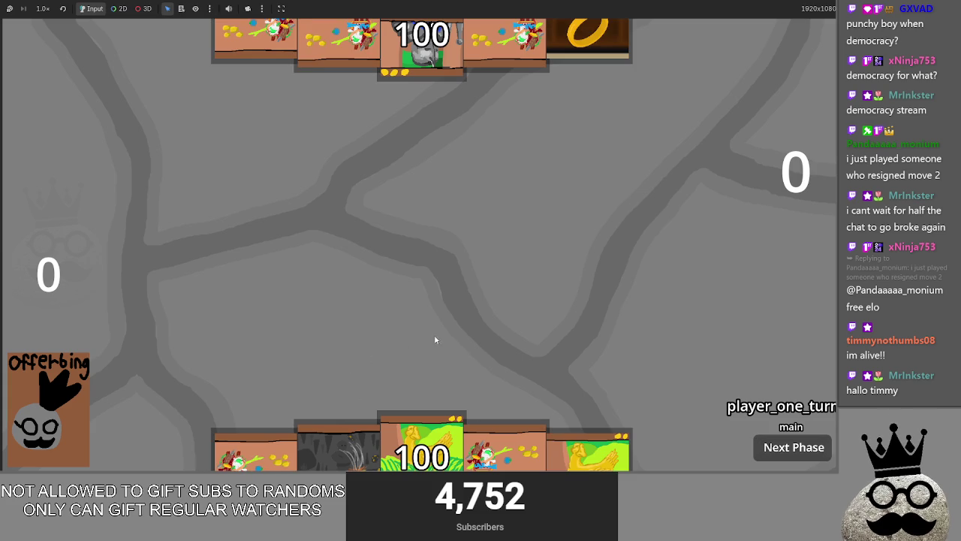
- Play the dark Makes, chicken gold egg and shark cards from the hand into the centre row
{"action": "left_click_drag", "start_coordinate": [505, 460], "coordinate": [478, 269]}
{"action": "left_click_drag", "start_coordinate": [504, 451], "coordinate": [483, 311]}
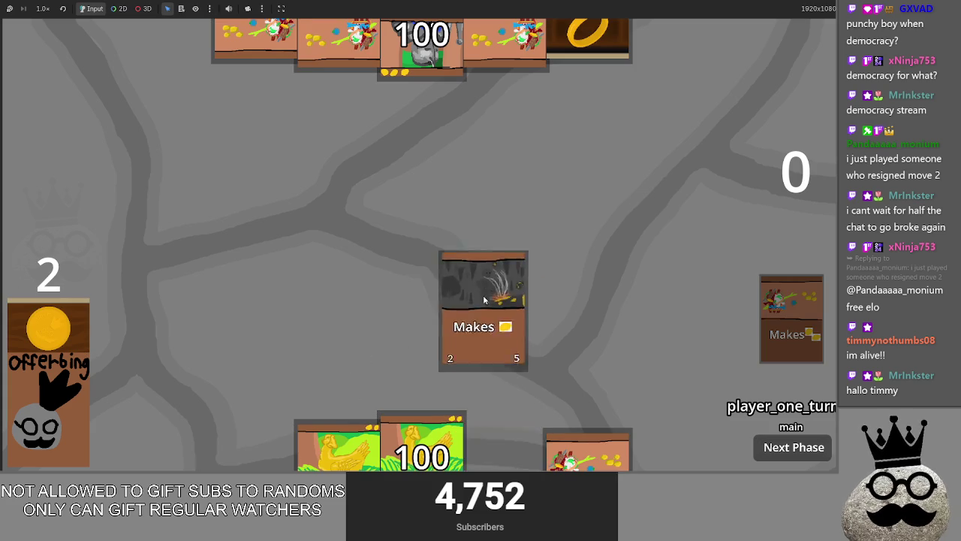
{"action": "left_click_drag", "start_coordinate": [338, 451], "coordinate": [492, 323]}
{"action": "left_click_drag", "start_coordinate": [496, 439], "coordinate": [513, 300]}
{"action": "mouse_move", "coordinate": [420, 443]}
{"action": "left_mouse_down"}
{"action": "mouse_move", "coordinate": [410, 420]}
{"action": "mouse_move", "coordinate": [419, 269]}
{"action": "left_mouse_up"}
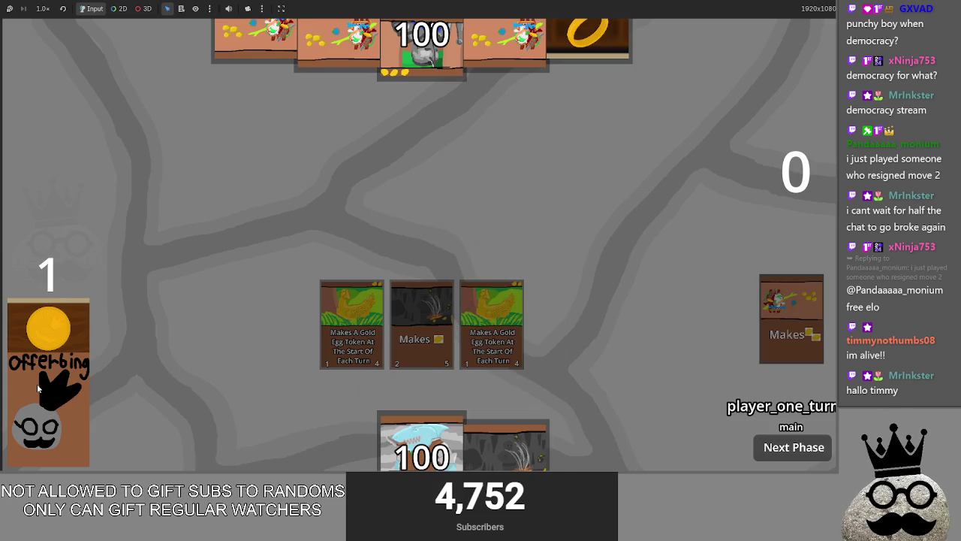
{"action": "mouse_move", "coordinate": [421, 443]}
{"action": "left_mouse_down"}
{"action": "mouse_move", "coordinate": [472, 248]}
{"action": "mouse_move", "coordinate": [499, 295]}
{"action": "left_mouse_up"}
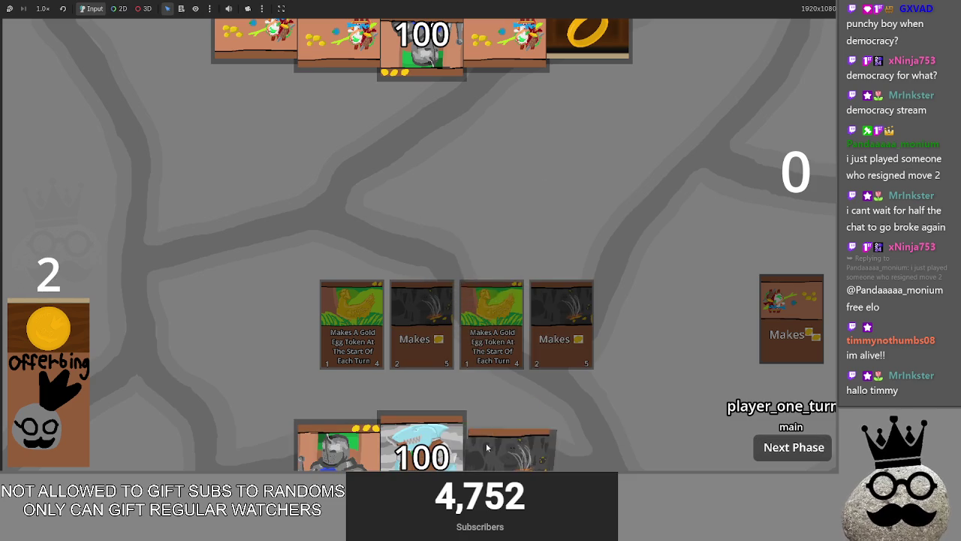
{"action": "left_click_drag", "start_coordinate": [338, 443], "coordinate": [499, 263]}
{"action": "left_click_drag", "start_coordinate": [428, 418], "coordinate": [444, 241]}
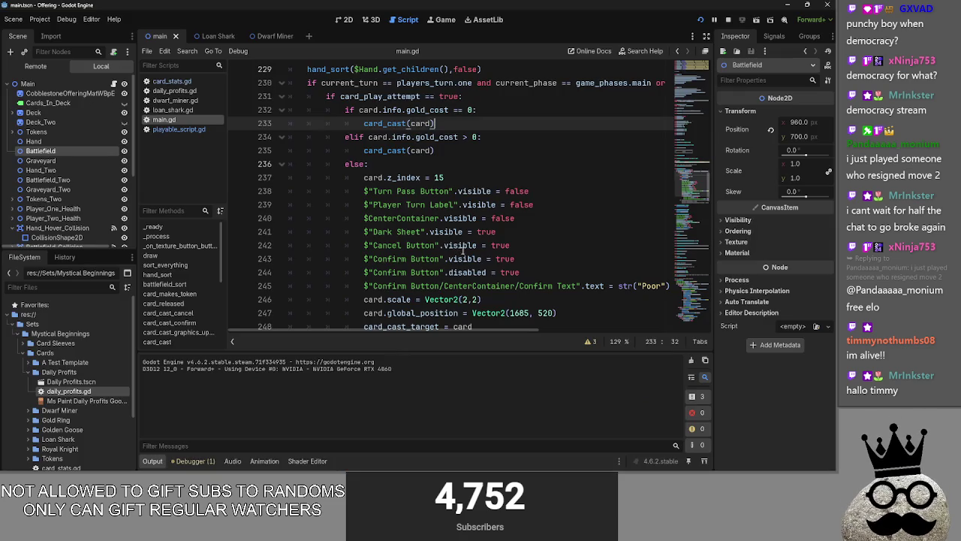
- Rewrite line 234's elif condition from gold_cost to sacrifice_cost > 0
{"action": "left_click", "coordinate": [407, 163]}
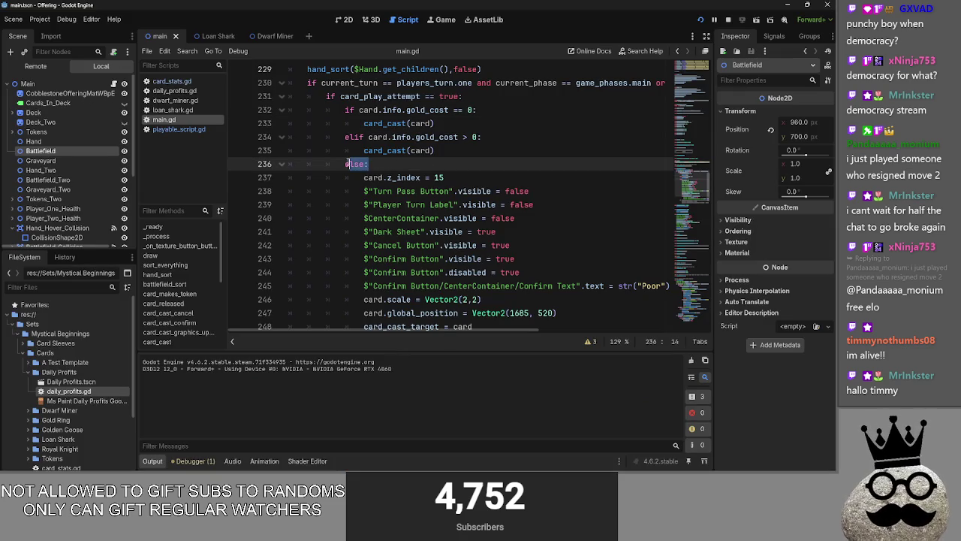
{"action": "double_click", "coordinate": [410, 137]}
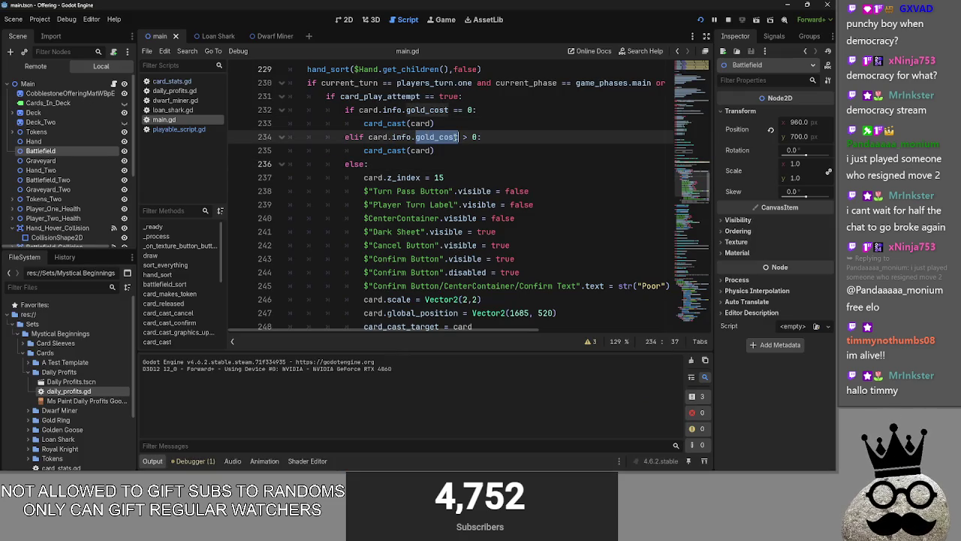
{"action": "key", "text": "Down"}
{"action": "key", "text": "Down"}
{"action": "key", "text": "Up"}
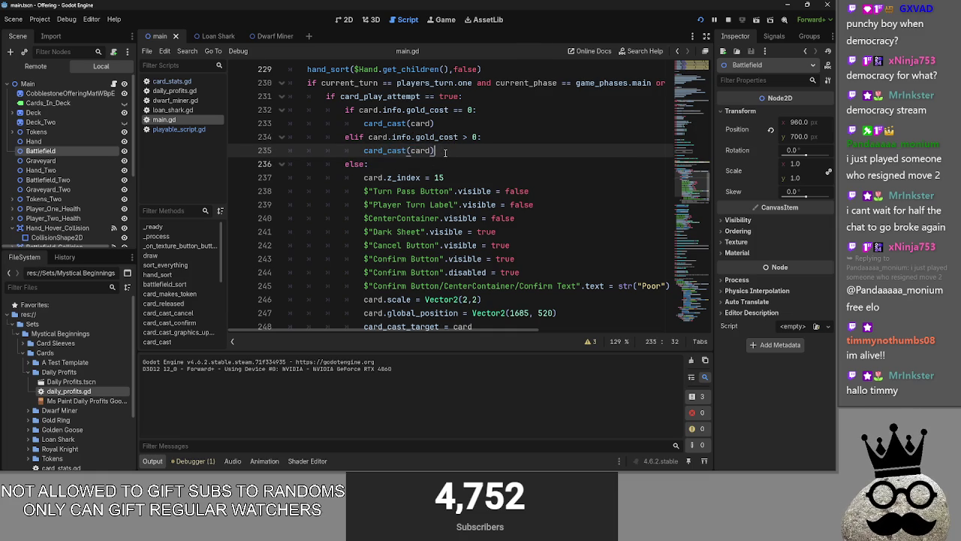
{"action": "scroll", "coordinate": [473, 148], "scroll_direction": "down", "scroll_amount": 2}
{"action": "scroll", "coordinate": [458, 143], "scroll_direction": "up", "scroll_amount": 2}
{"action": "left_click", "coordinate": [459, 138]}
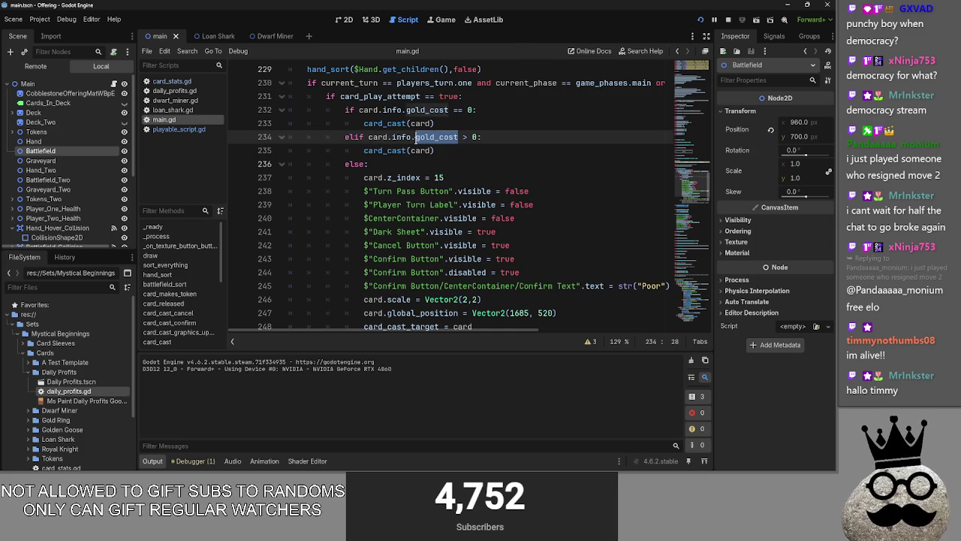
{"action": "type", "text": "sacrifei"}
{"action": "key", "text": "BackSpace"}
{"action": "key", "text": "BackSpace"}
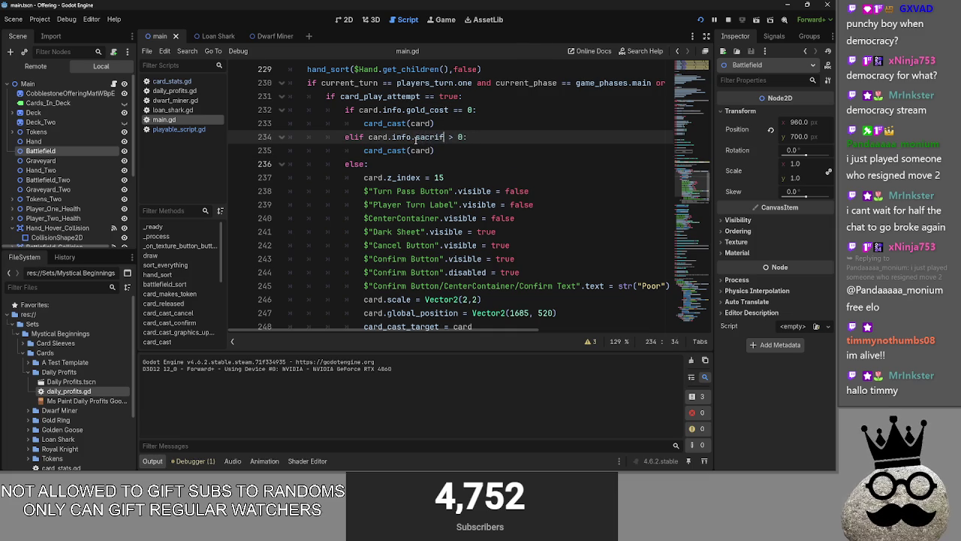
{"action": "type", "text": "ice_cost"}
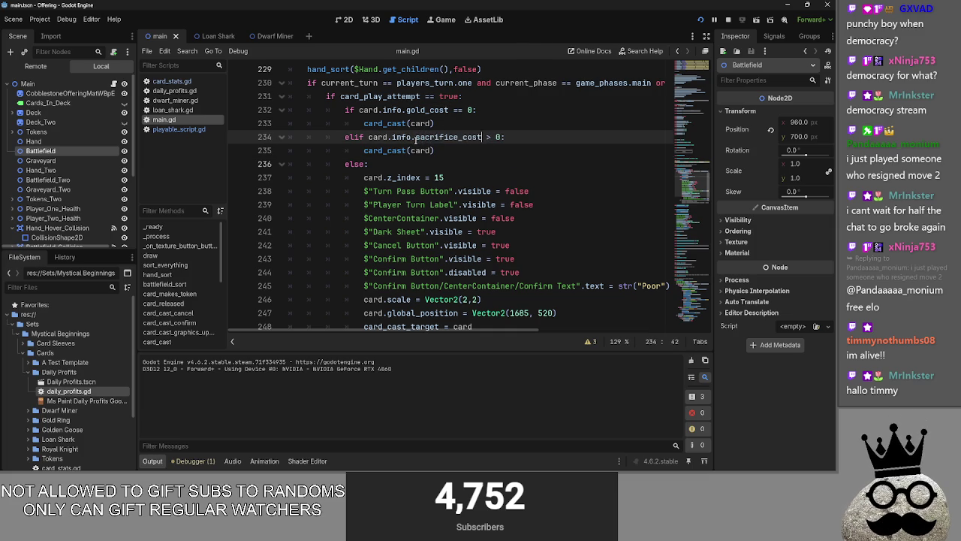
{"action": "left_click_drag", "start_coordinate": [365, 150], "coordinate": [435, 150]}
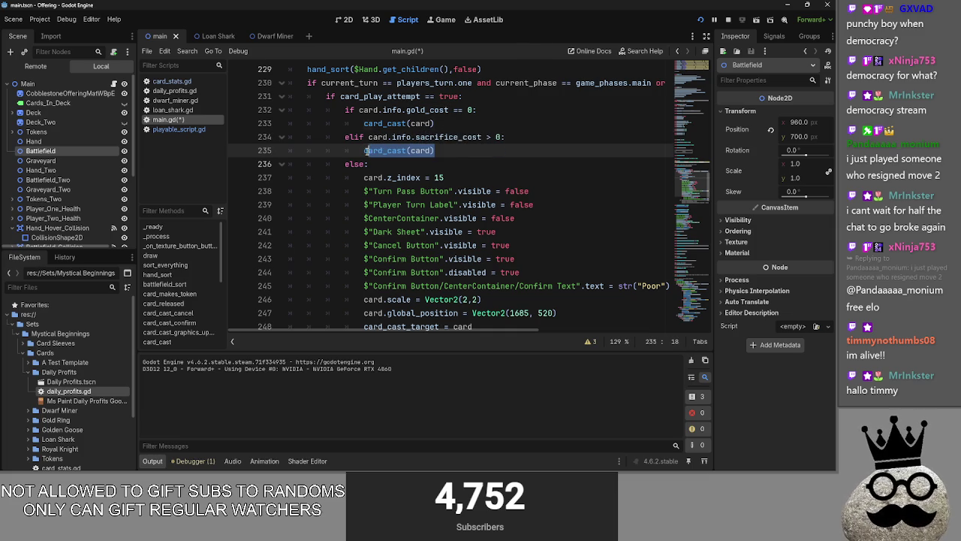
- Move the cast/cancel prompt block under the sacrifice_cost branch and card_cast(card) into else
{"action": "scroll", "coordinate": [481, 218], "scroll_direction": "down", "scroll_amount": 2}
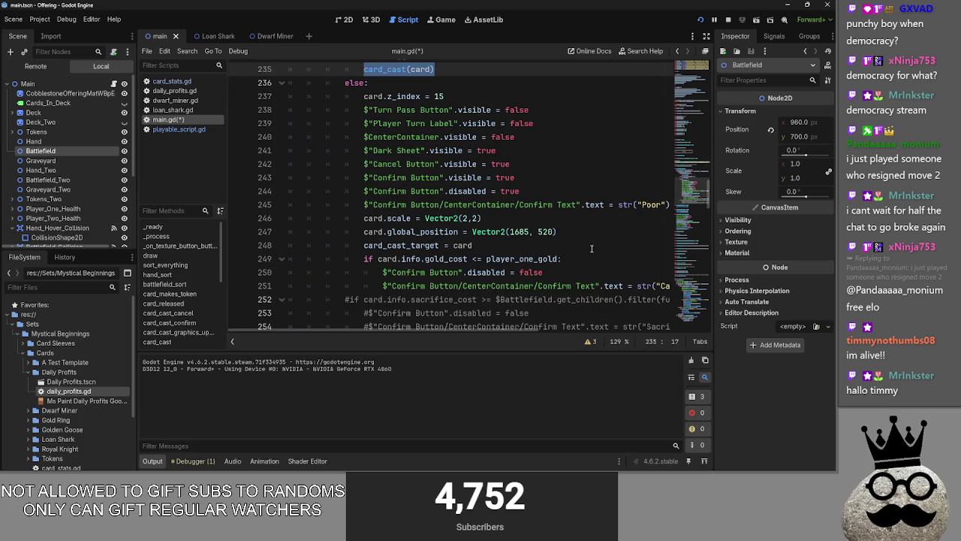
{"action": "scroll", "coordinate": [526, 270], "scroll_direction": "up", "scroll_amount": 1}
{"action": "key", "text": "ctrl+shift+Return"}
{"action": "mouse_move", "coordinate": [490, 304]}
{"action": "left_mouse_down"}
{"action": "mouse_move", "coordinate": [361, 258]}
{"action": "mouse_move", "coordinate": [364, 151]}
{"action": "left_mouse_up"}
{"action": "mouse_move", "coordinate": [406, 177]}
{"action": "left_mouse_down"}
{"action": "mouse_move", "coordinate": [390, 128]}
{"action": "mouse_move", "coordinate": [421, 109]}
{"action": "left_mouse_up"}
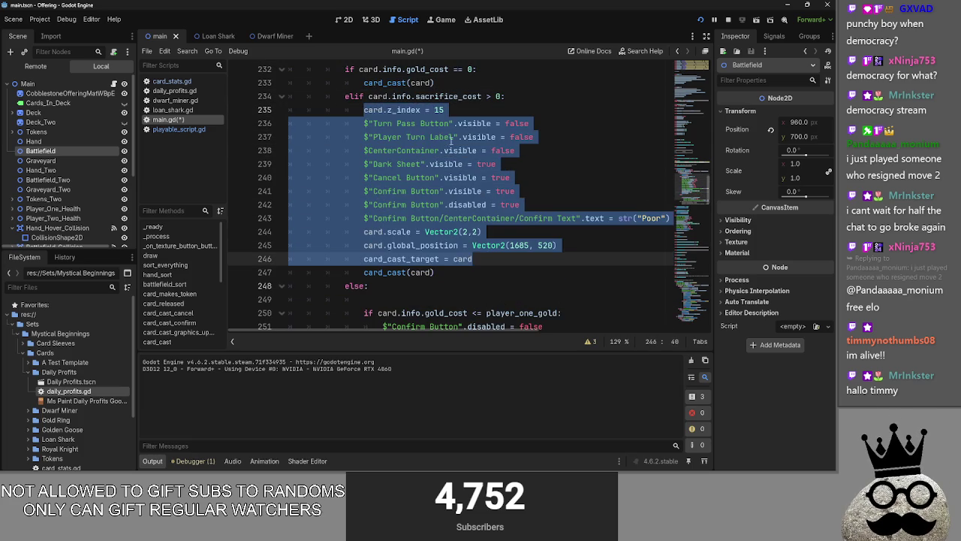
{"action": "mouse_move", "coordinate": [442, 273]}
{"action": "left_mouse_down"}
{"action": "mouse_move", "coordinate": [364, 272]}
{"action": "mouse_move", "coordinate": [353, 259]}
{"action": "mouse_move", "coordinate": [353, 272]}
{"action": "mouse_move", "coordinate": [367, 272]}
{"action": "mouse_move", "coordinate": [364, 299]}
{"action": "left_mouse_up"}
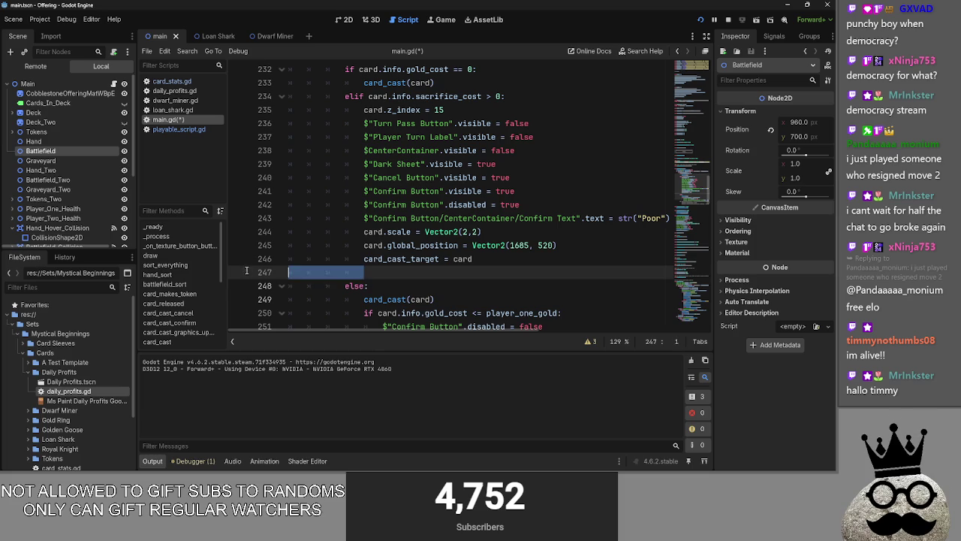
{"action": "key", "text": "BackSpace"}
- Delete the leftover gold-cost check lines and relaunch the game
{"action": "scroll", "coordinate": [458, 280], "scroll_direction": "down", "scroll_amount": 1}
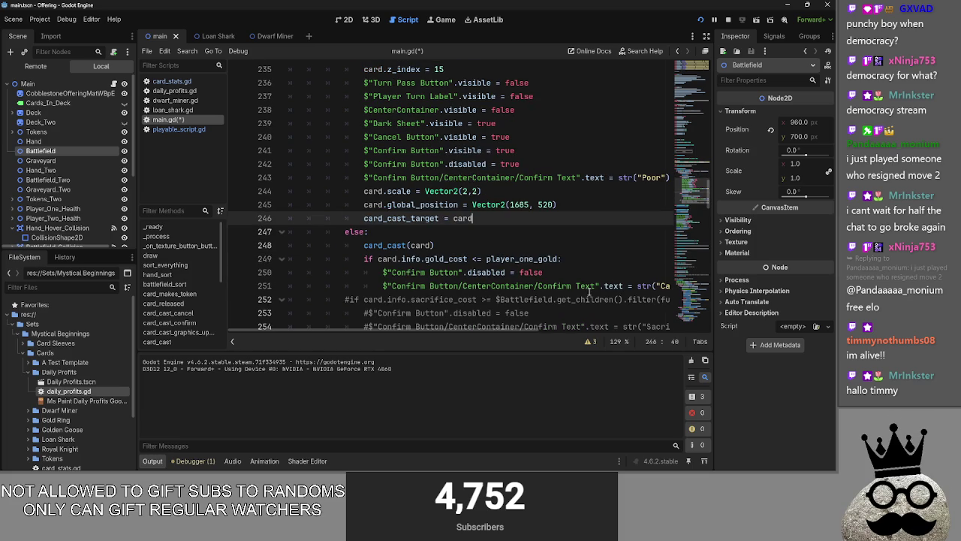
{"action": "mouse_move", "coordinate": [556, 286]}
{"action": "left_mouse_down"}
{"action": "mouse_move", "coordinate": [543, 285]}
{"action": "mouse_move", "coordinate": [571, 286]}
{"action": "mouse_move", "coordinate": [239, 271]}
{"action": "mouse_move", "coordinate": [249, 258]}
{"action": "left_mouse_up"}
{"action": "key", "text": "BackSpace"}
{"action": "key", "text": "BackSpace"}
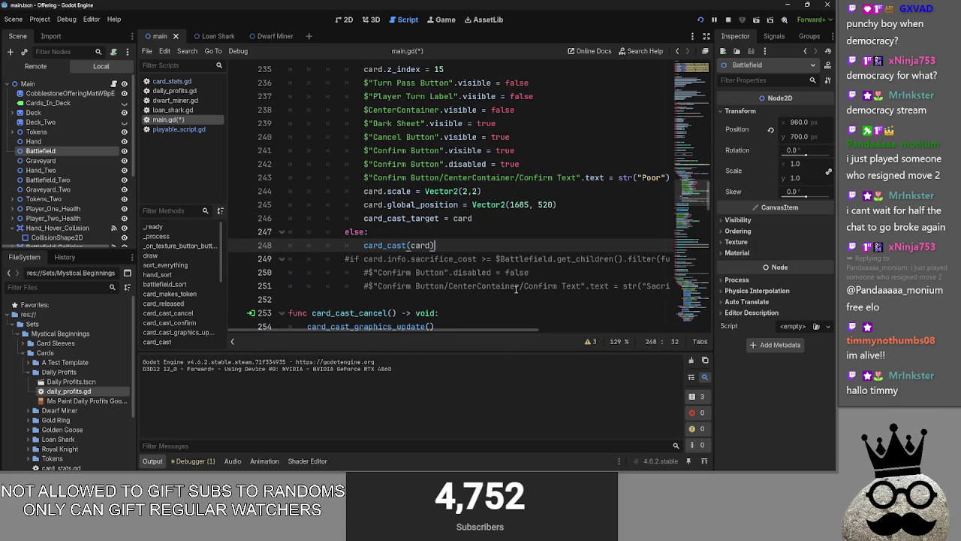
{"action": "scroll", "coordinate": [624, 148], "scroll_direction": "up", "scroll_amount": 1}
{"action": "left_click", "coordinate": [729, 20]}
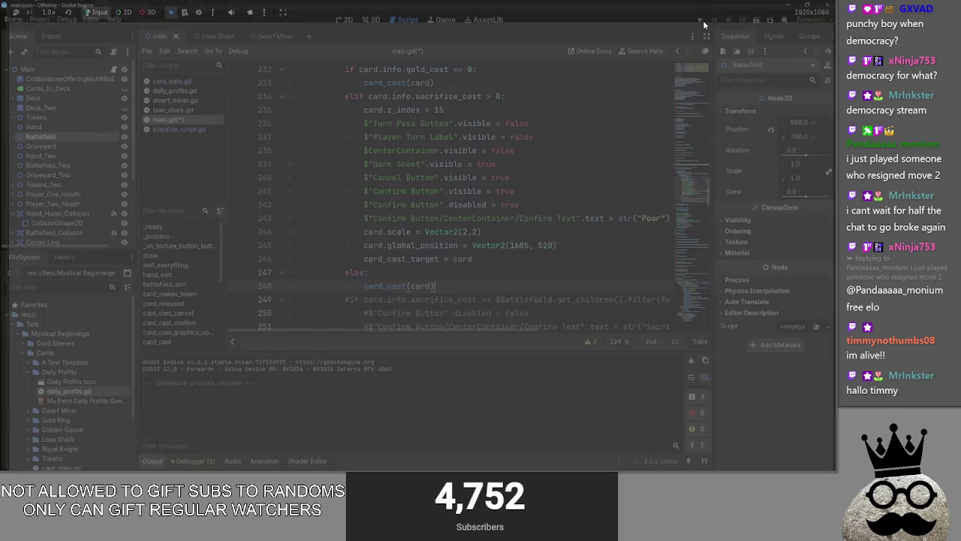
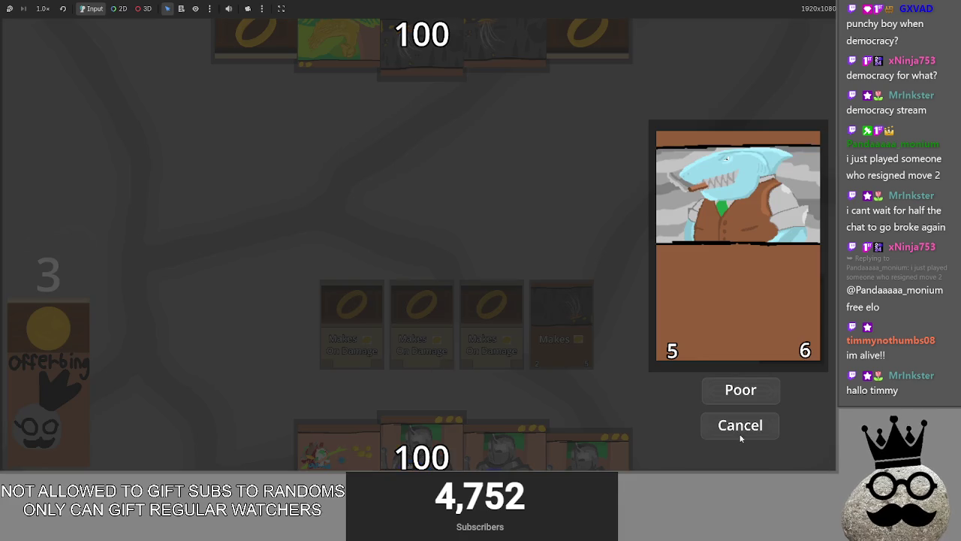
- Cancel the shark preview and change the confirm text on line 243 from 'Poor' to 'Sacrifice'
{"action": "left_click", "coordinate": [735, 432]}
{"action": "key", "text": "alt+Tab"}
{"action": "scroll", "coordinate": [638, 263], "scroll_direction": "up", "scroll_amount": 1}
{"action": "double_click", "coordinate": [650, 258]}
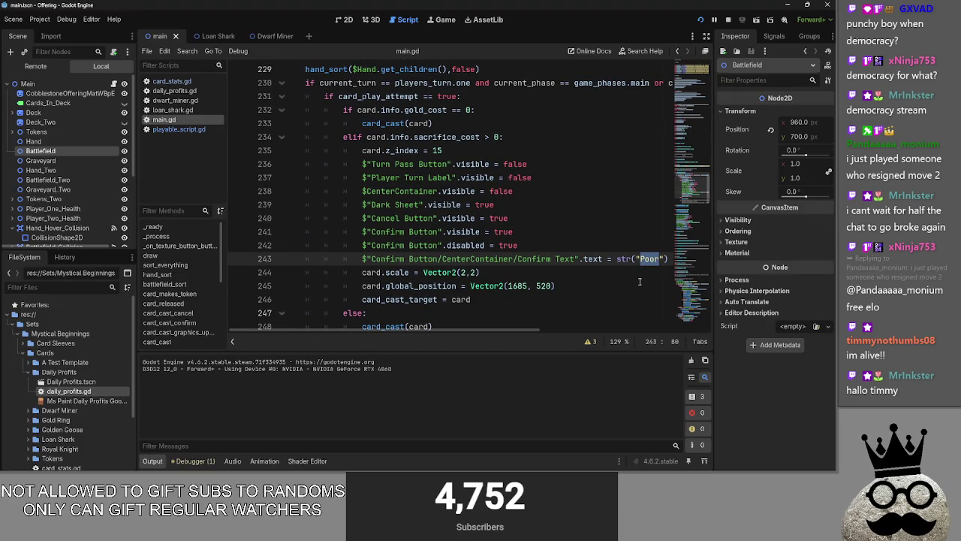
{"action": "type", "text": "ifice"}
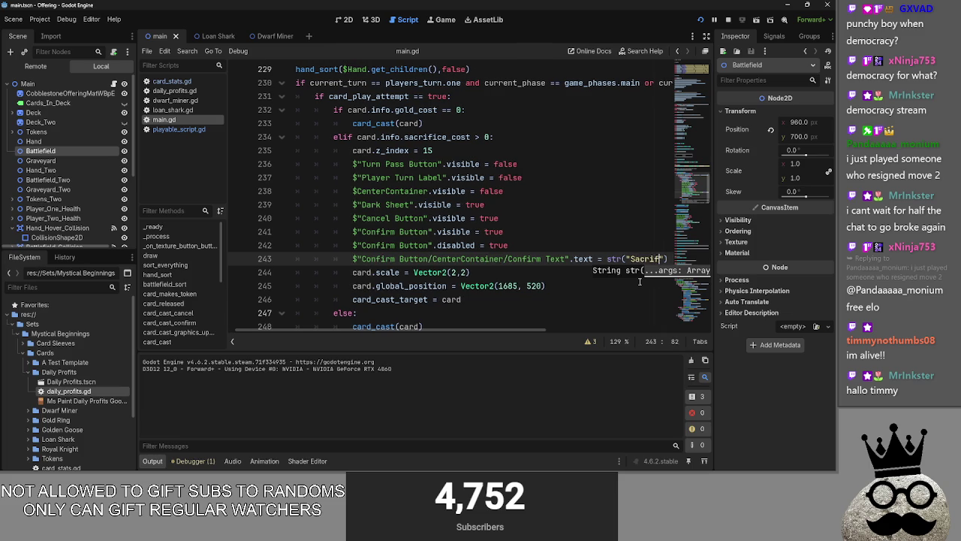
- Set Dark Sheet.visible to false on line 239
{"action": "left_click", "coordinate": [461, 205]}
{"action": "double_click", "coordinate": [461, 204]}
{"action": "left_click", "coordinate": [463, 204]}
{"action": "double_click", "coordinate": [462, 204]}
{"action": "type", "text": "fals"}
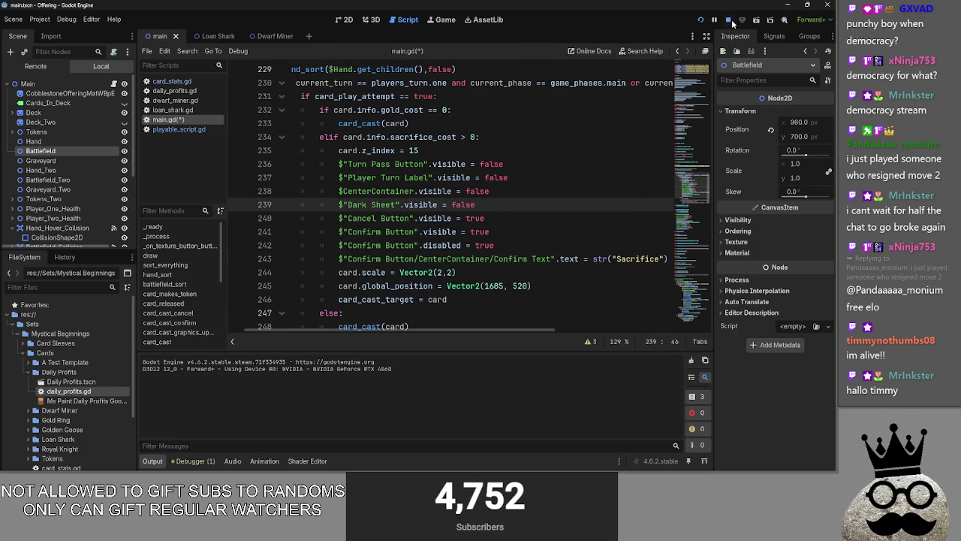
- Run the game, play the shark card to check the sacrifice prompt, then close the game
{"action": "left_click", "coordinate": [733, 22]}
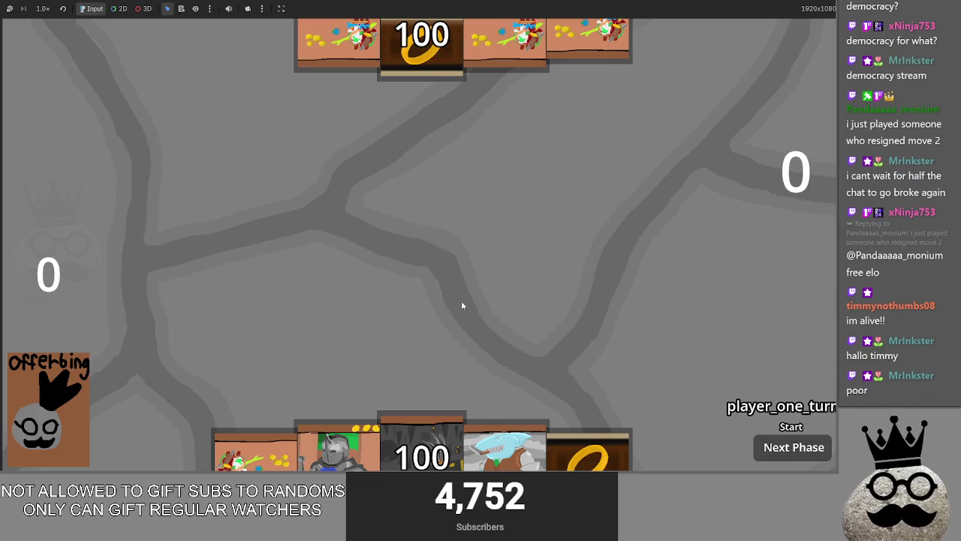
{"action": "left_click", "coordinate": [504, 443]}
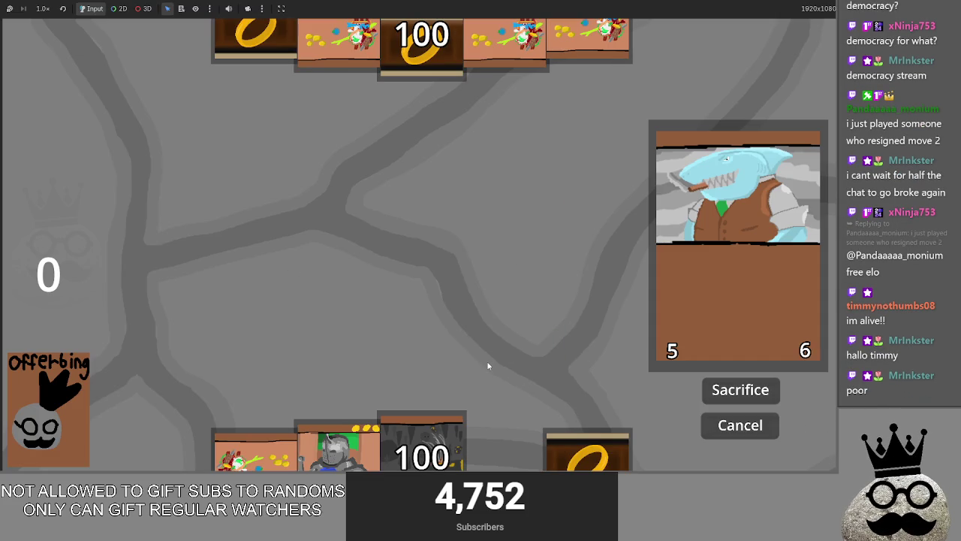
{"action": "key", "text": "F8"}
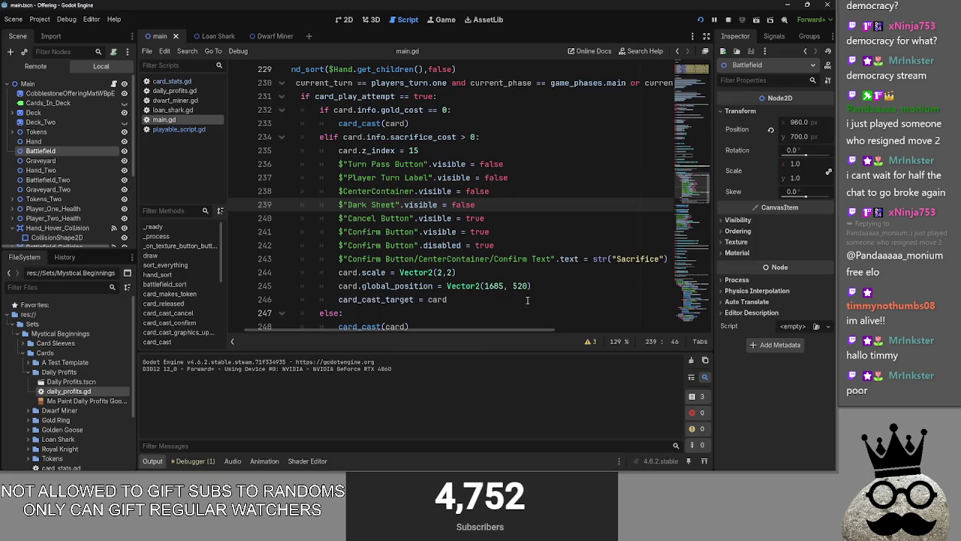
- Review the card_released code around the card_cast_target assignment, glancing at the running game
{"action": "scroll", "coordinate": [536, 280], "scroll_direction": "down", "scroll_amount": 1}
{"action": "scroll", "coordinate": [536, 281], "scroll_direction": "up", "scroll_amount": 1}
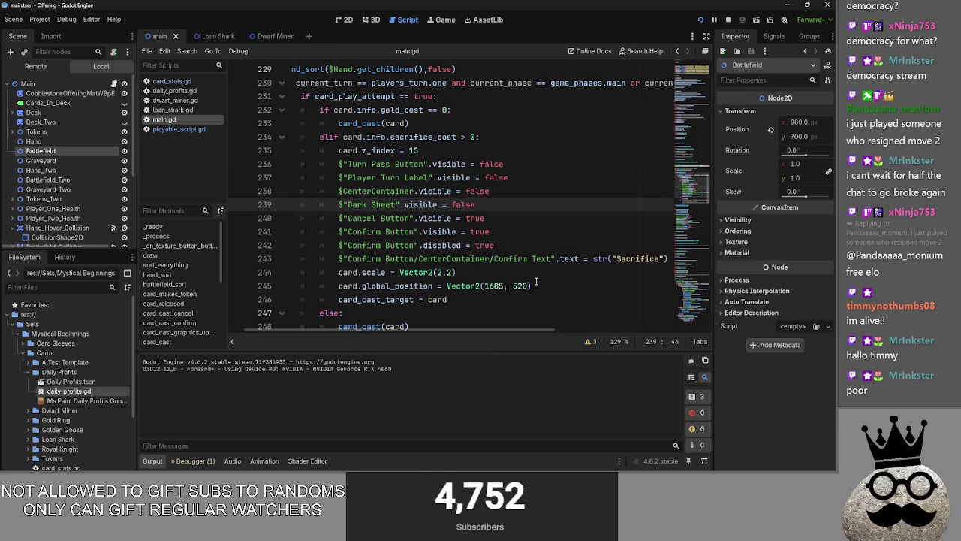
{"action": "key", "text": "alt+Tab"}
{"action": "key", "text": "alt+Tab"}
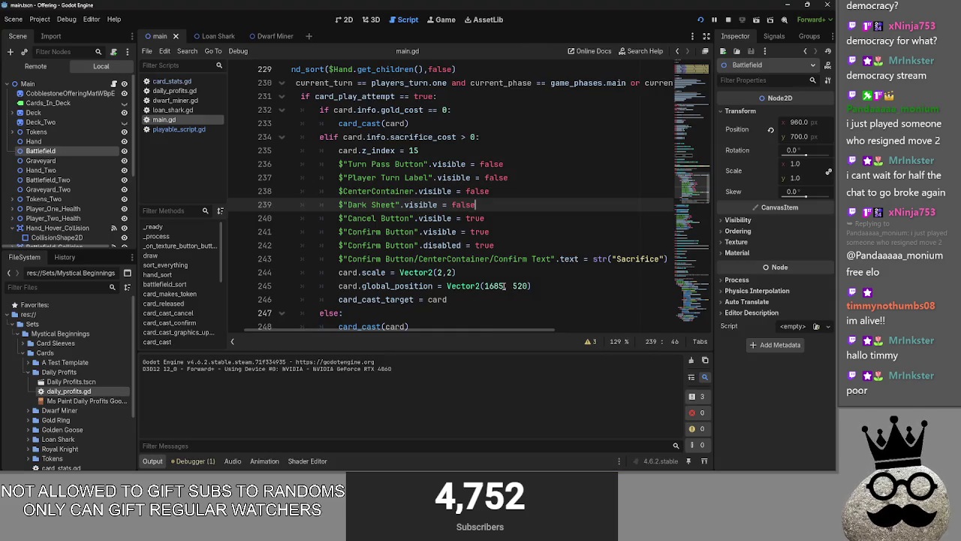
{"action": "scroll", "coordinate": [504, 285], "scroll_direction": "down", "scroll_amount": 1}
{"action": "left_click", "coordinate": [493, 257]}
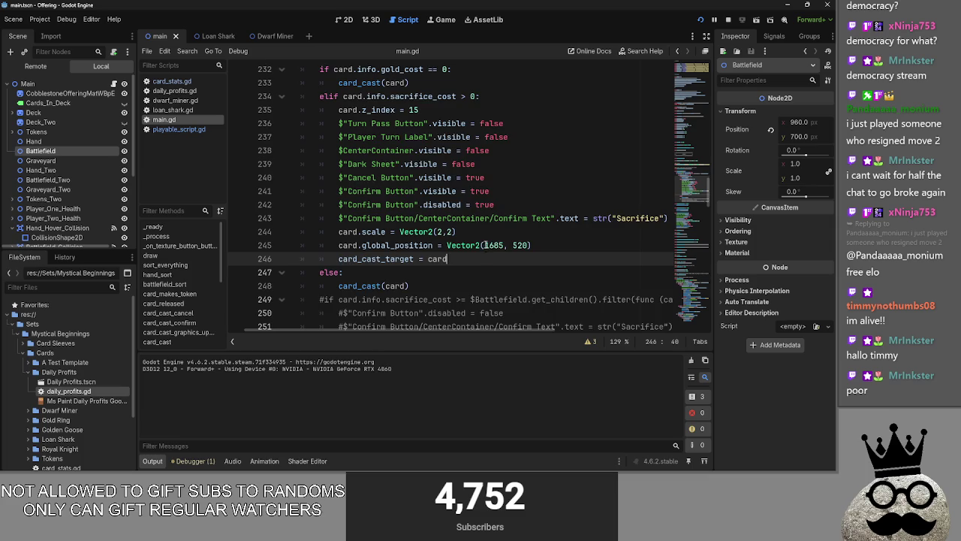
{"action": "scroll", "coordinate": [485, 244], "scroll_direction": "down", "scroll_amount": 1}
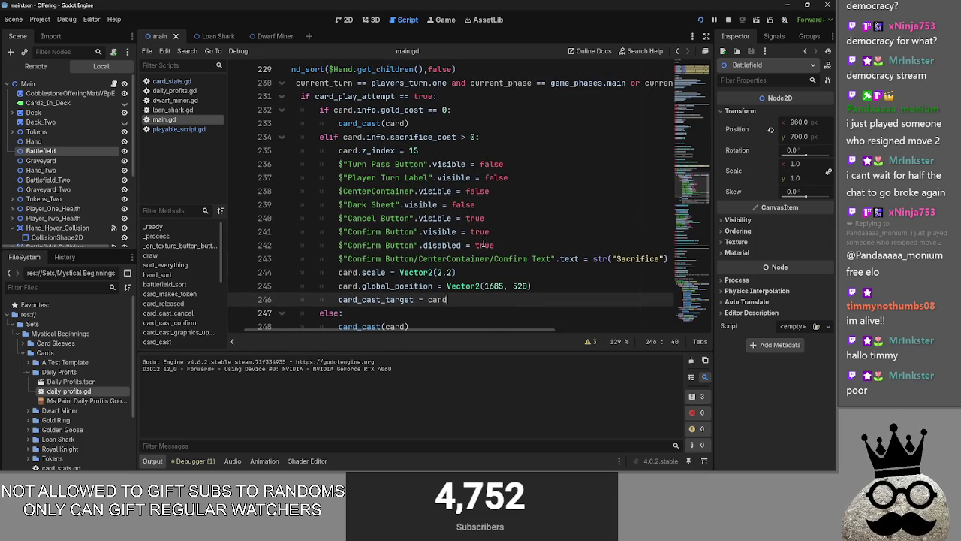
{"action": "scroll", "coordinate": [485, 245], "scroll_direction": "up", "scroll_amount": 2}
{"action": "scroll", "coordinate": [484, 245], "scroll_direction": "up", "scroll_amount": 10}
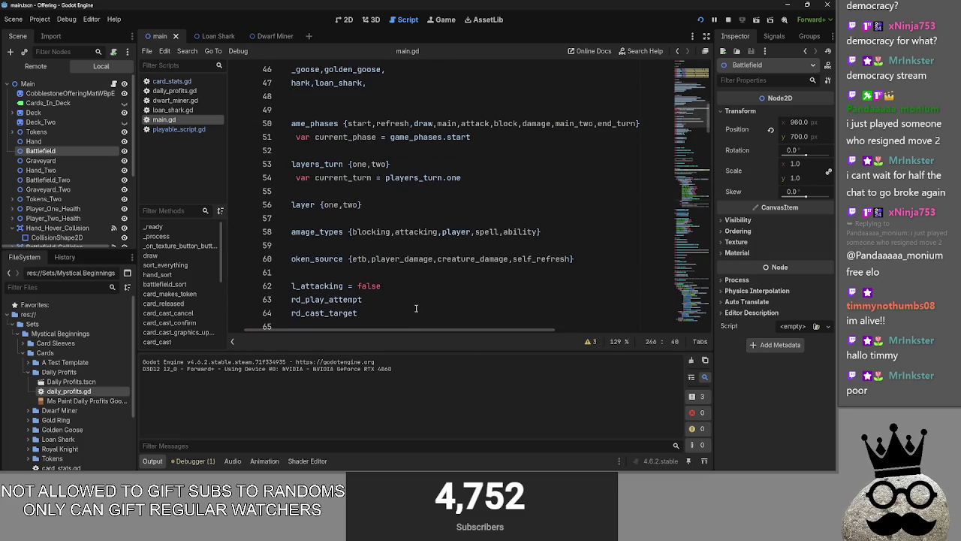
{"action": "scroll", "coordinate": [298, 321], "scroll_direction": "left", "scroll_amount": 2}
- Inspect the enum declarations around lines 52-55, then switch back to the running game
{"action": "left_click", "coordinate": [347, 196]}
{"action": "left_click", "coordinate": [354, 142]}
{"action": "left_click", "coordinate": [356, 149]}
{"action": "left_click", "coordinate": [356, 191]}
{"action": "left_click", "coordinate": [352, 150]}
{"action": "left_click", "coordinate": [350, 193]}
{"action": "left_click", "coordinate": [350, 154]}
{"action": "left_click", "coordinate": [345, 191]}
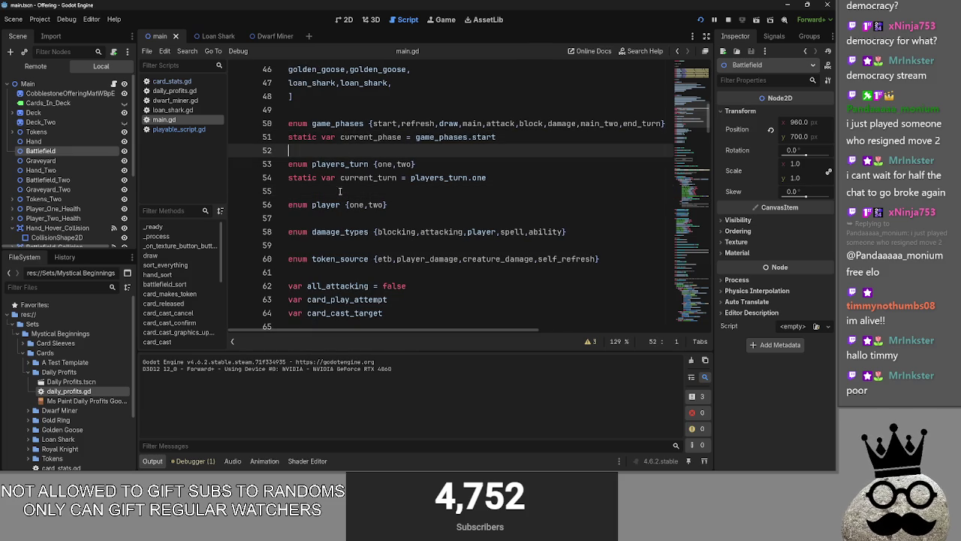
{"action": "key", "text": "alt+Tab"}
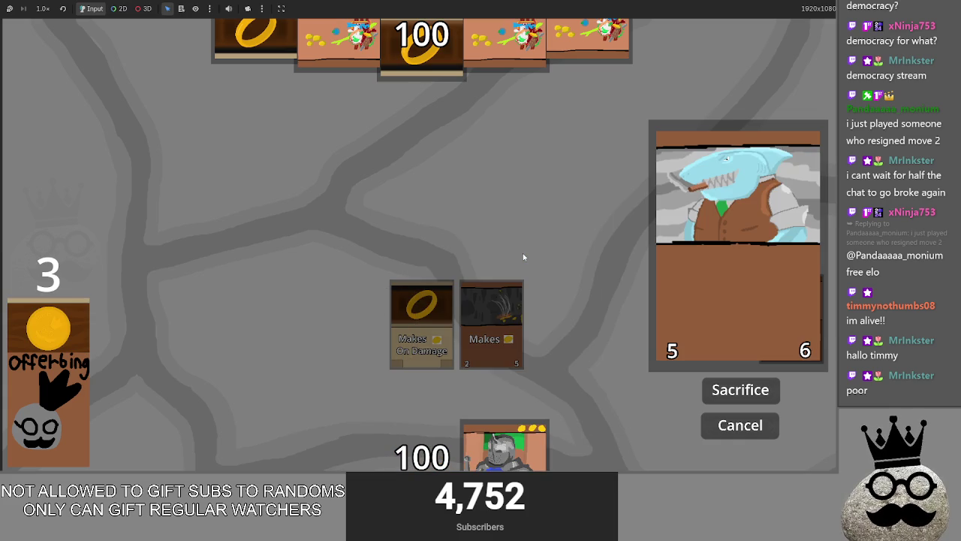
- Close the game and highlight the uses of card_play_attempt and card_cast_target in main.gd
{"action": "key", "text": "F8"}
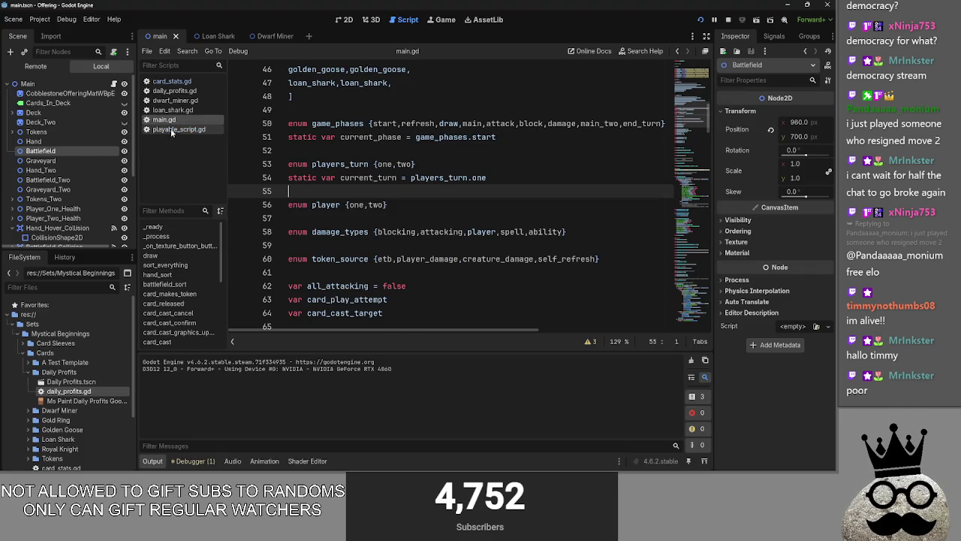
{"action": "scroll", "coordinate": [309, 204], "scroll_direction": "down", "scroll_amount": 10}
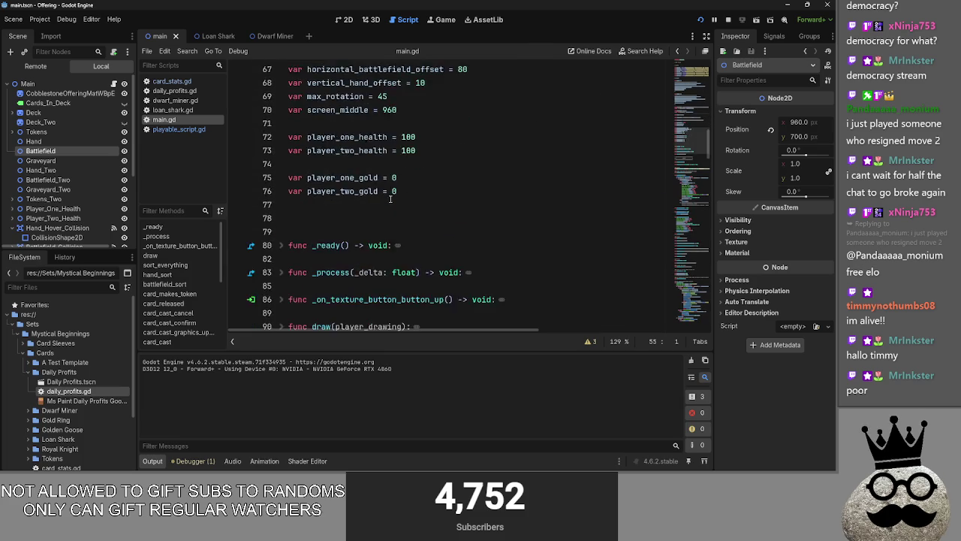
{"action": "scroll", "coordinate": [390, 199], "scroll_direction": "down", "scroll_amount": 4}
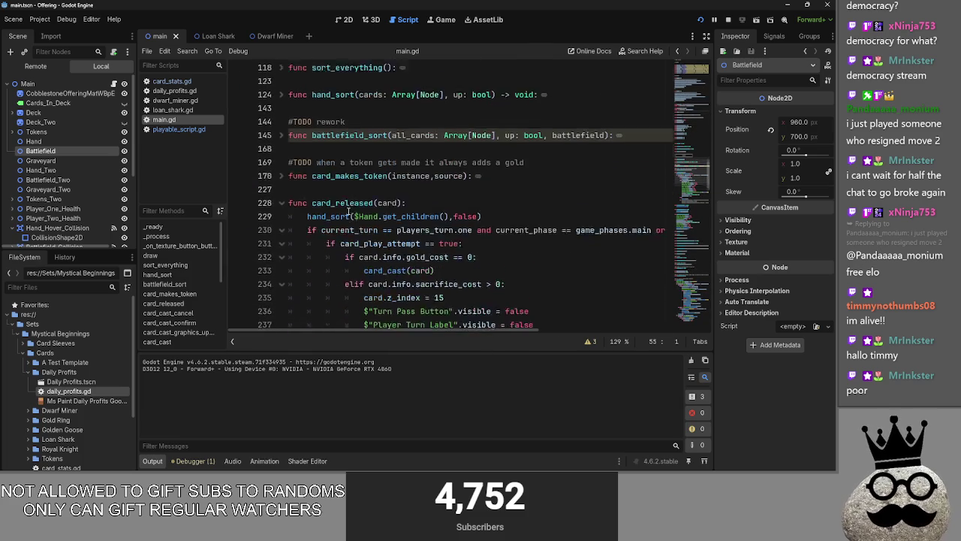
{"action": "double_click", "coordinate": [406, 177]}
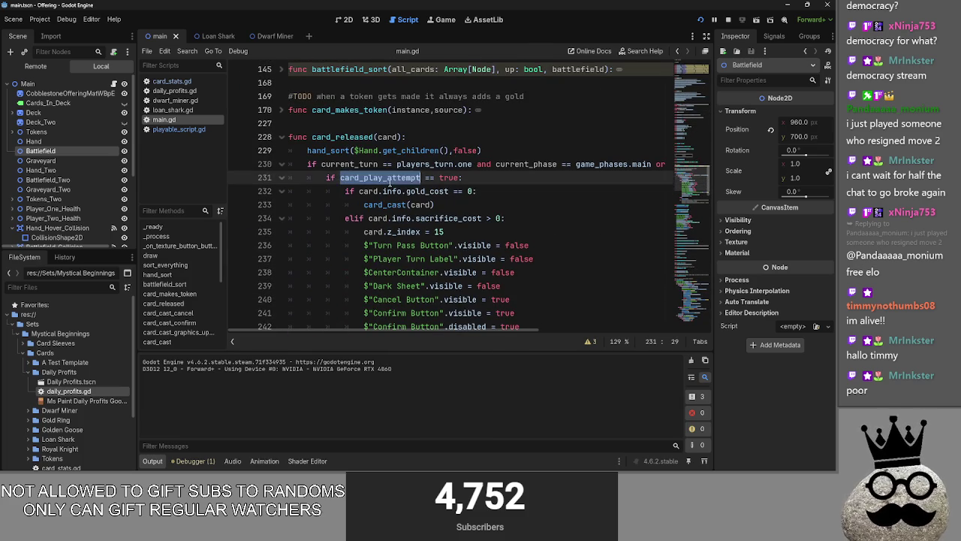
{"action": "scroll", "coordinate": [448, 190], "scroll_direction": "down", "scroll_amount": 7}
{"action": "scroll", "coordinate": [448, 190], "scroll_direction": "down", "scroll_amount": 2}
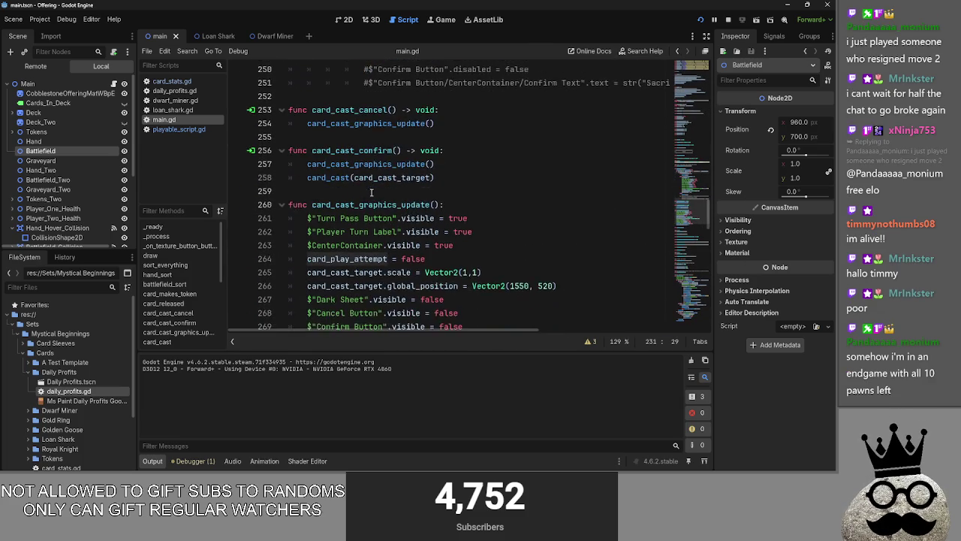
{"action": "left_click", "coordinate": [504, 153]}
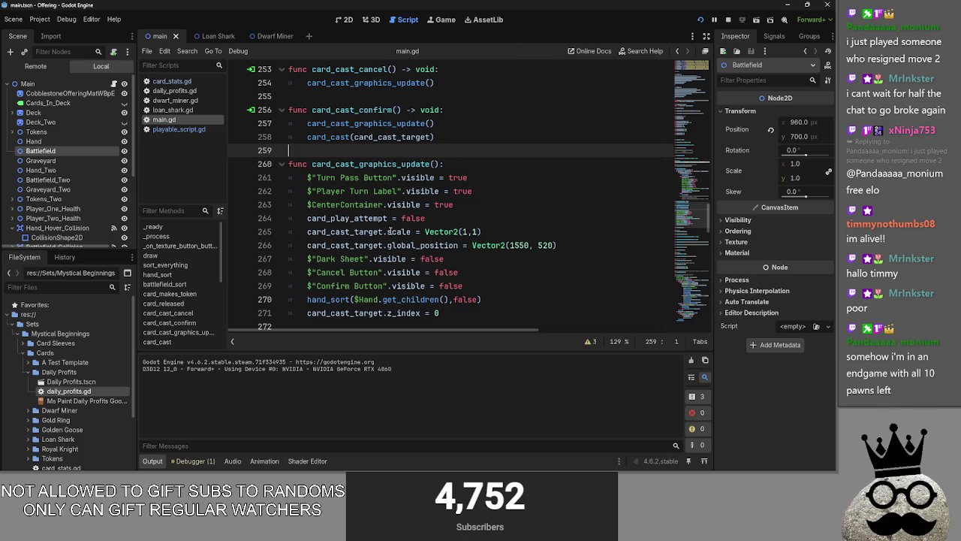
{"action": "double_click", "coordinate": [366, 229]}
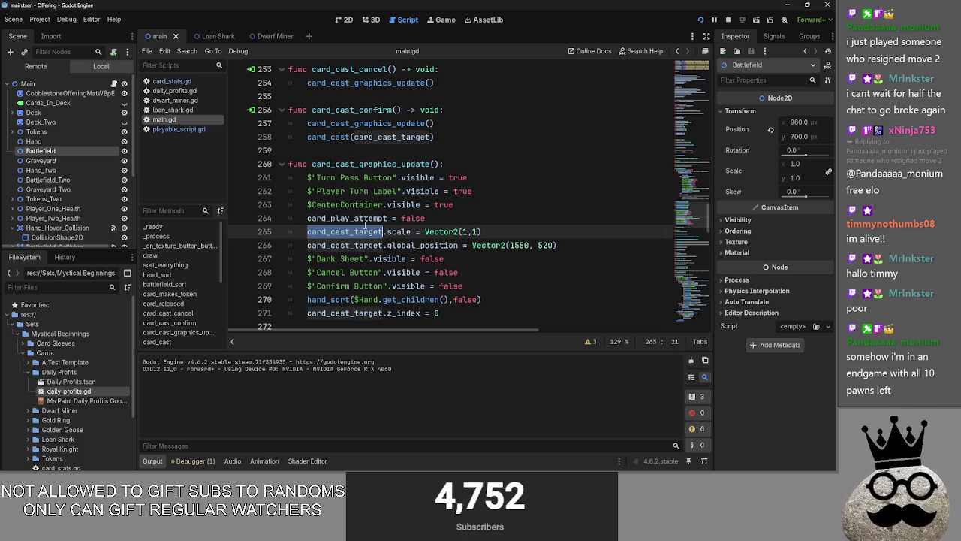
{"action": "left_click", "coordinate": [371, 151]}
- Inspect card_play_attempt in card_cast_graphics_update and the hand_sort call on line 270
{"action": "scroll", "coordinate": [373, 146], "scroll_direction": "up", "scroll_amount": 3}
{"action": "left_click", "coordinate": [374, 137]}
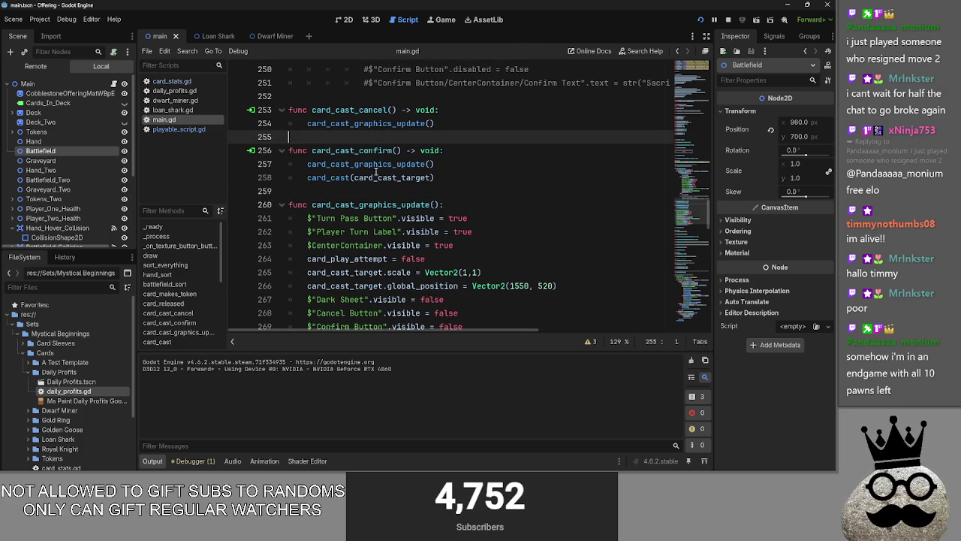
{"action": "double_click", "coordinate": [367, 260]}
{"action": "scroll", "coordinate": [369, 263], "scroll_direction": "down", "scroll_amount": 2}
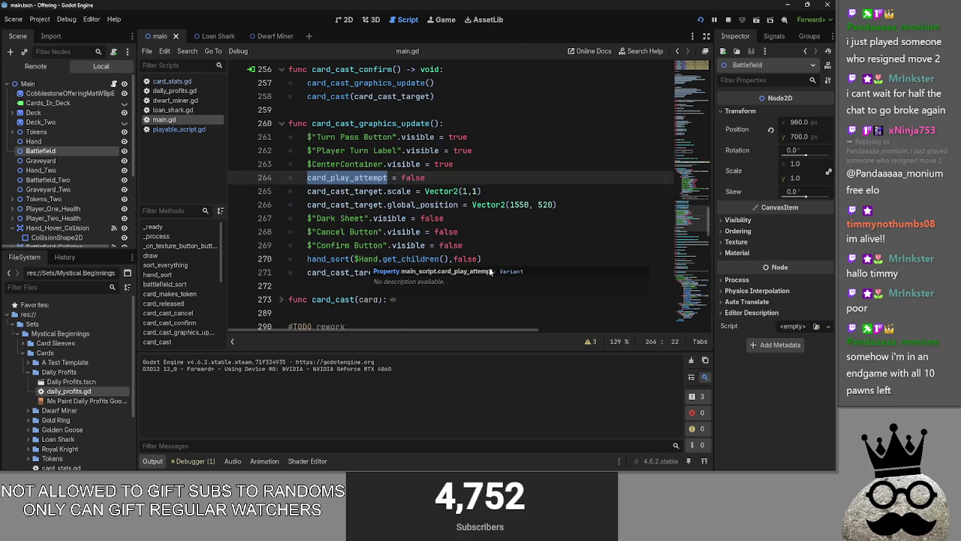
{"action": "left_click", "coordinate": [490, 272]}
{"action": "double_click", "coordinate": [328, 259]}
{"action": "left_click", "coordinate": [553, 260]}
- Unfold the card_makes_token function to show its full body
{"action": "scroll", "coordinate": [550, 262], "scroll_direction": "up", "scroll_amount": 2}
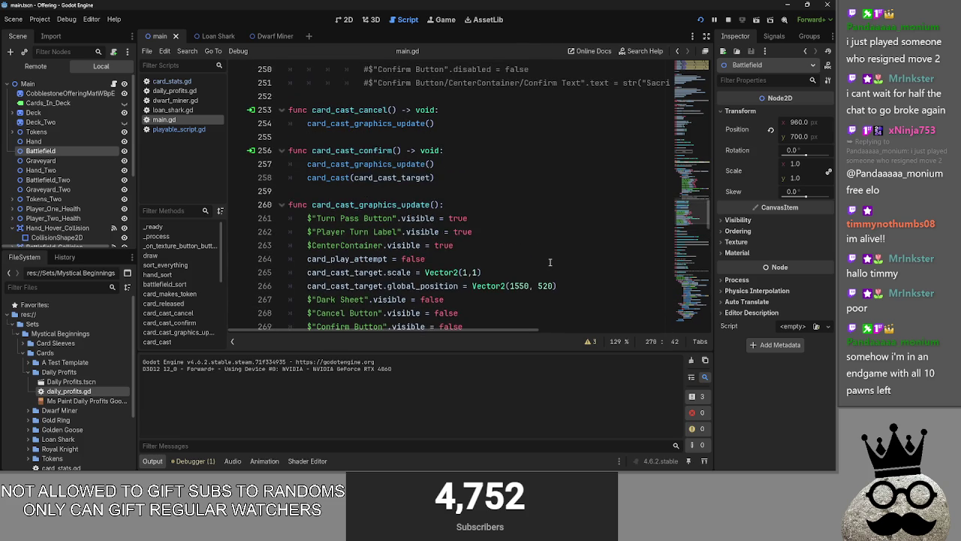
{"action": "scroll", "coordinate": [550, 262], "scroll_direction": "up", "scroll_amount": 2}
{"action": "scroll", "coordinate": [533, 249], "scroll_direction": "up", "scroll_amount": 1}
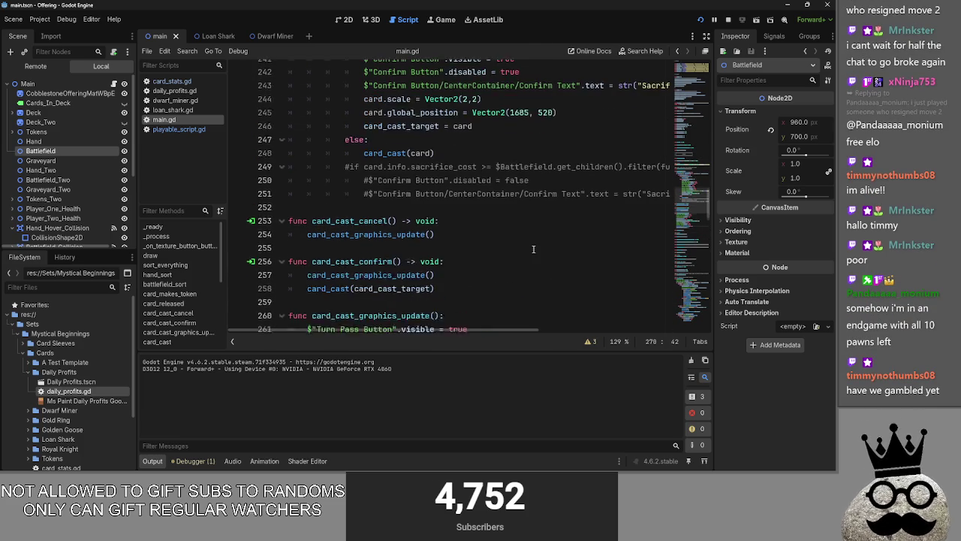
{"action": "scroll", "coordinate": [534, 249], "scroll_direction": "up", "scroll_amount": 8}
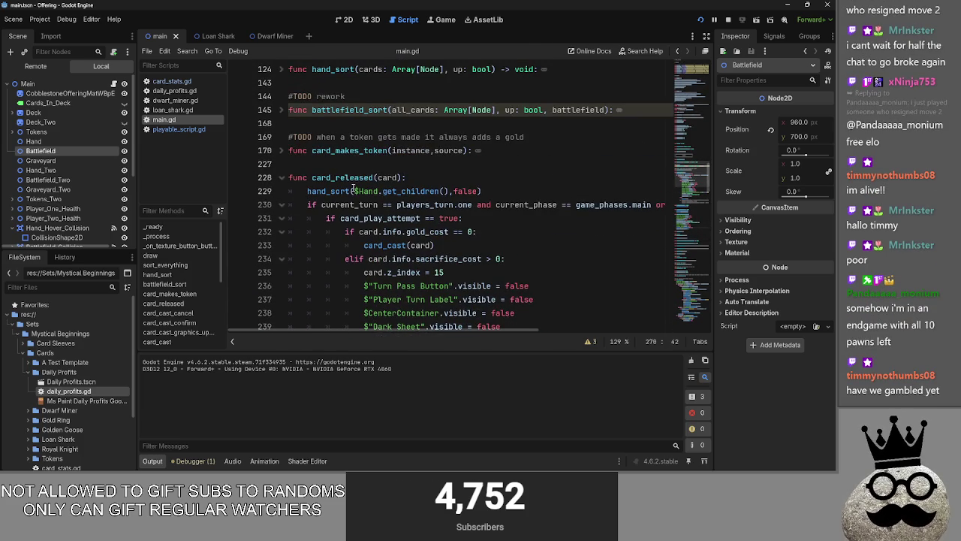
{"action": "left_click", "coordinate": [340, 164]}
{"action": "left_click", "coordinate": [283, 150]}
{"action": "left_click", "coordinate": [283, 150]}
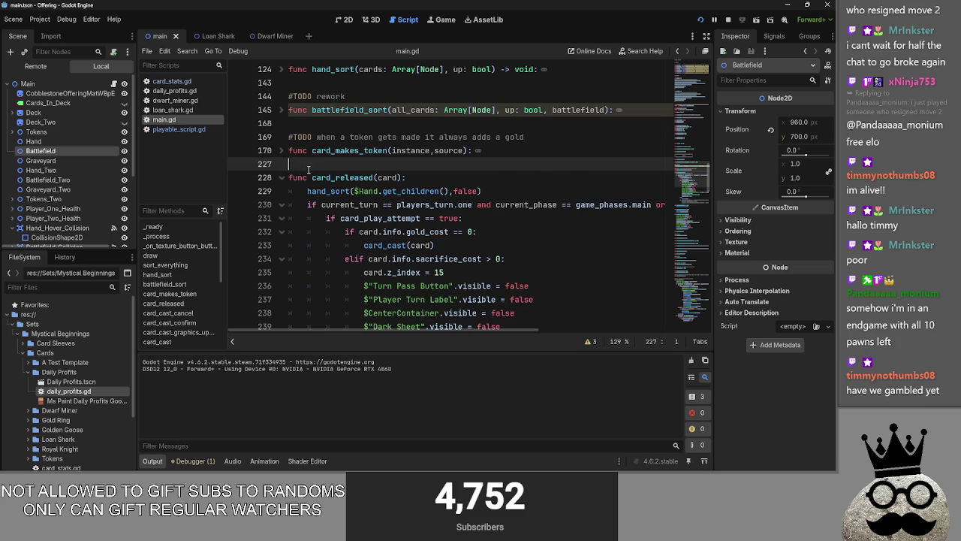
{"action": "left_click", "coordinate": [284, 153]}
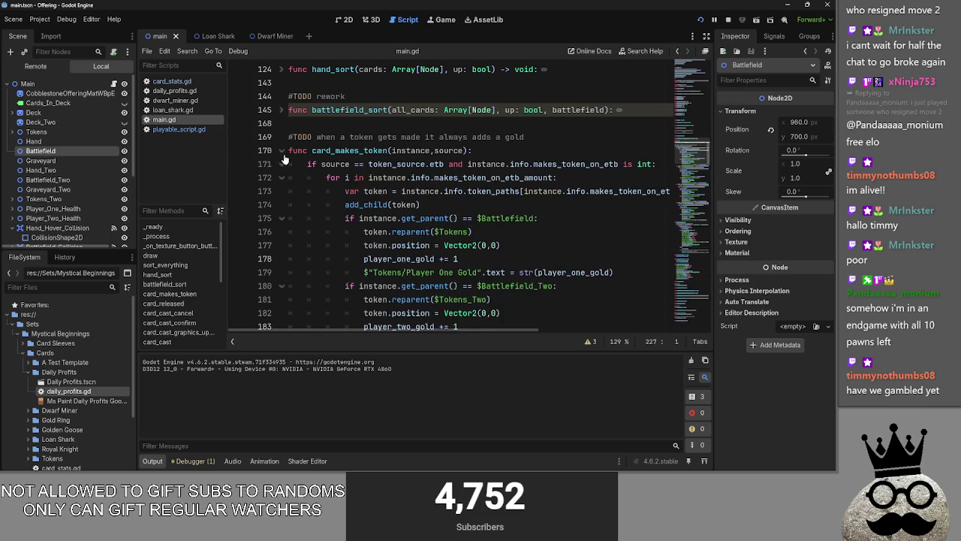
- Switch to the chess game in the browser and maximise its window
{"action": "key", "text": "alt+Tab"}
{"action": "key", "text": "alt+Tab"}
{"action": "key", "text": "alt+Tab"}
{"action": "key", "text": "Escape"}
{"action": "key", "text": "alt+Tab"}
{"action": "key", "text": "super+Up"}
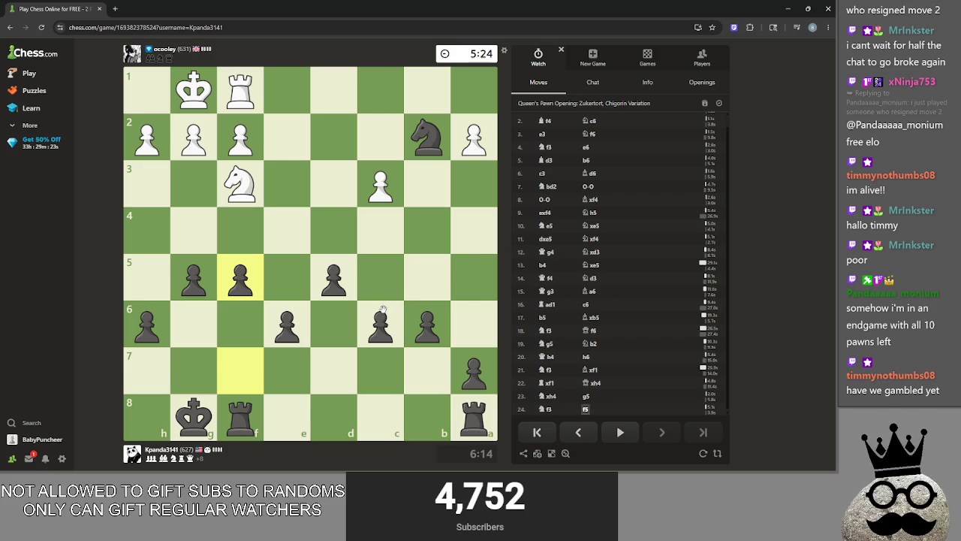
- Mark d5, d6 and c6 in red, clear the marks, and drag the f8 rook
{"action": "right_click", "coordinate": [328, 289]}
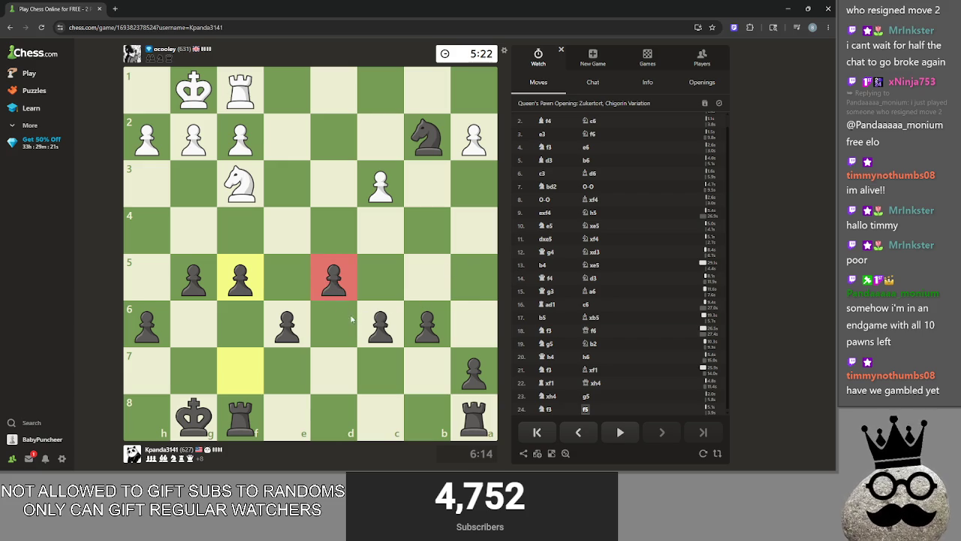
{"action": "right_click", "coordinate": [333, 324]}
{"action": "right_click", "coordinate": [380, 324]}
{"action": "right_click", "coordinate": [334, 324]}
{"action": "right_click", "coordinate": [333, 277]}
{"action": "right_click", "coordinate": [380, 324]}
{"action": "left_click_drag", "start_coordinate": [252, 417], "coordinate": [251, 404]}
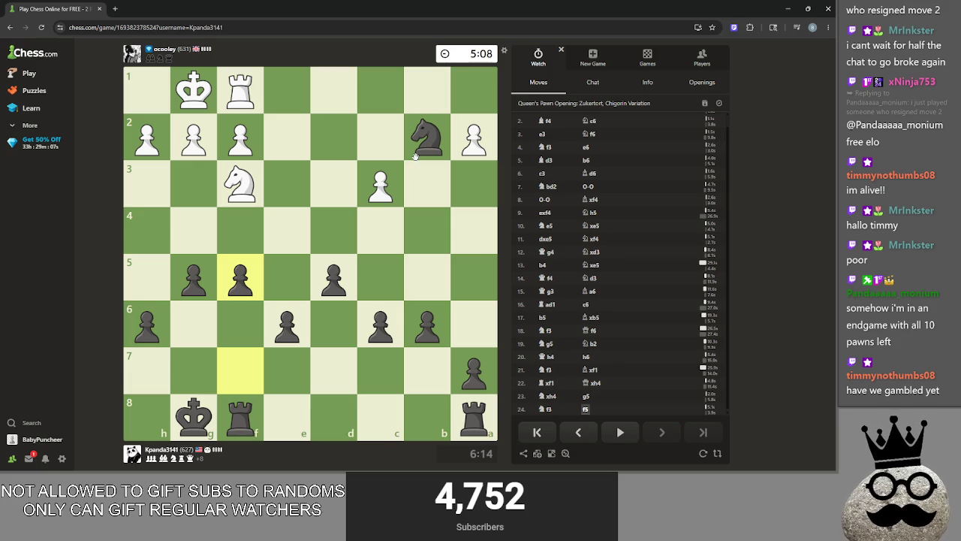
- Step the move replay forward from move 2 to 13...Nxe5
{"action": "scroll", "coordinate": [643, 266], "scroll_direction": "up", "scroll_amount": 1}
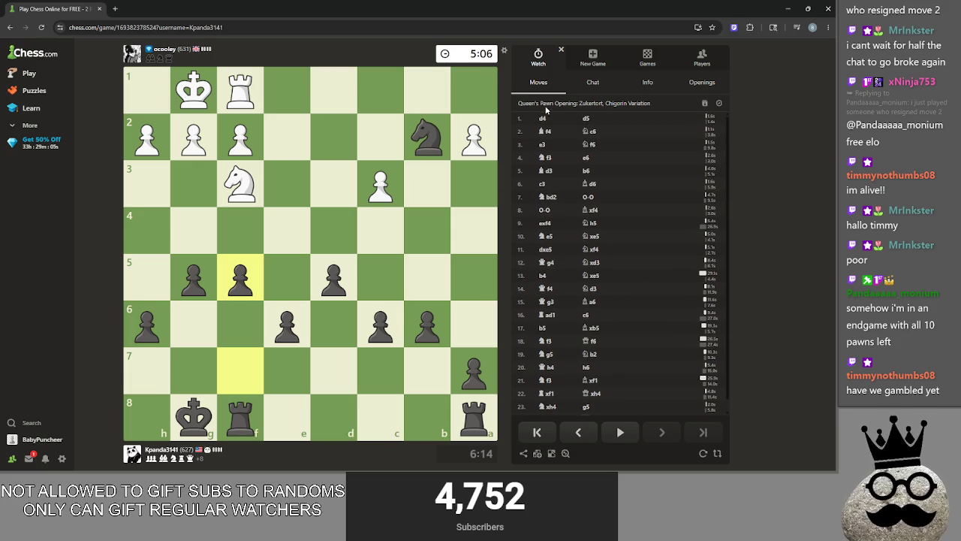
{"action": "left_click", "coordinate": [591, 132]}
{"action": "left_click", "coordinate": [592, 145]}
{"action": "left_click", "coordinate": [591, 157]}
{"action": "left_click", "coordinate": [589, 170]}
{"action": "left_click", "coordinate": [589, 184]}
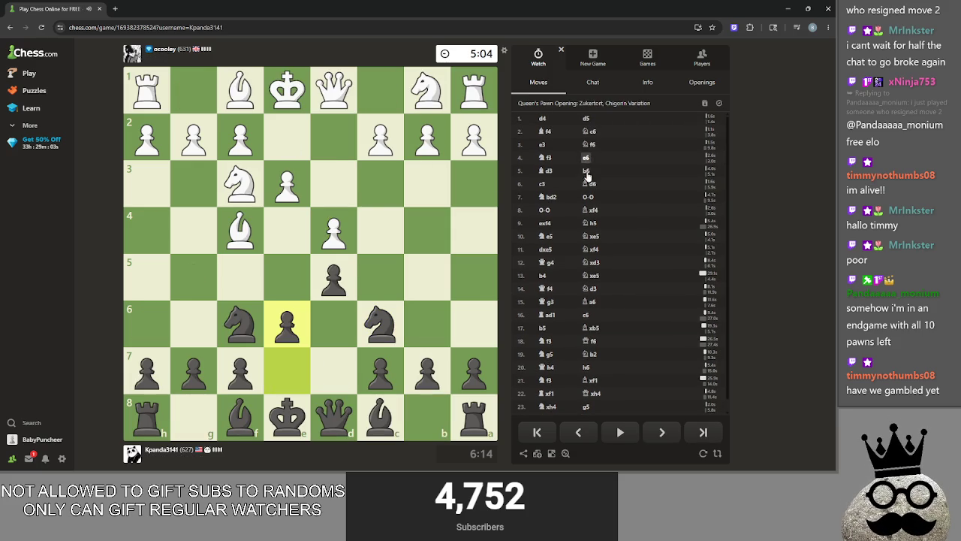
{"action": "left_click", "coordinate": [589, 196]}
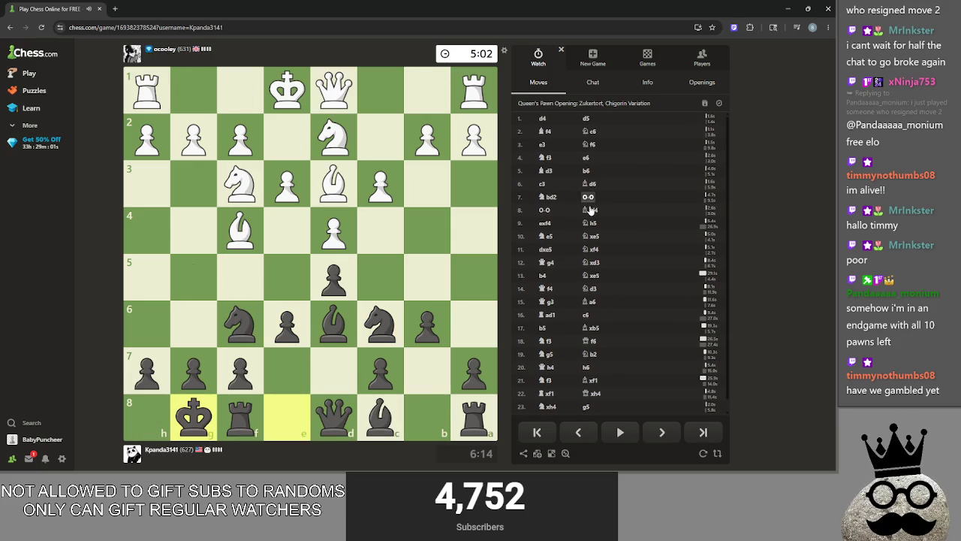
{"action": "left_click", "coordinate": [590, 209]}
{"action": "left_click", "coordinate": [591, 223]}
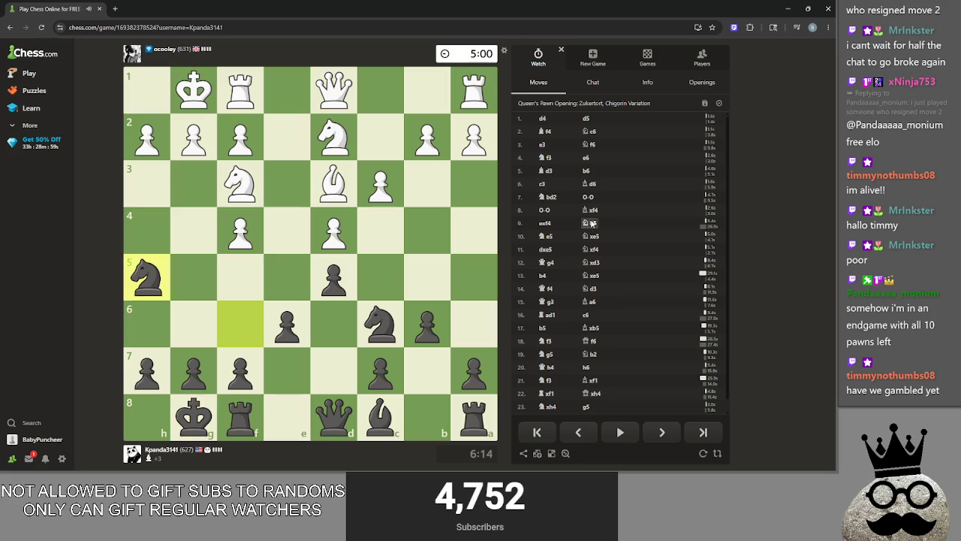
{"action": "left_click", "coordinate": [594, 235]}
{"action": "left_click", "coordinate": [597, 248]}
{"action": "left_click", "coordinate": [598, 261]}
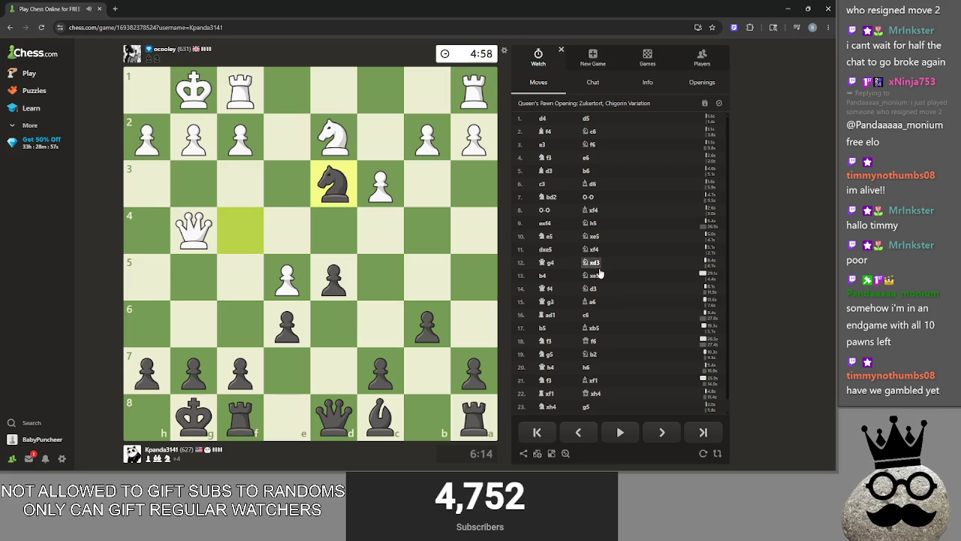
{"action": "left_click", "coordinate": [598, 275]}
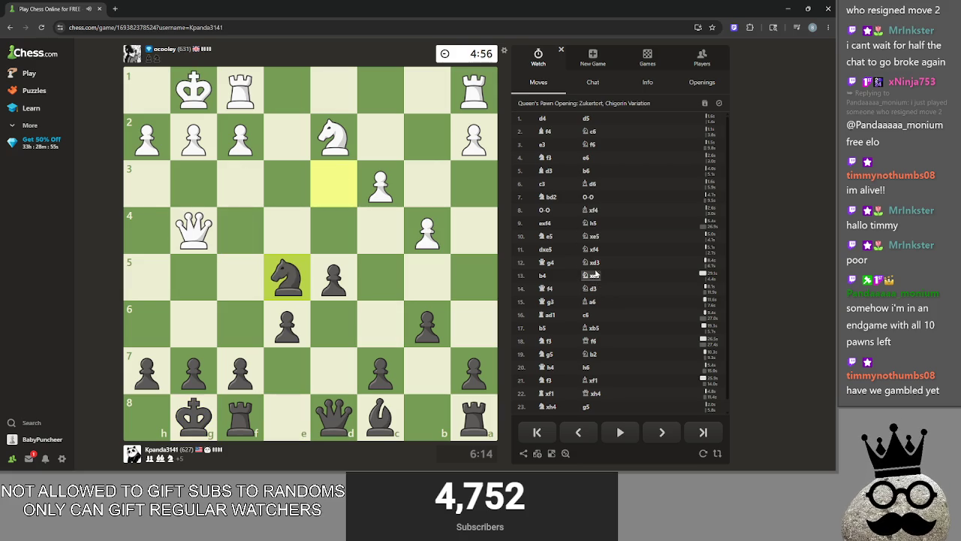
- Replay from 12...Nxd3 through 22...Qxh4, then return to 21...Bxf1
{"action": "left_click", "coordinate": [595, 263]}
{"action": "left_click", "coordinate": [591, 275]}
{"action": "left_click", "coordinate": [593, 288]}
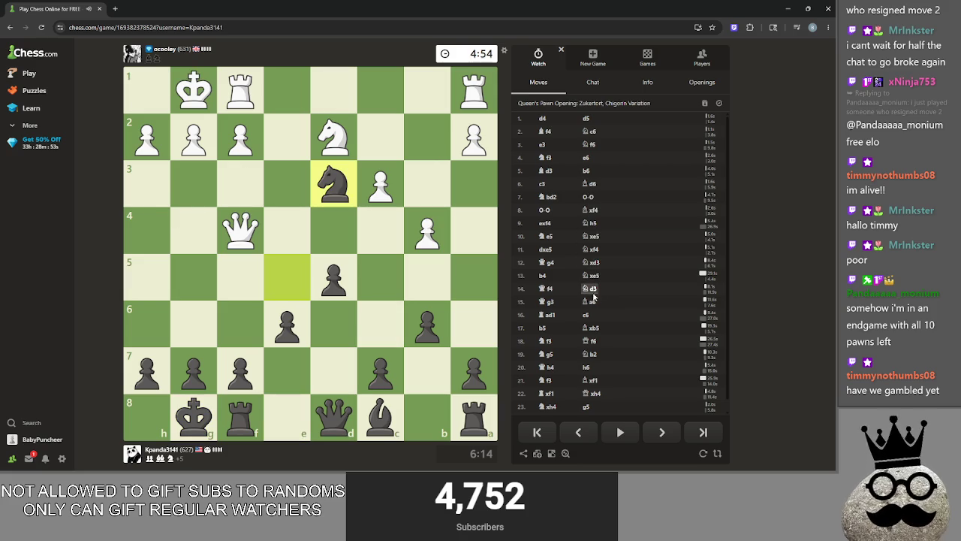
{"action": "left_click", "coordinate": [593, 302]}
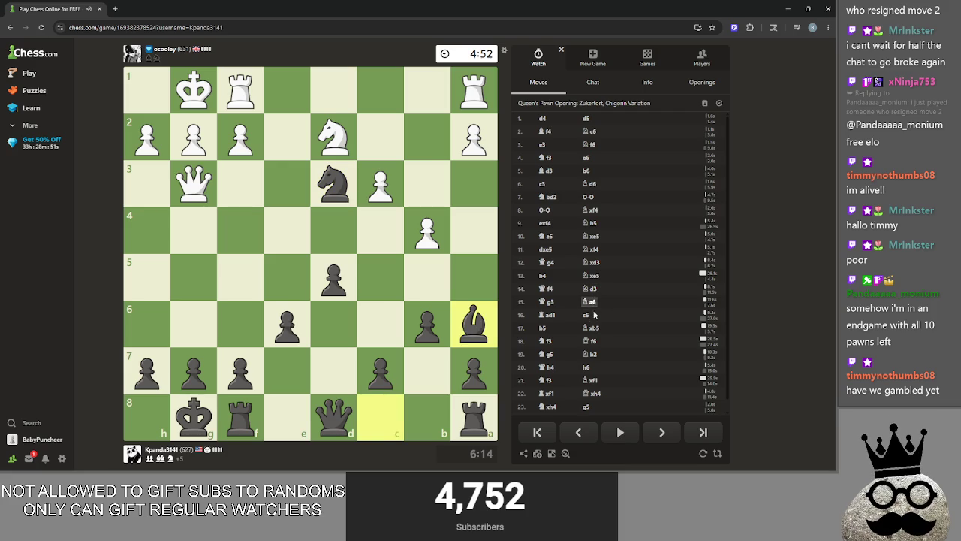
{"action": "left_click", "coordinate": [589, 314]}
{"action": "left_click", "coordinate": [591, 329]}
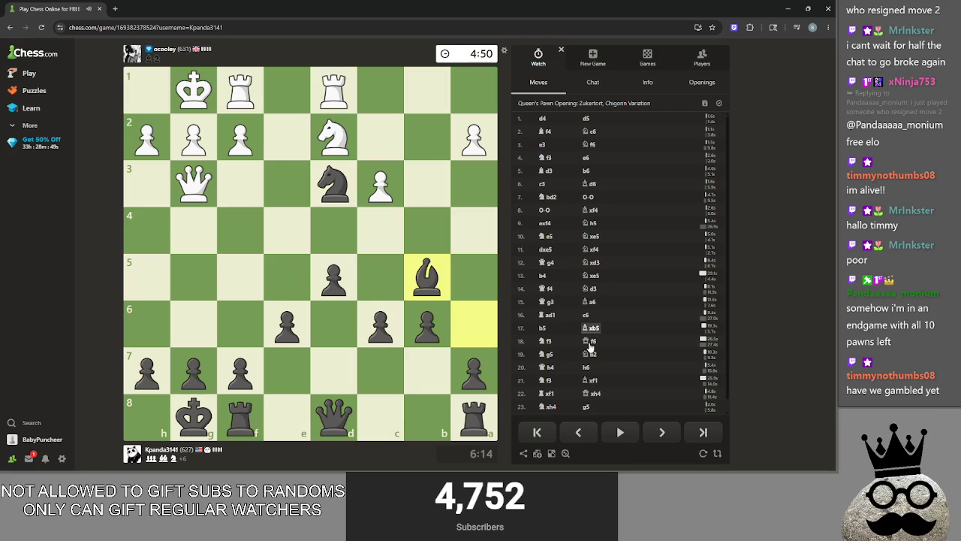
{"action": "left_click", "coordinate": [592, 341]}
{"action": "left_click", "coordinate": [592, 354]}
{"action": "left_click", "coordinate": [587, 367]}
{"action": "left_click", "coordinate": [593, 380]}
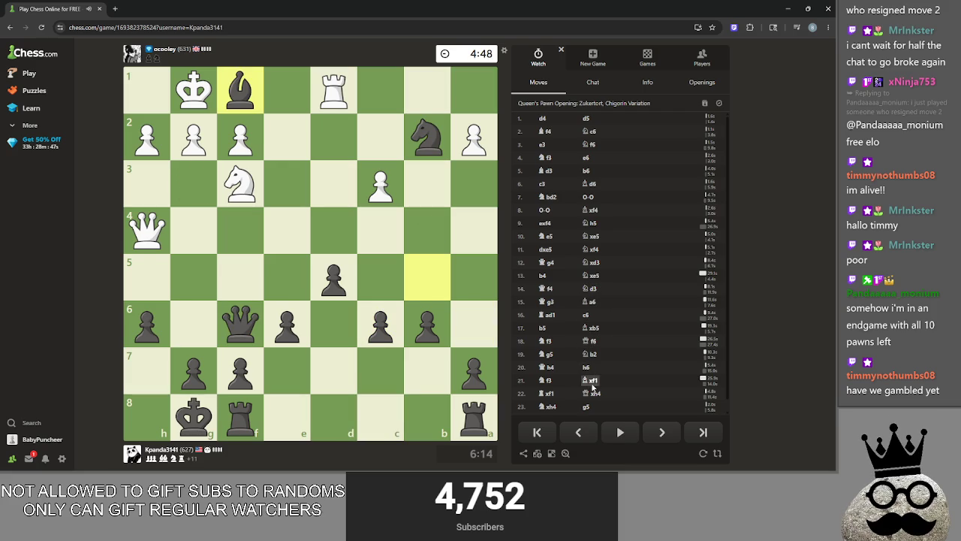
{"action": "left_click", "coordinate": [587, 373]}
{"action": "left_click", "coordinate": [590, 380]}
{"action": "left_click", "coordinate": [595, 393]}
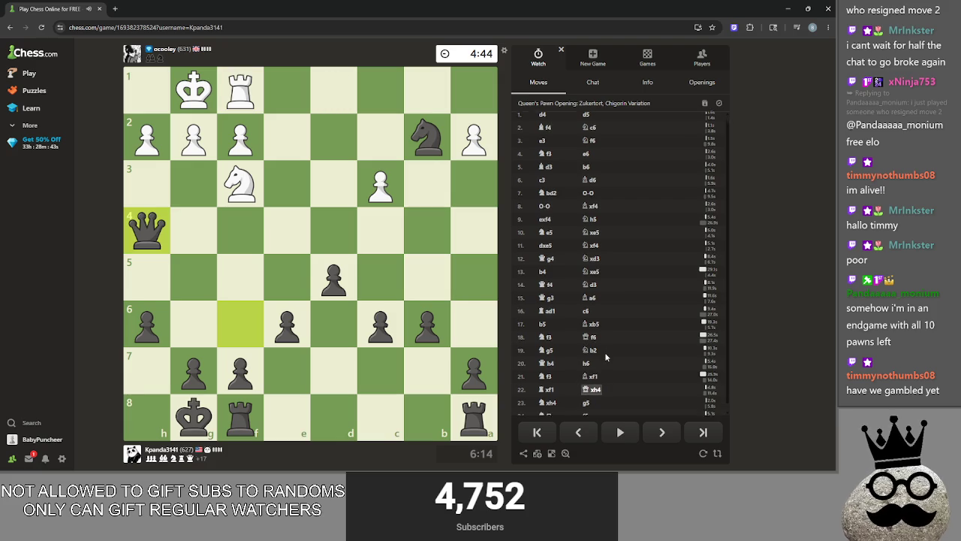
{"action": "left_click", "coordinate": [594, 374]}
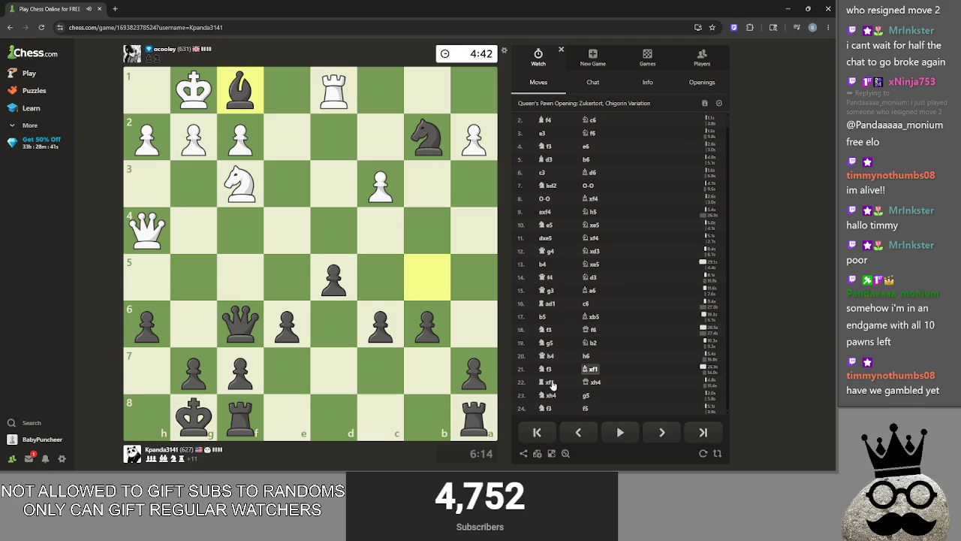
- Step between 20...h6 and 21...Bxf1, advance move by move to 24...f5, then minimise the browser
{"action": "key", "text": "Left"}
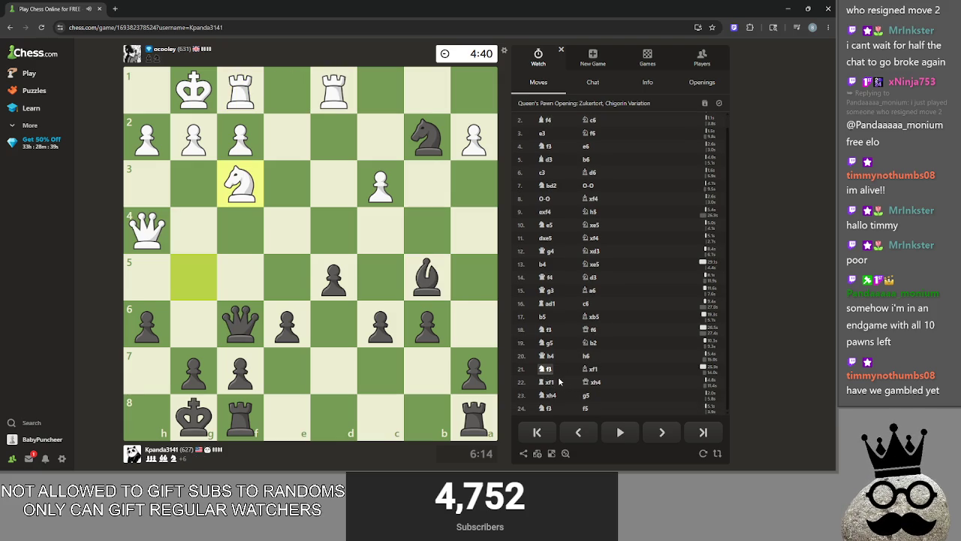
{"action": "left_click", "coordinate": [588, 371]}
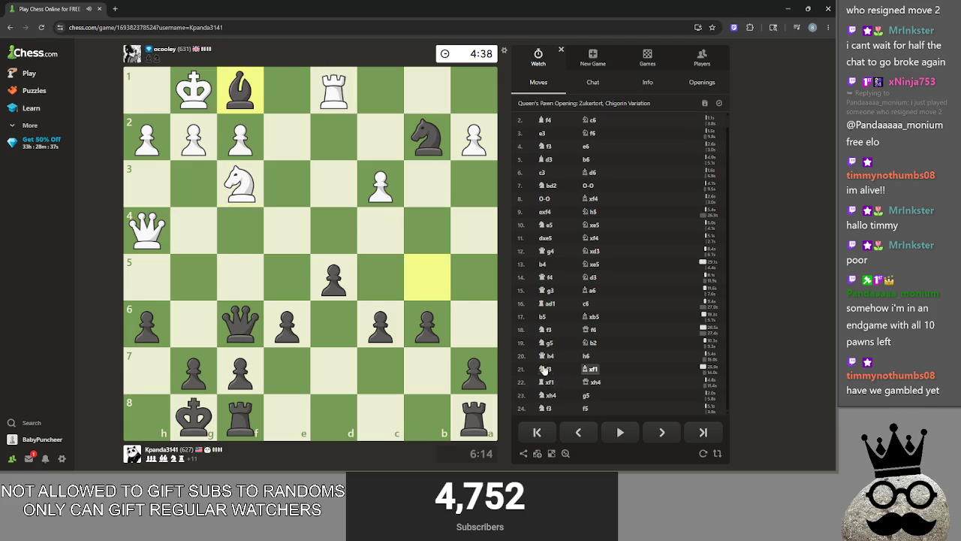
{"action": "key", "text": "Left"}
{"action": "key", "text": "Left"}
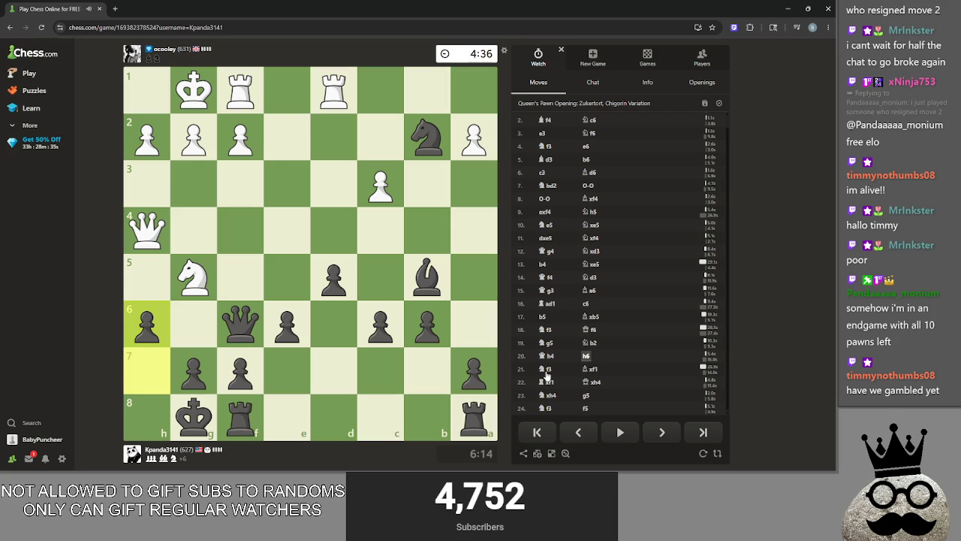
{"action": "key", "text": "Right"}
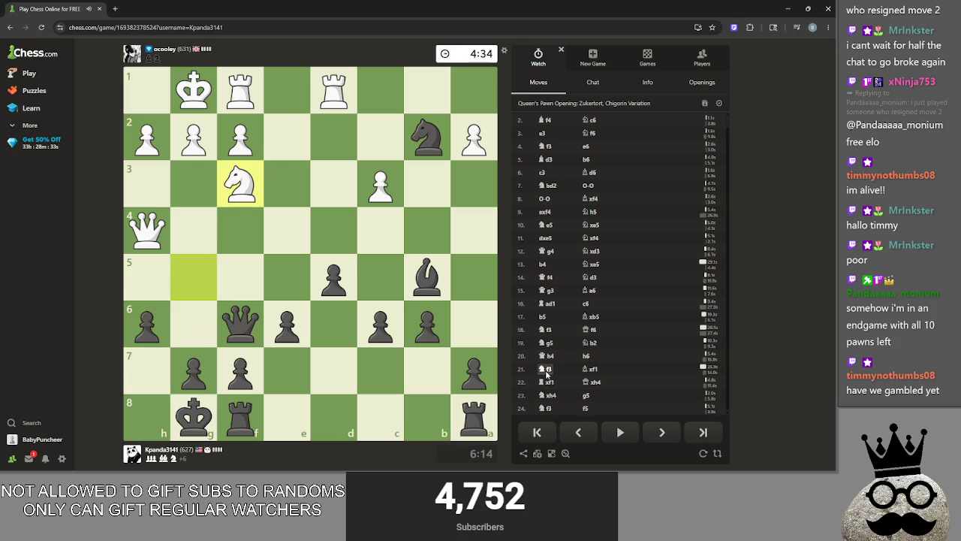
{"action": "left_click", "coordinate": [587, 371]}
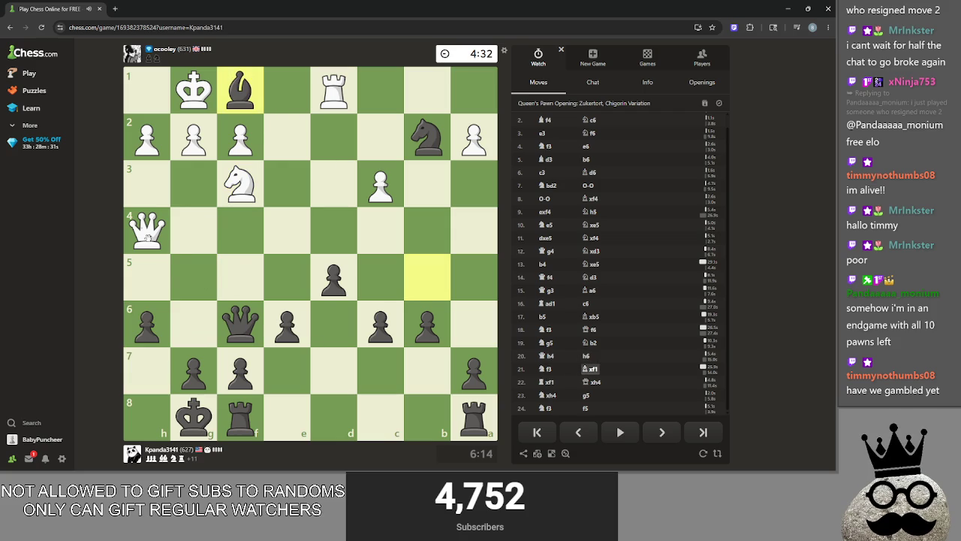
{"action": "left_click", "coordinate": [551, 384]}
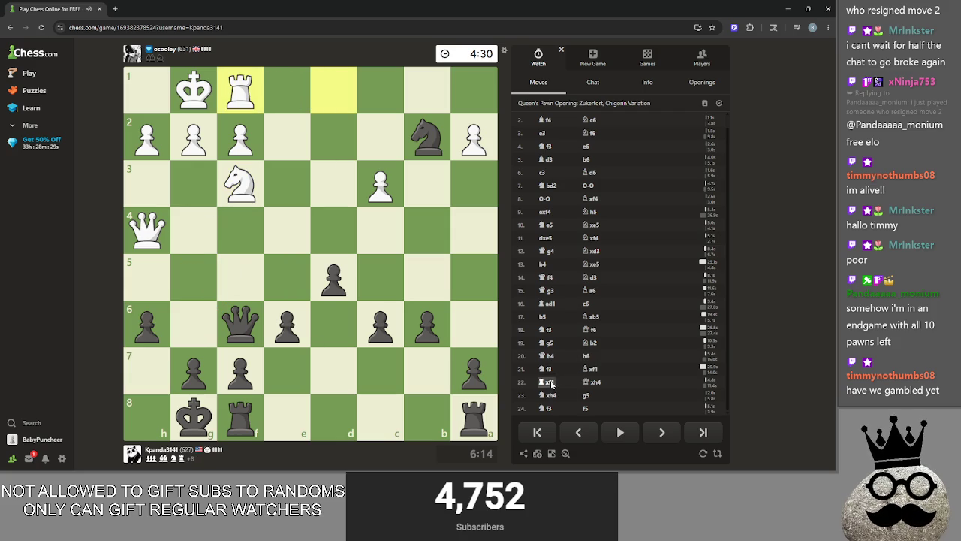
{"action": "left_click", "coordinate": [592, 383]}
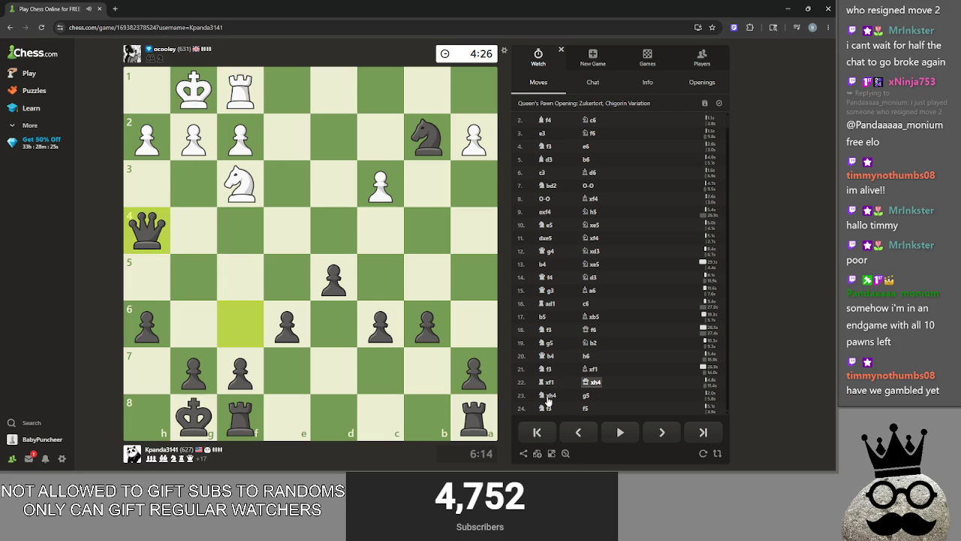
{"action": "left_click", "coordinate": [549, 396]}
{"action": "left_click", "coordinate": [588, 397]}
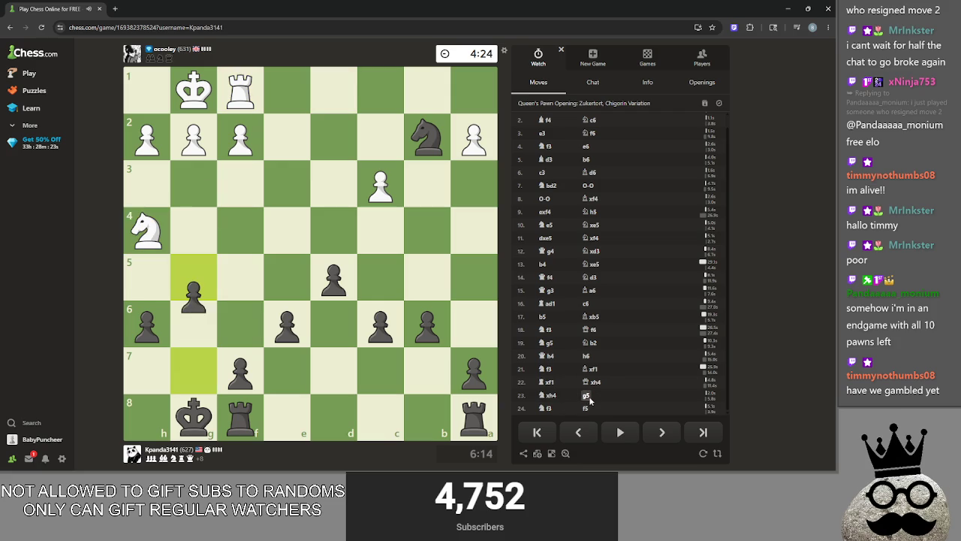
{"action": "left_click", "coordinate": [549, 408]}
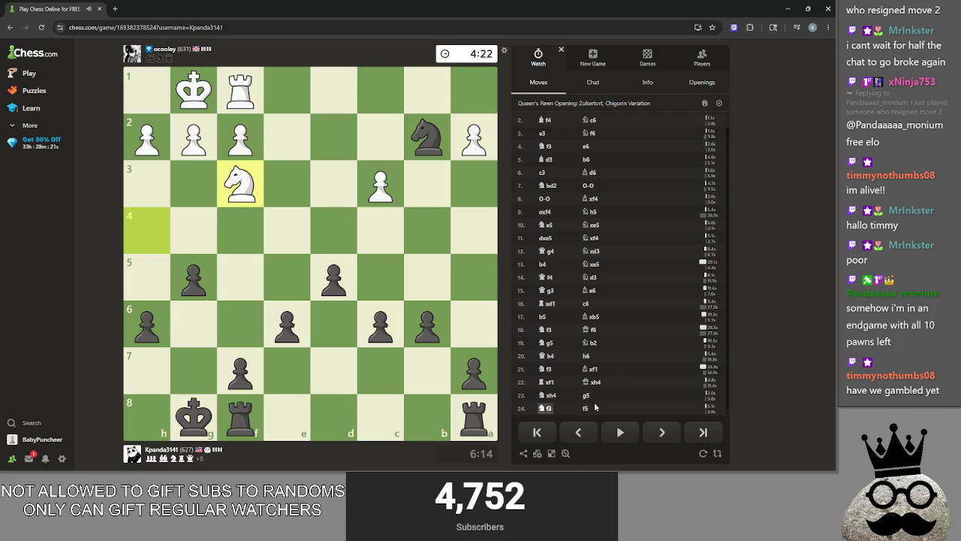
{"action": "left_click", "coordinate": [592, 407]}
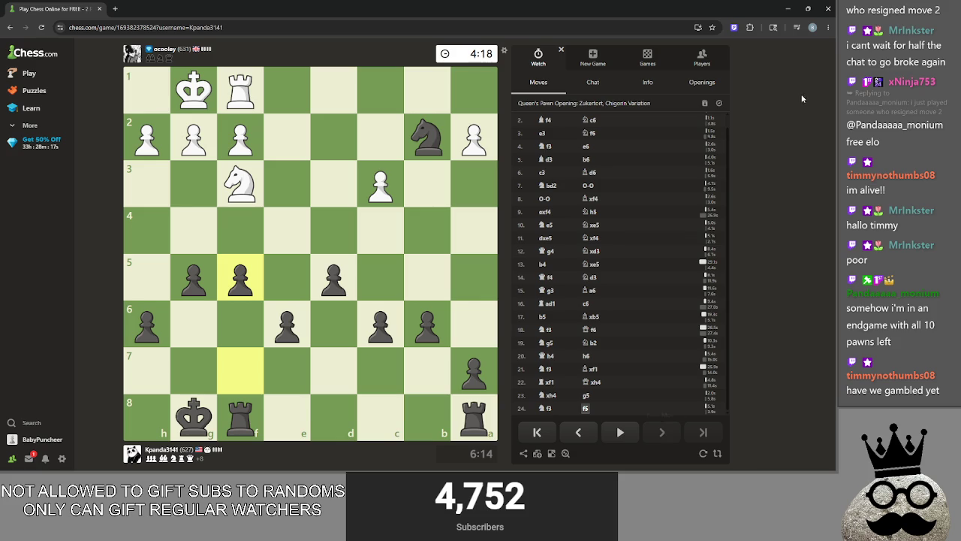
{"action": "left_click", "coordinate": [788, 9]}
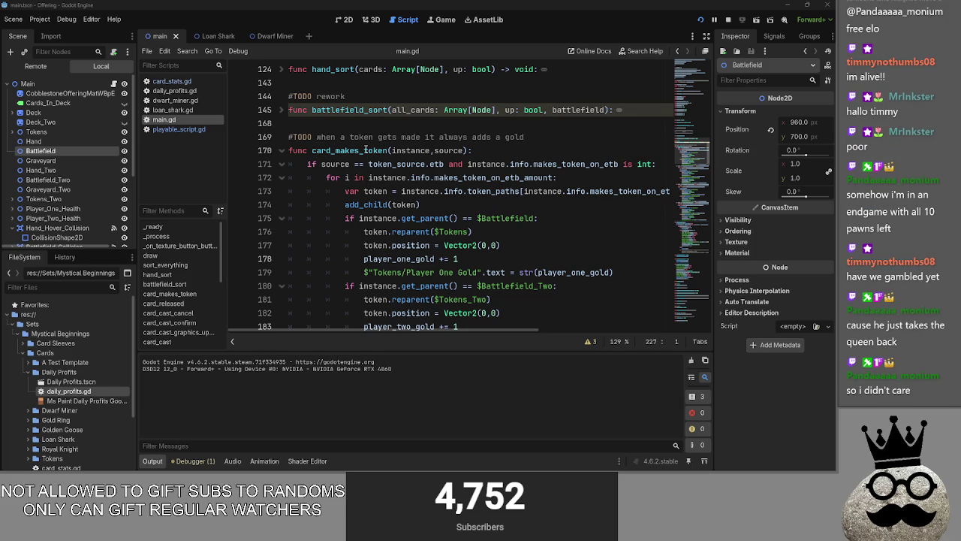
- Place the caret on the add_child(token) call on line 174 of card_makes_token
{"action": "left_click", "coordinate": [443, 205]}
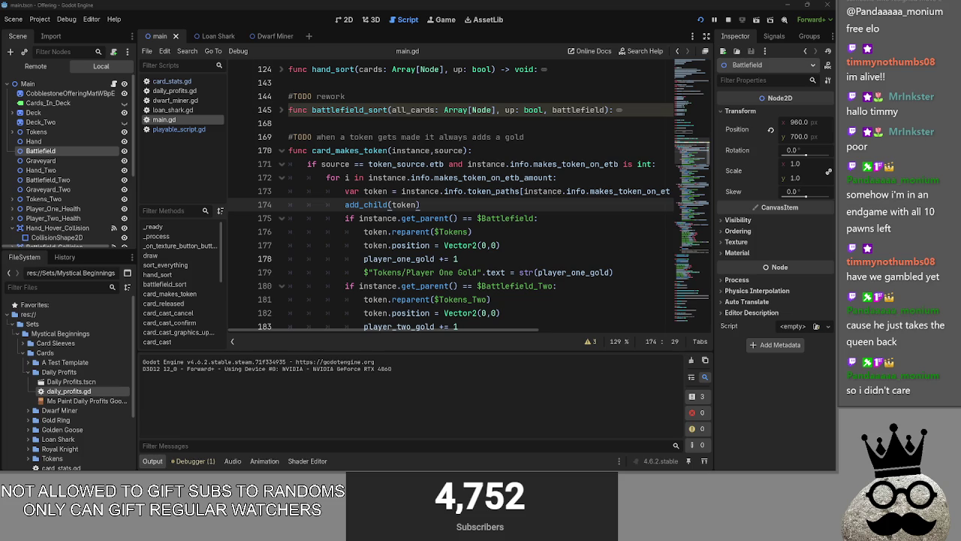
{"action": "key", "text": "alt+Tab"}
{"action": "key", "text": "alt+Tab"}
{"action": "scroll", "coordinate": [451, 301], "scroll_direction": "down", "scroll_amount": 2}
{"action": "scroll", "coordinate": [439, 271], "scroll_direction": "up", "scroll_amount": 1}
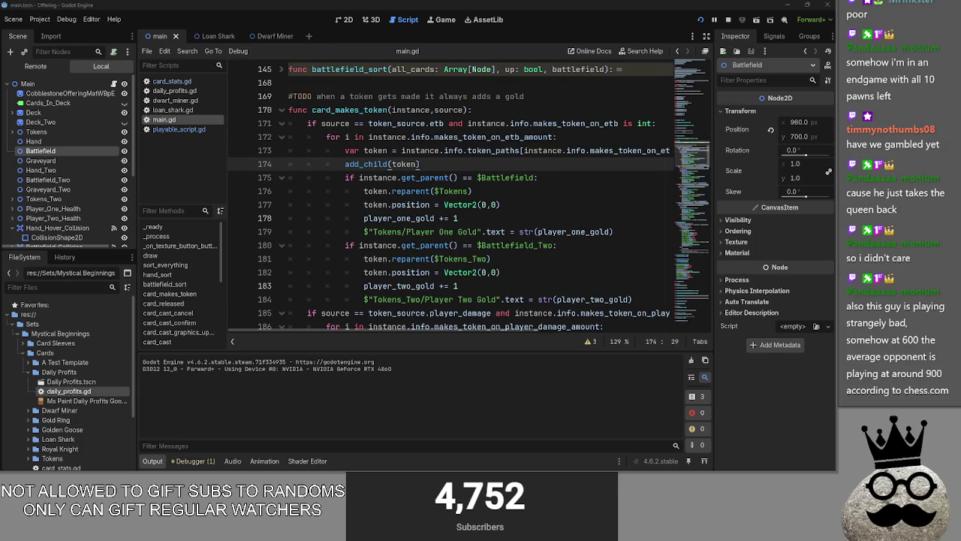
{"action": "key", "text": "alt+Tab"}
{"action": "key", "text": "alt+Tab"}
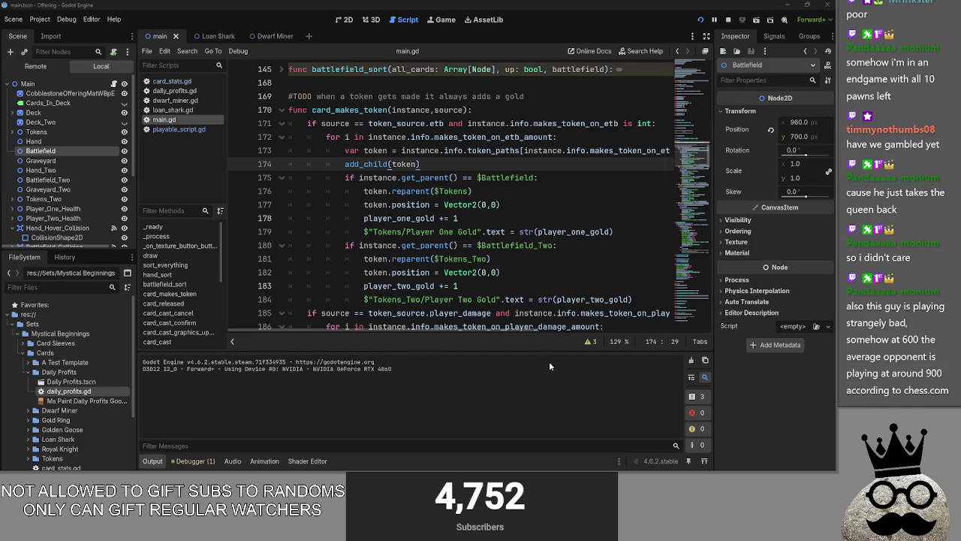
{"action": "left_click", "coordinate": [379, 164]}
- Select add_child and token on line 174 of card_makes_token
{"action": "left_click", "coordinate": [392, 164]}
{"action": "double_click", "coordinate": [403, 164]}
{"action": "double_click", "coordinate": [368, 163]}
{"action": "left_click", "coordinate": [392, 164]}
{"action": "left_click", "coordinate": [400, 164]}
{"action": "double_click", "coordinate": [368, 164]}
{"action": "left_click", "coordinate": [379, 163]}
{"action": "double_click", "coordinate": [379, 163]}
{"action": "double_click", "coordinate": [400, 164]}
{"action": "left_click", "coordinate": [400, 164]}
{"action": "left_click", "coordinate": [437, 165]}
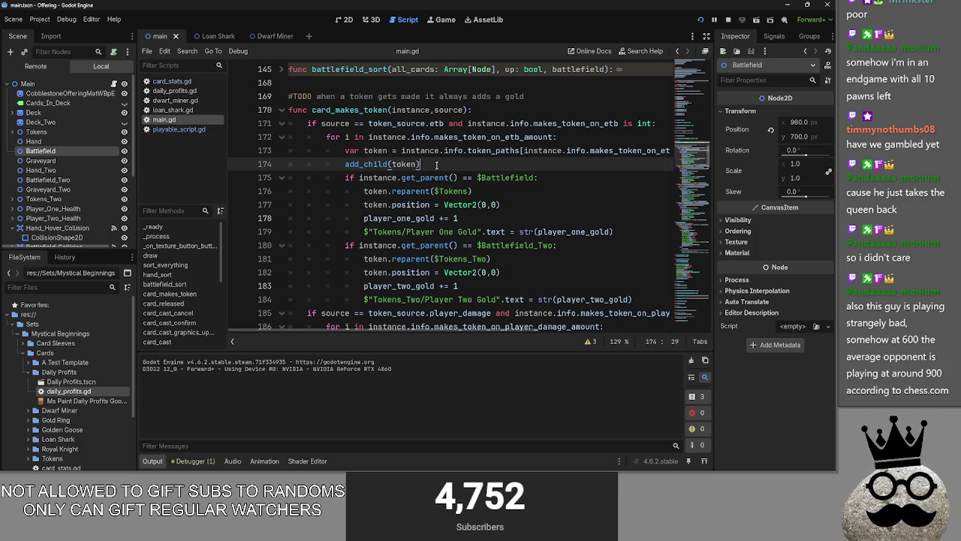
- Select the $Battlefield check on line 175
{"action": "left_click", "coordinate": [574, 183]}
{"action": "triple_click", "coordinate": [558, 180]}
{"action": "left_click", "coordinate": [538, 177]}
{"action": "triple_click", "coordinate": [524, 177]}
{"action": "left_click", "coordinate": [498, 178]}
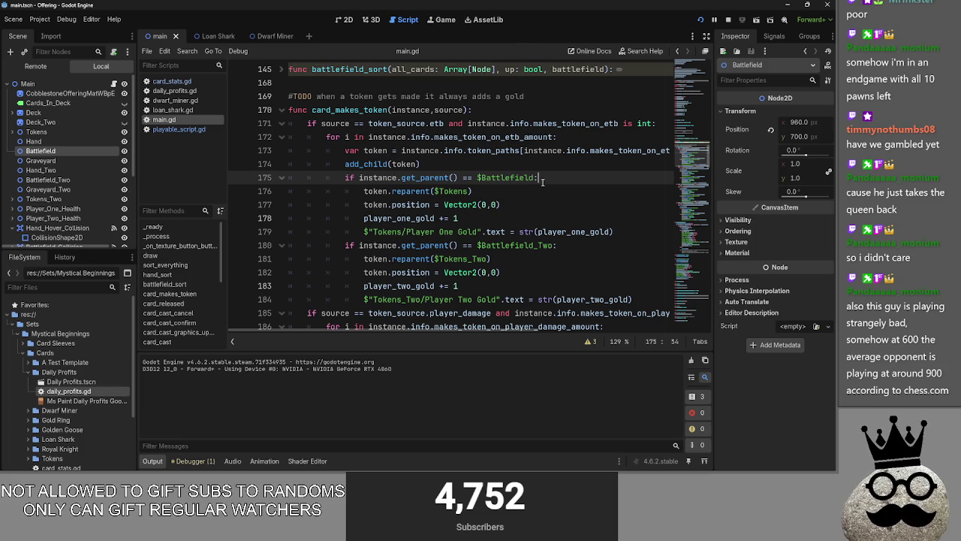
- Review the Tokens reparent and player gold increment lines, then fold card_makes_token
{"action": "left_click", "coordinate": [405, 191]}
{"action": "double_click", "coordinate": [453, 191]}
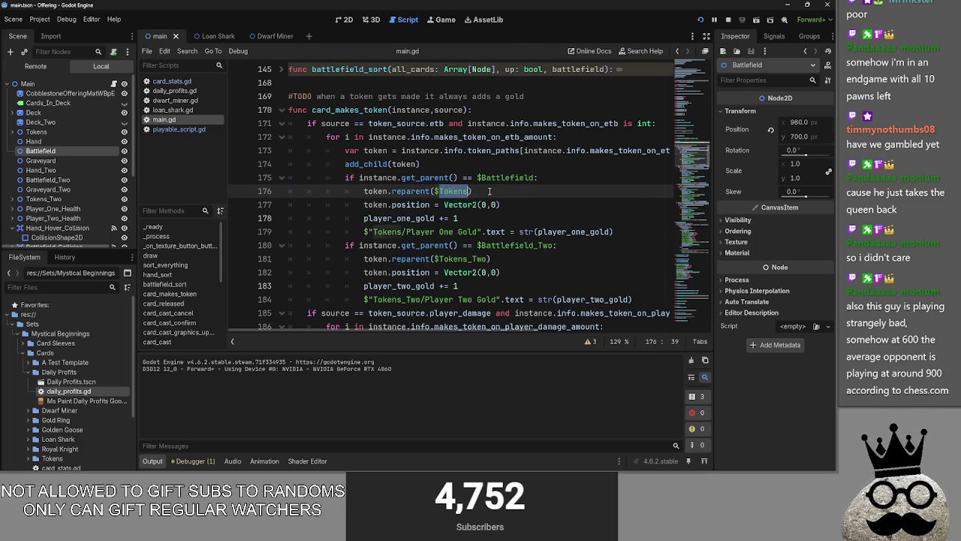
{"action": "left_click", "coordinate": [571, 231]}
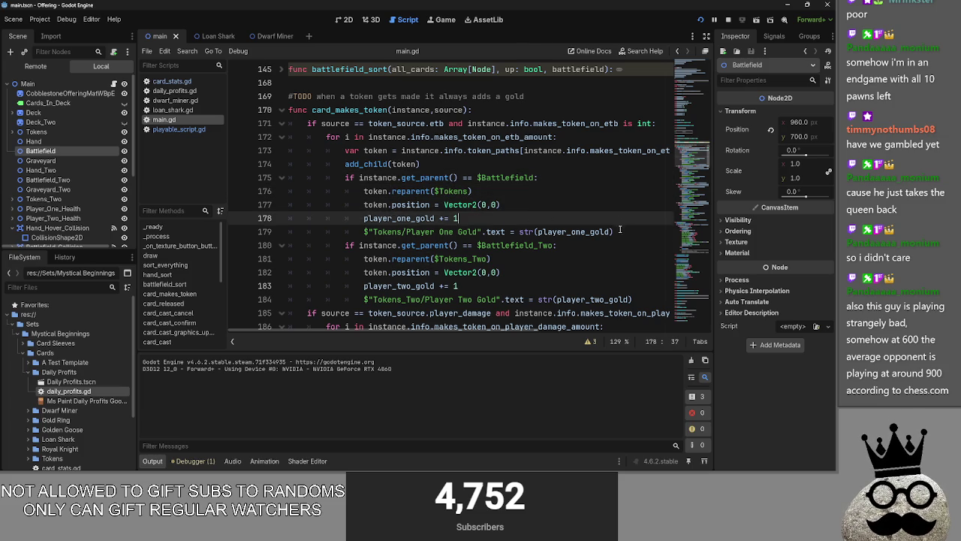
{"action": "left_click", "coordinate": [543, 209]}
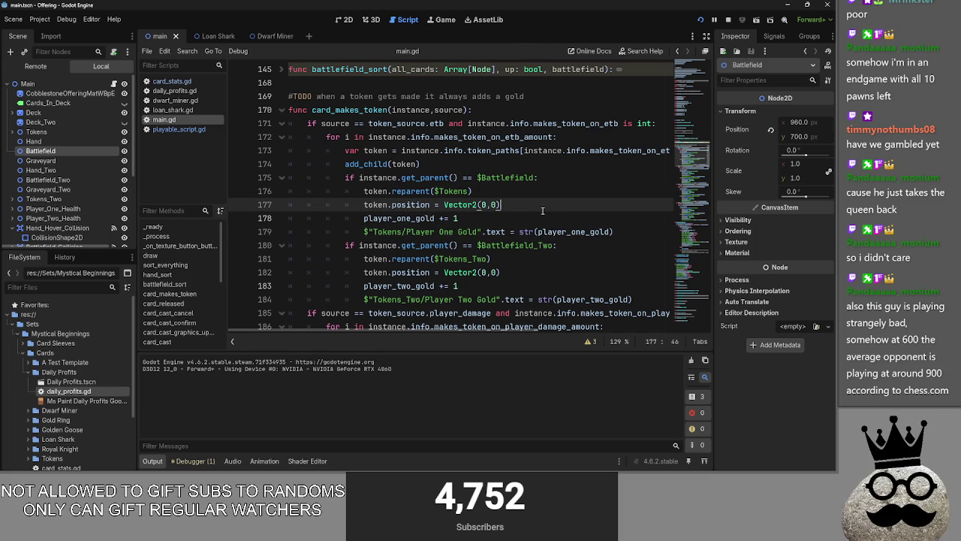
{"action": "left_click", "coordinate": [395, 218]}
{"action": "left_click", "coordinate": [530, 231]}
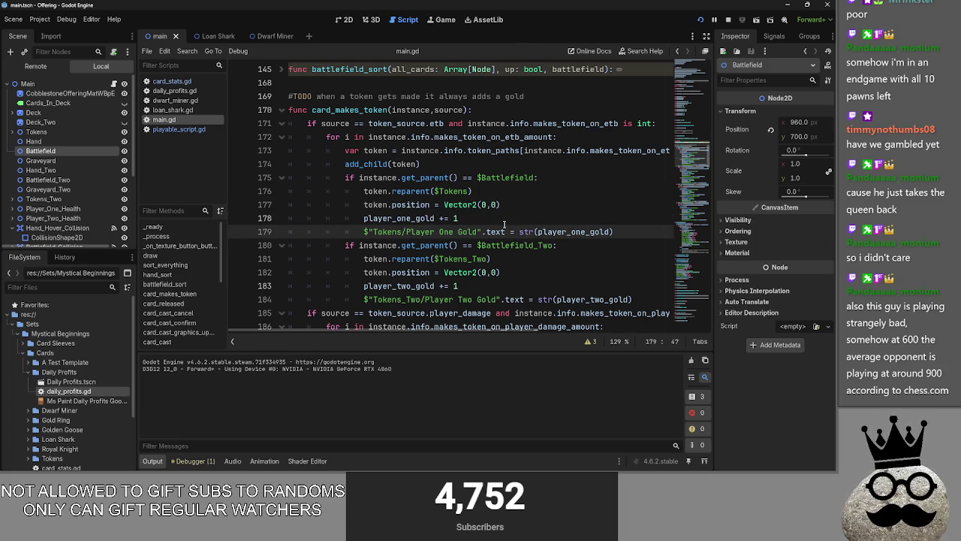
{"action": "double_click", "coordinate": [425, 218]}
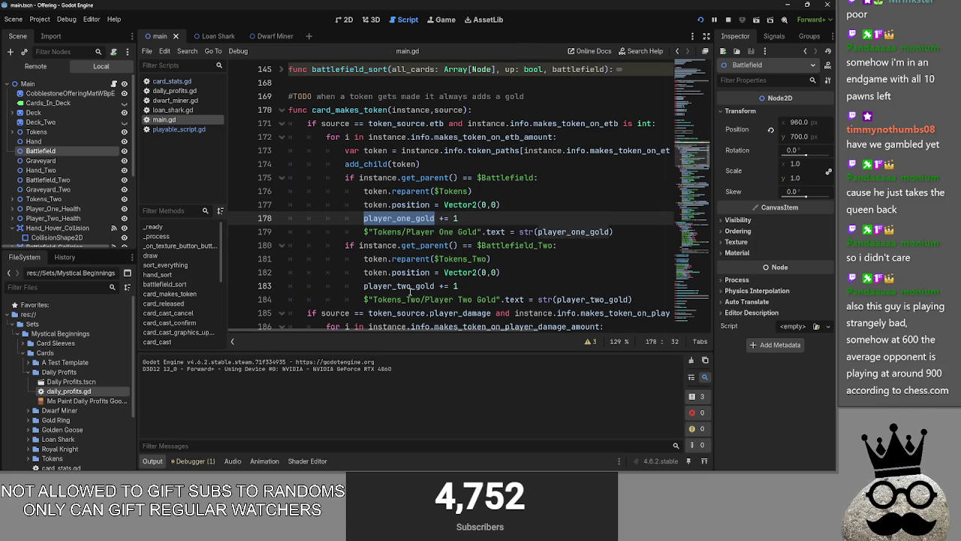
{"action": "left_click", "coordinate": [506, 284]}
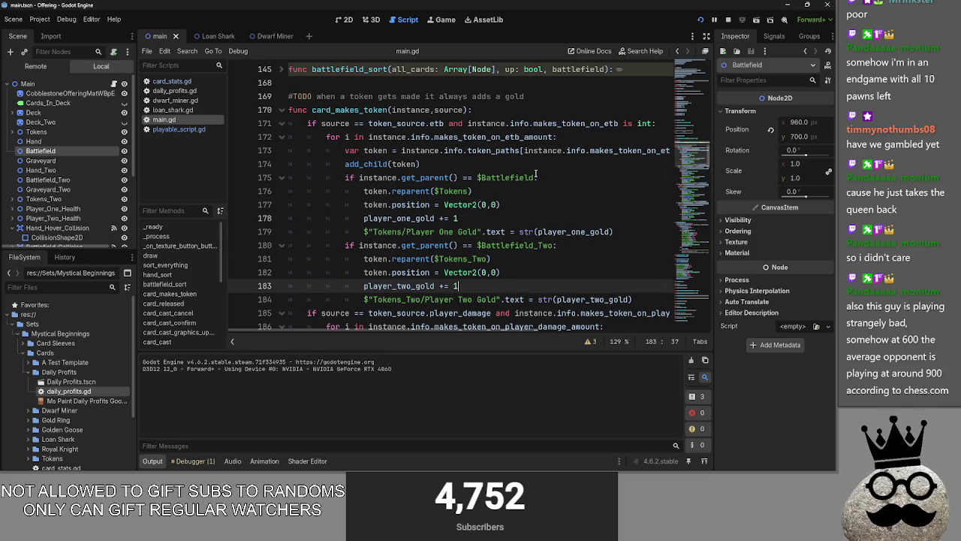
{"action": "left_click", "coordinate": [282, 110]}
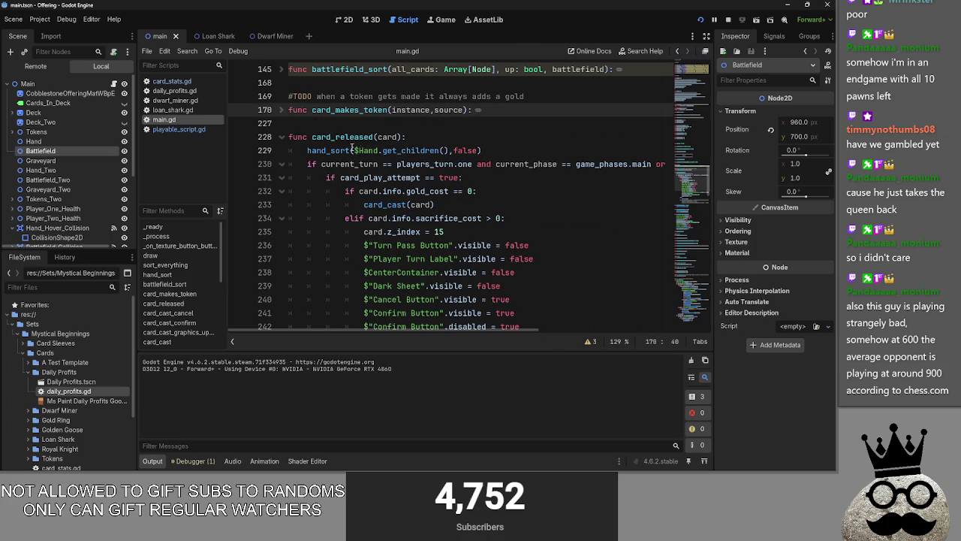
- Comment out line 243, which sets the confirm text to 'Sacrifice'
{"action": "scroll", "coordinate": [357, 150], "scroll_direction": "down", "scroll_amount": 1}
{"action": "scroll", "coordinate": [373, 152], "scroll_direction": "down", "scroll_amount": 3}
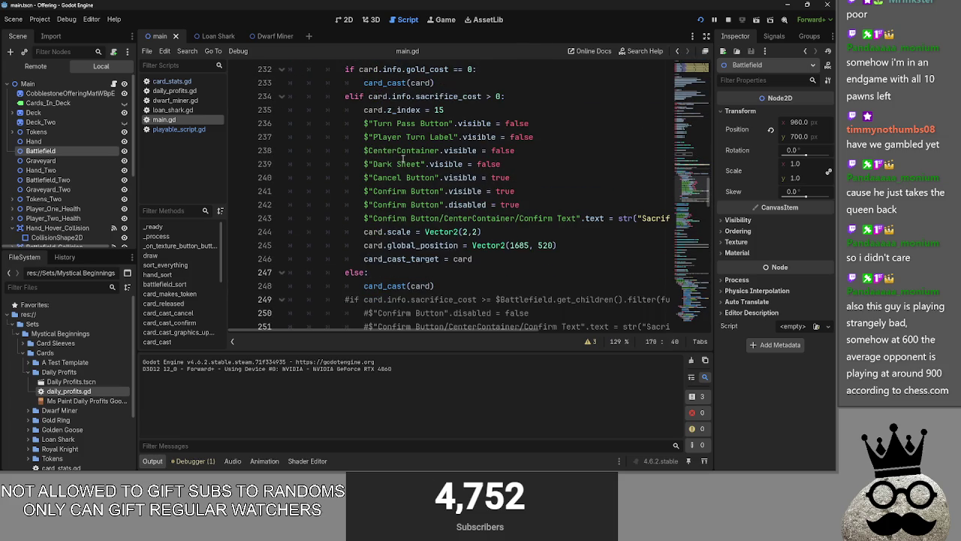
{"action": "scroll", "coordinate": [665, 219], "scroll_direction": "up", "scroll_amount": 1}
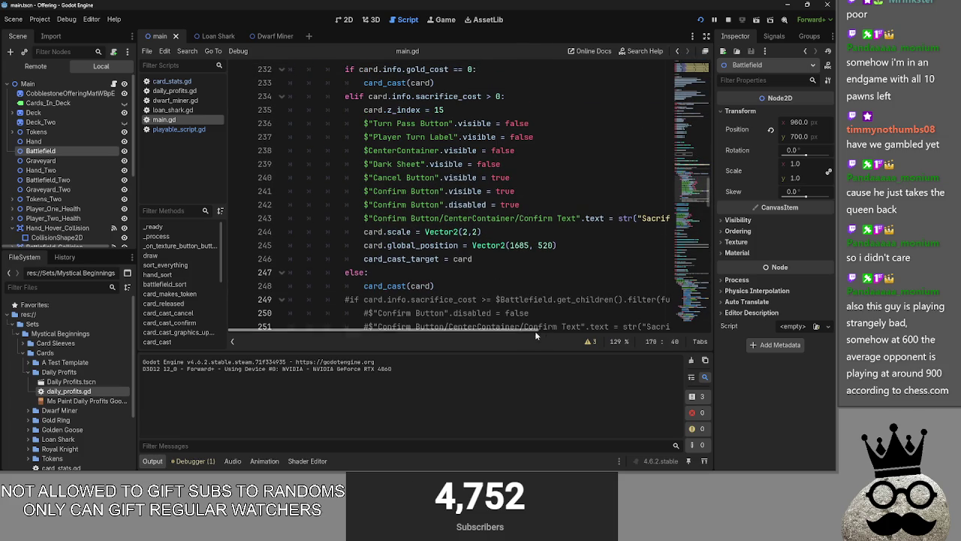
{"action": "mouse_move", "coordinate": [532, 330]}
{"action": "left_mouse_down"}
{"action": "mouse_move", "coordinate": [622, 333]}
{"action": "mouse_move", "coordinate": [566, 333]}
{"action": "left_mouse_up"}
{"action": "left_click", "coordinate": [620, 217]}
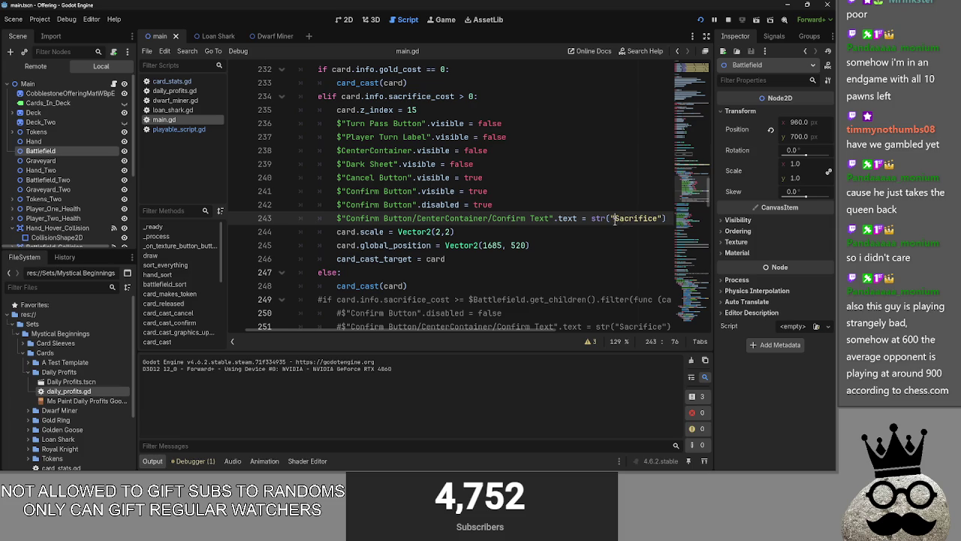
{"action": "left_click_drag", "start_coordinate": [676, 219], "coordinate": [255, 218]}
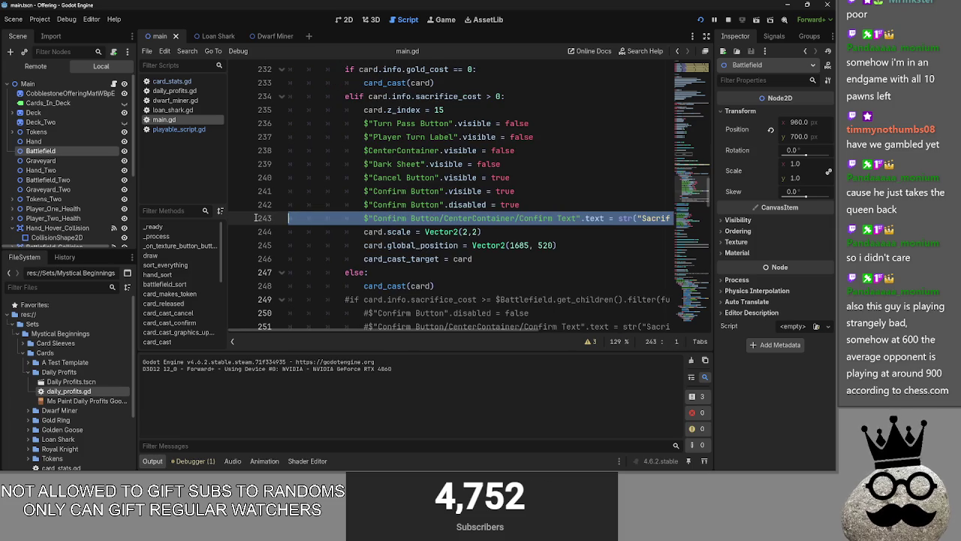
{"action": "left_click", "coordinate": [365, 217]}
{"action": "left_click", "coordinate": [365, 218]}
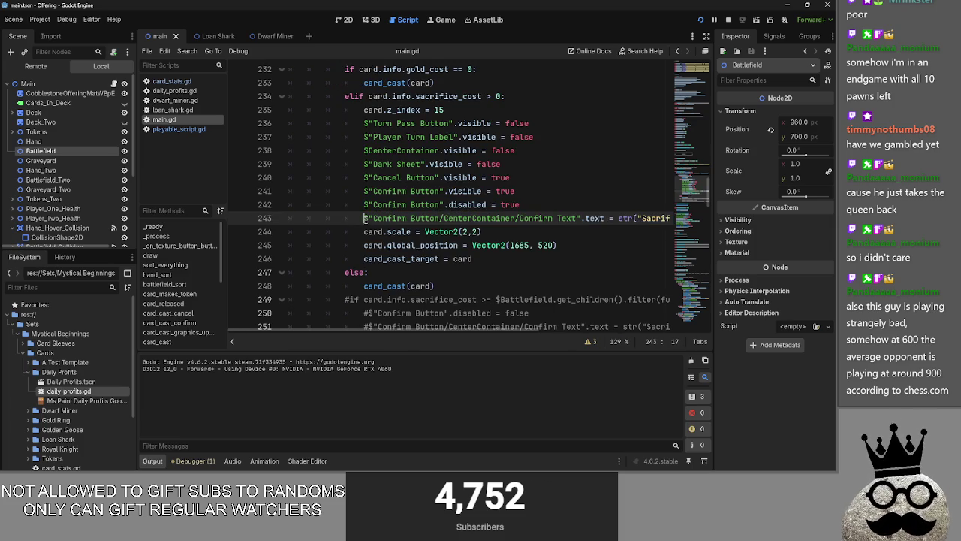
{"action": "type", "text": "#"}
{"action": "key", "text": "ctrl+k"}
{"action": "left_click", "coordinate": [580, 234]}
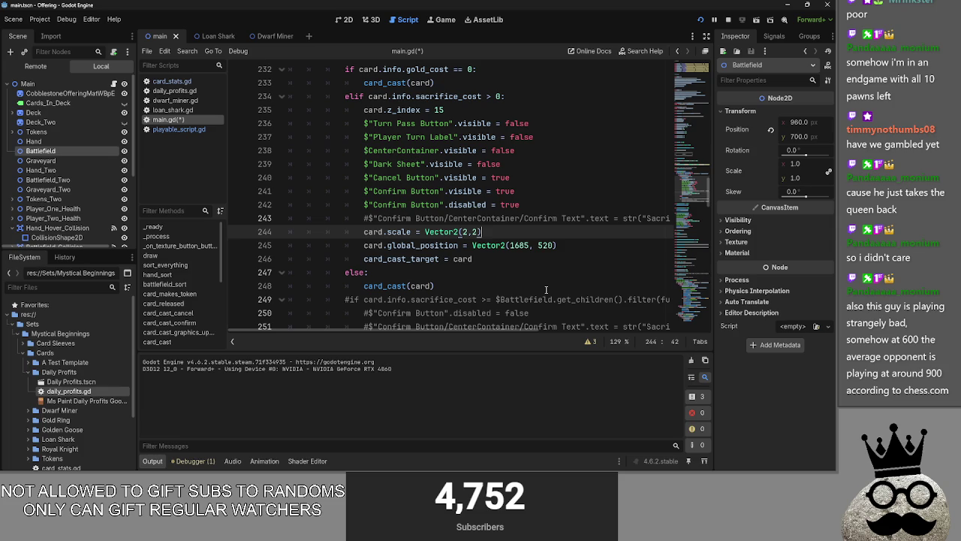
- Stop the running game and switch to the 2D scene view
{"action": "left_click", "coordinate": [728, 19]}
{"action": "scroll", "coordinate": [488, 188], "scroll_direction": "down", "scroll_amount": 2}
{"action": "left_click", "coordinate": [348, 20]}
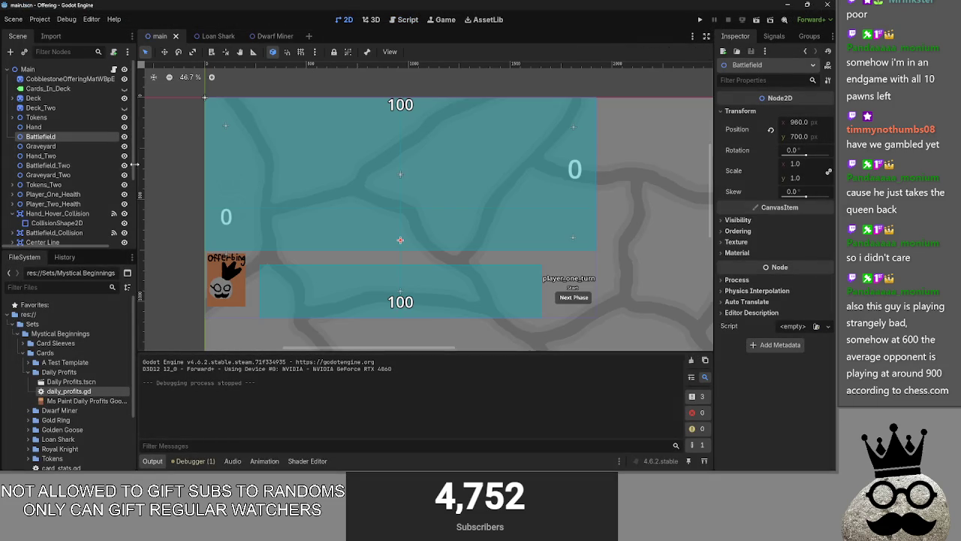
- Delete the 'Cast' text from the Confirm Text label, keeping the Confirm Button hidden
{"action": "scroll", "coordinate": [60, 188], "scroll_direction": "down", "scroll_amount": 3}
{"action": "left_click", "coordinate": [38, 223]}
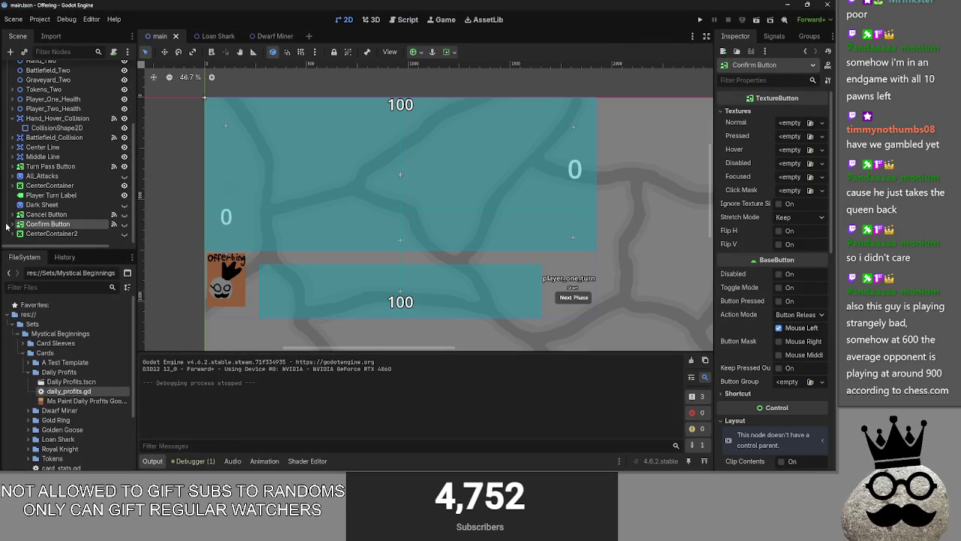
{"action": "key", "text": "Right"}
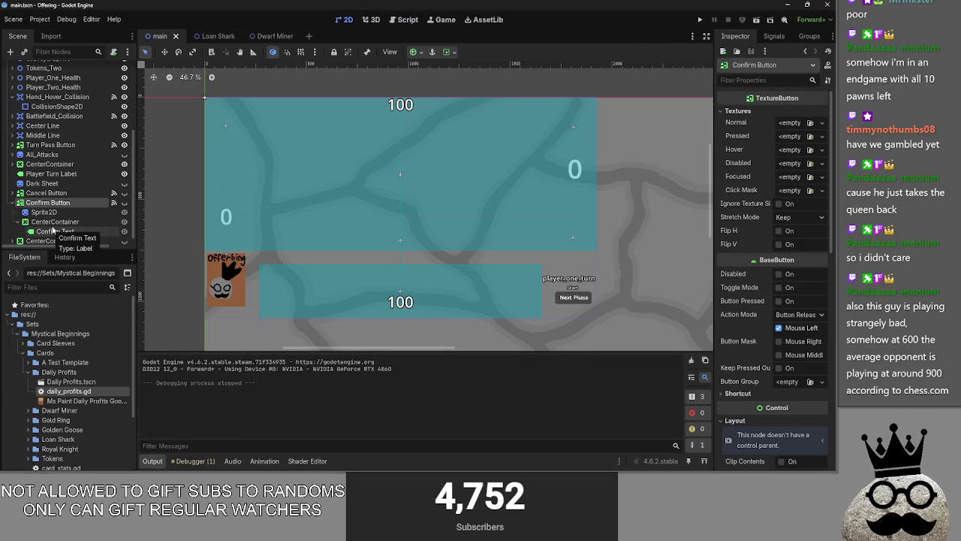
{"action": "left_click", "coordinate": [124, 232]}
{"action": "left_click", "coordinate": [55, 231]}
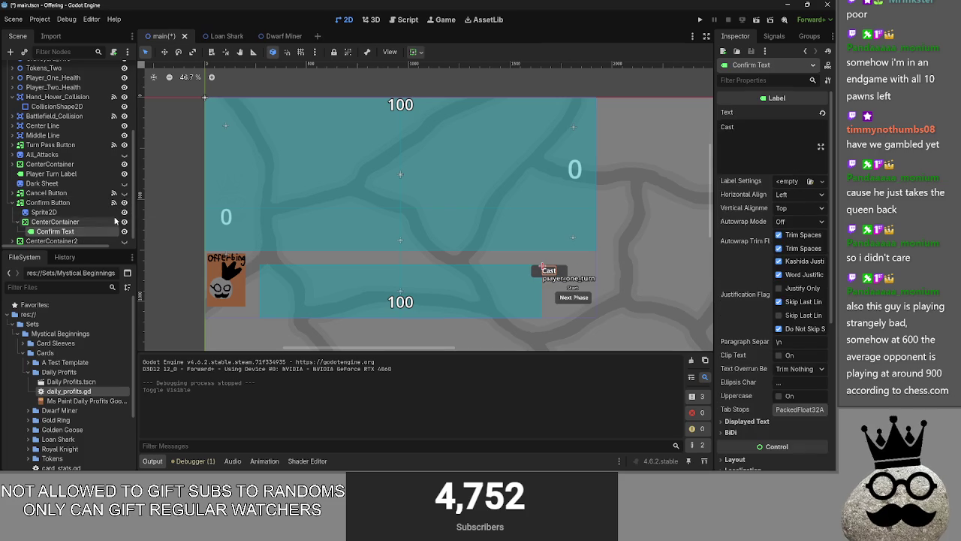
{"action": "double_click", "coordinate": [757, 128]}
{"action": "key", "text": "BackSpace"}
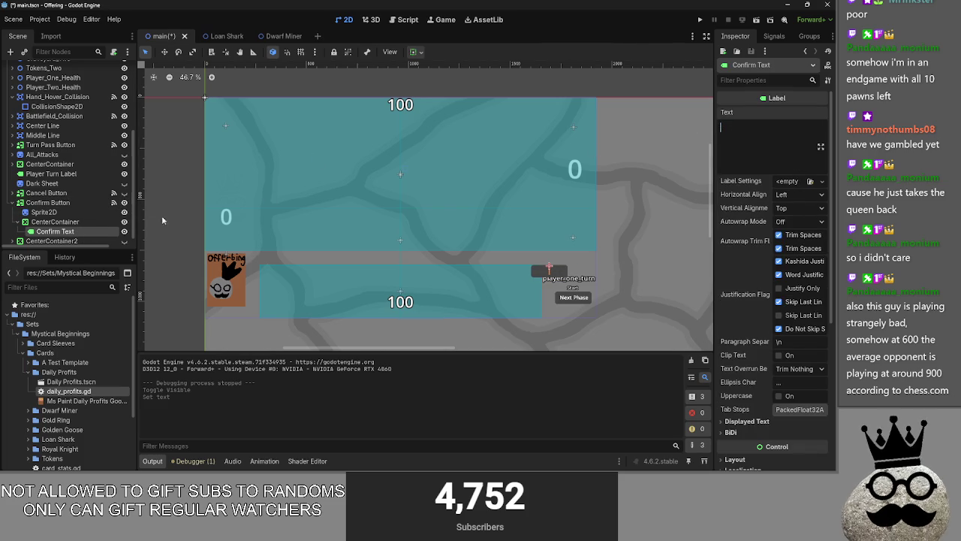
{"action": "left_click", "coordinate": [124, 203]}
{"action": "left_click", "coordinate": [14, 202]}
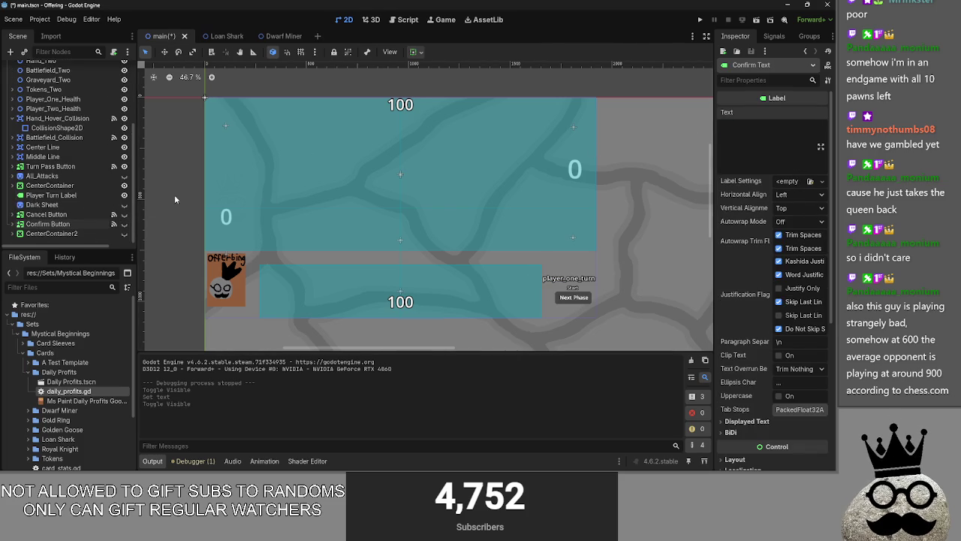
- Return to main.gd and run the game again
{"action": "left_click", "coordinate": [405, 20]}
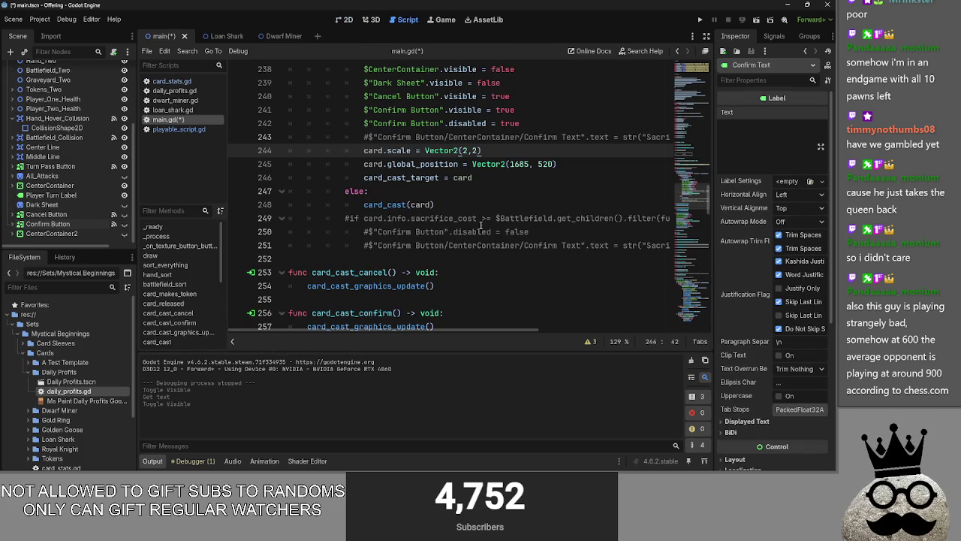
{"action": "scroll", "coordinate": [496, 150], "scroll_direction": "up", "scroll_amount": 4}
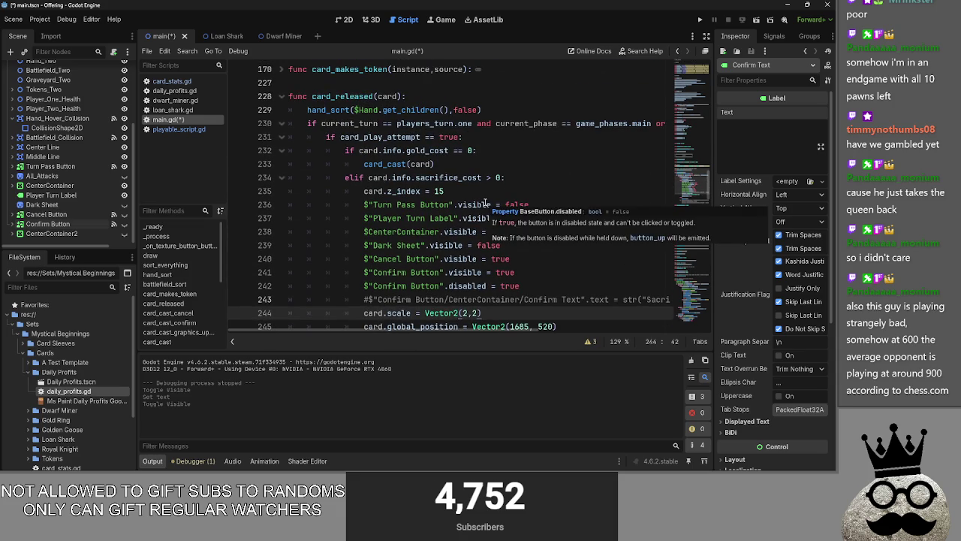
{"action": "left_click", "coordinate": [728, 21]}
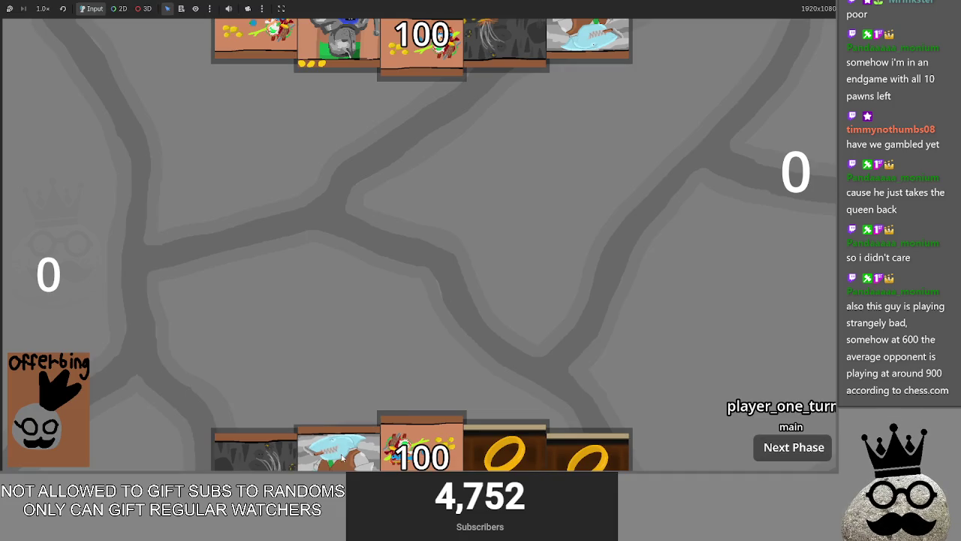
- Drop the shark card on the board, check its blank-confirm preview, cancel it, and return to the editor
{"action": "left_click_drag", "start_coordinate": [340, 464], "coordinate": [581, 230]}
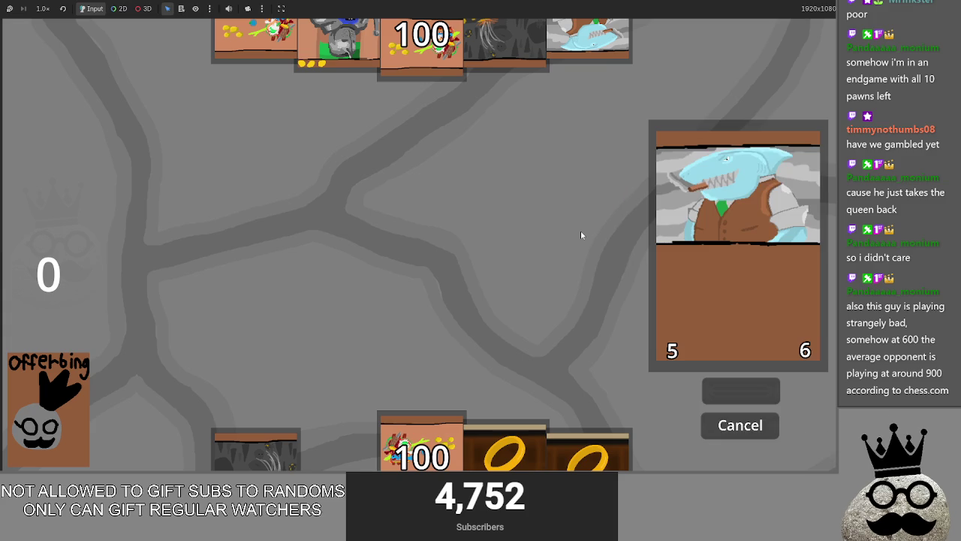
{"action": "left_click", "coordinate": [723, 434]}
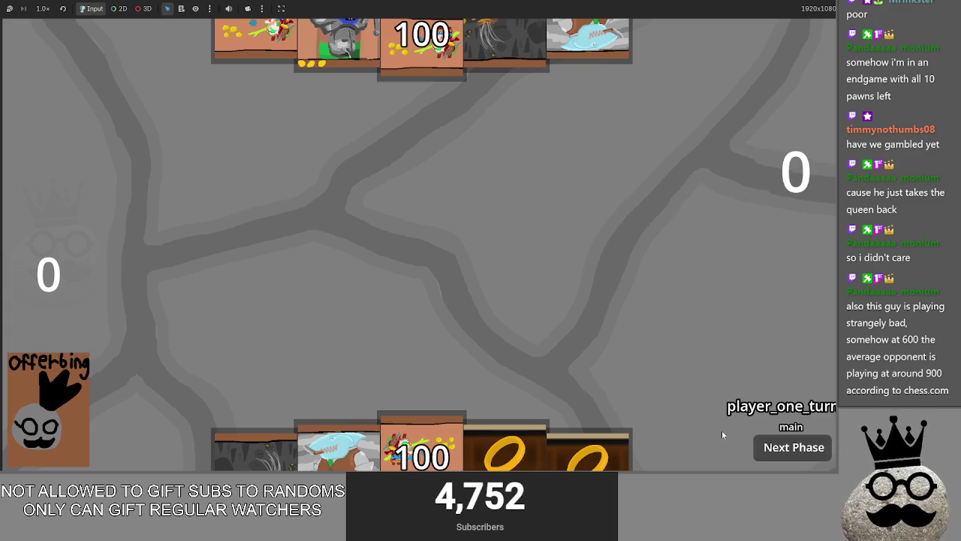
{"action": "key", "text": "alt+Tab"}
{"action": "scroll", "coordinate": [478, 204], "scroll_direction": "up", "scroll_amount": 1}
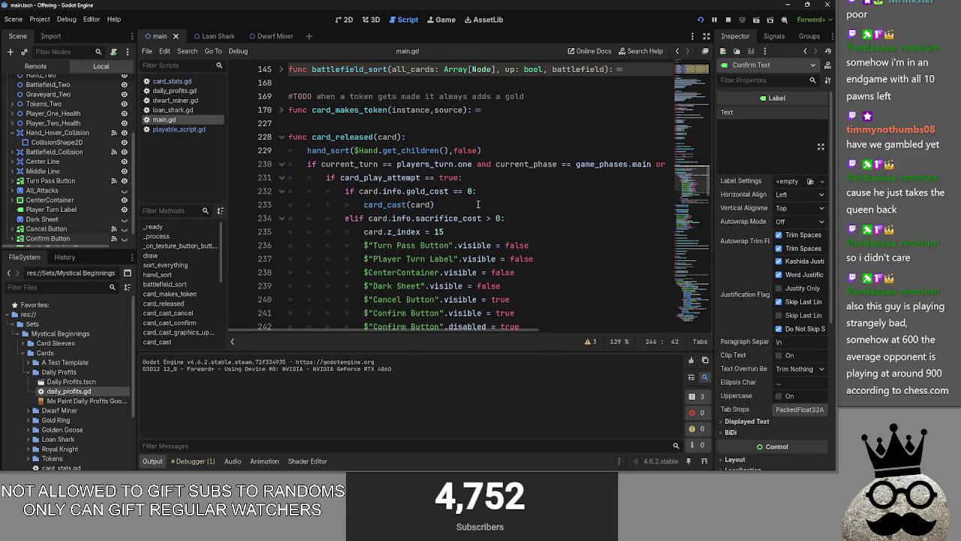
- Append 'and card.info.gold_cost > player_one_gold' to line 234's elif condition, then rerun the game
{"action": "left_click", "coordinate": [492, 208]}
{"action": "left_click", "coordinate": [505, 218]}
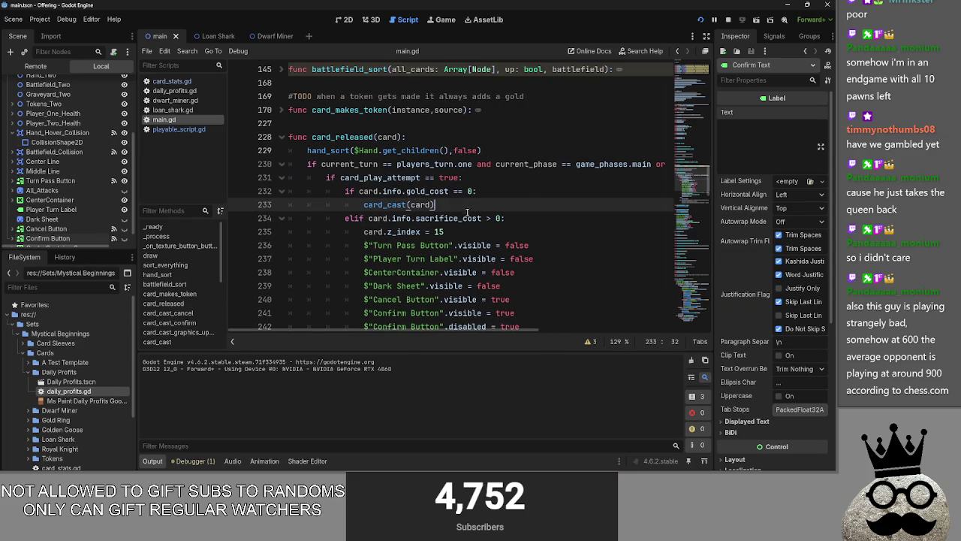
{"action": "double_click", "coordinate": [499, 218]}
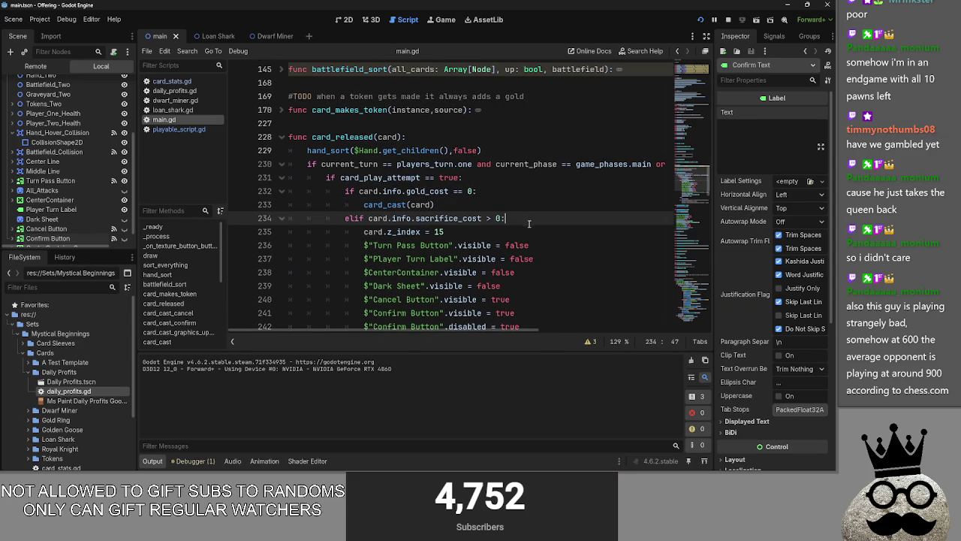
{"action": "key", "text": "Return"}
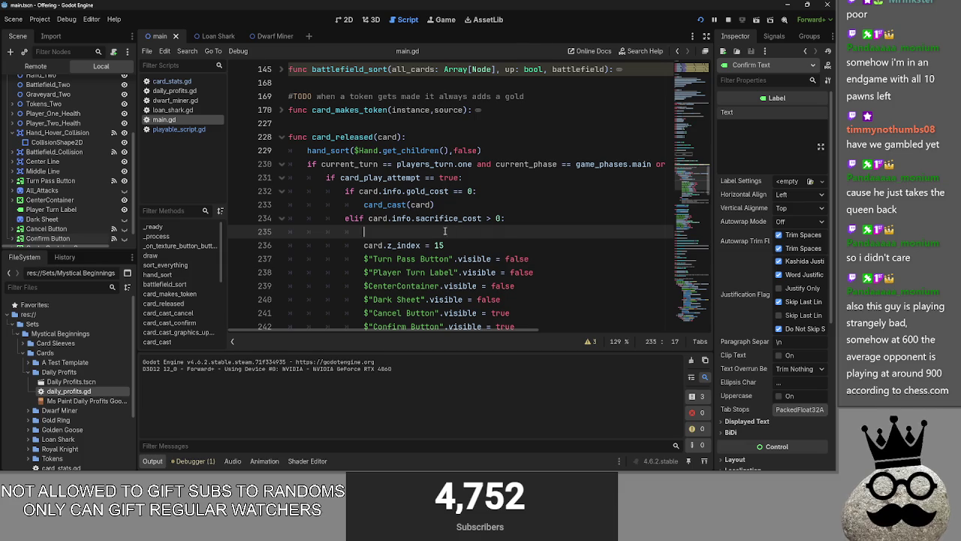
{"action": "key", "text": "BackSpace"}
{"action": "key", "text": "BackSpace"}
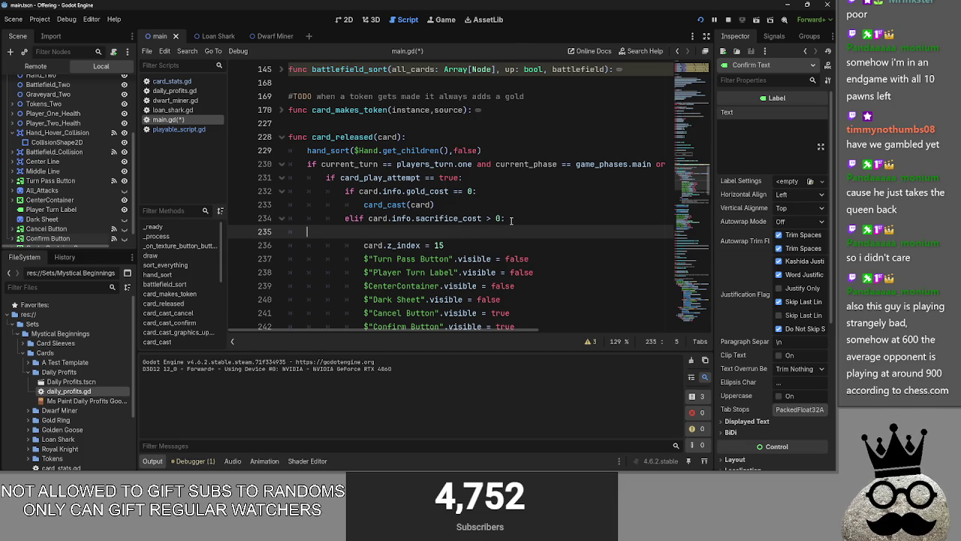
{"action": "key", "text": "BackSpace"}
{"action": "key", "text": "BackSpace"}
{"action": "type", "text": "nd go"}
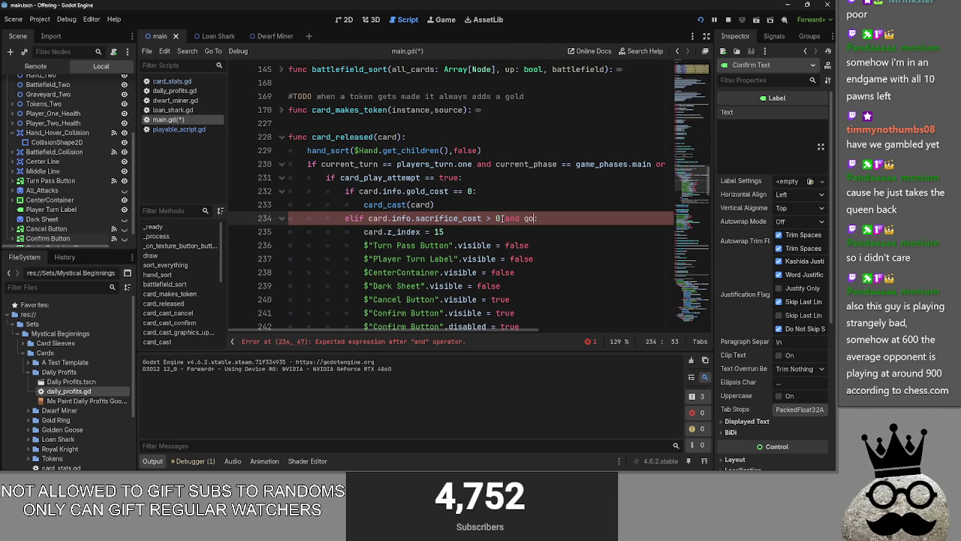
{"action": "key", "text": "BackSpace"}
{"action": "key", "text": "BackSpace"}
{"action": "type", "text": "card."}
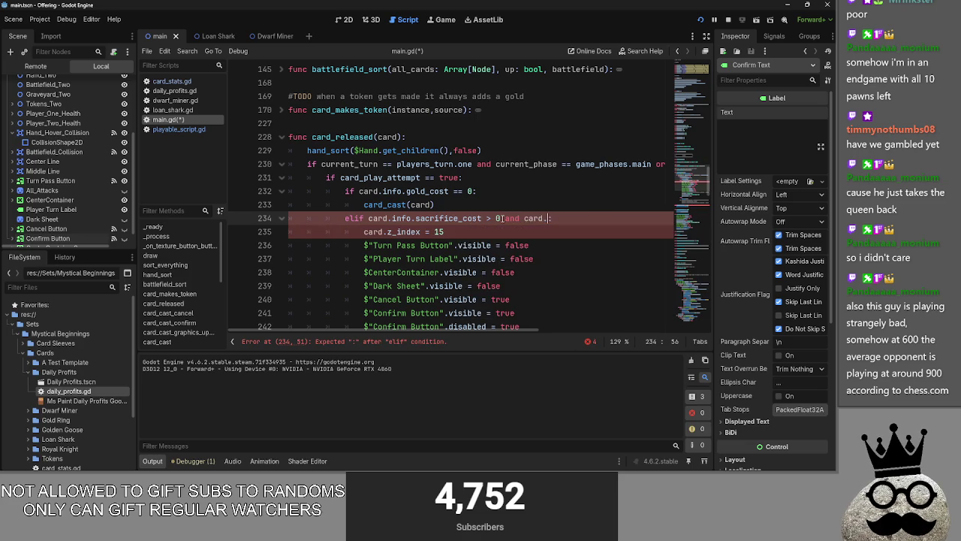
{"action": "type", "text": "info.gol"}
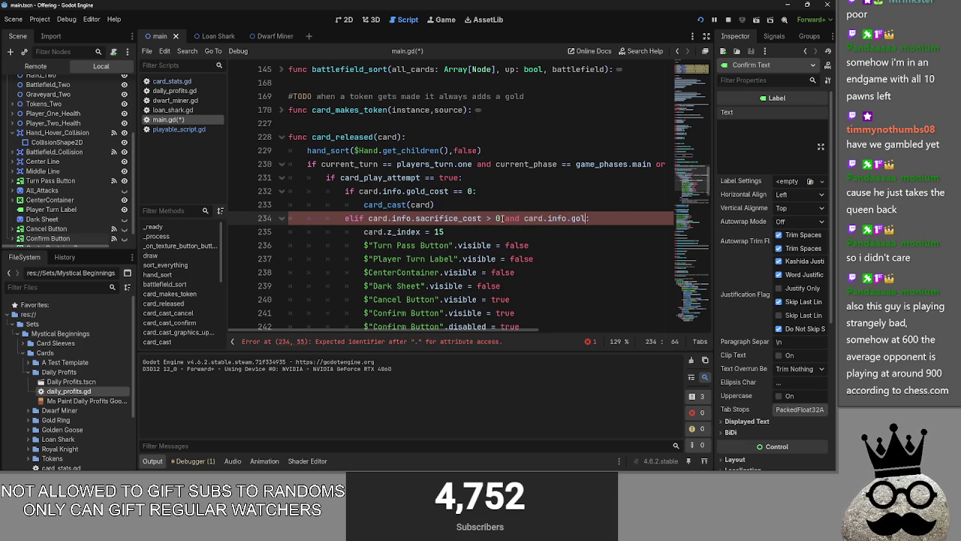
{"action": "type", "text": "d_"}
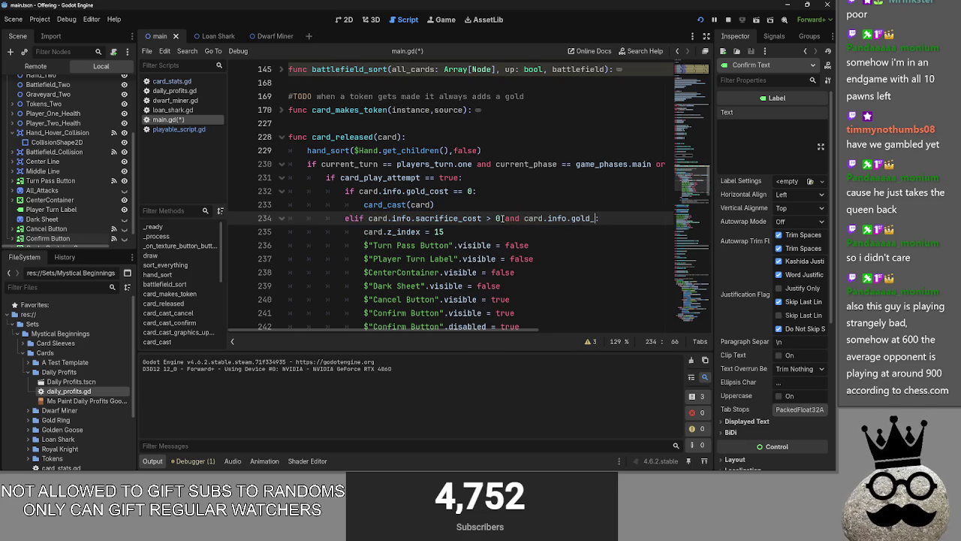
{"action": "type", "text": "cost"}
{"action": "type", "text": " er"}
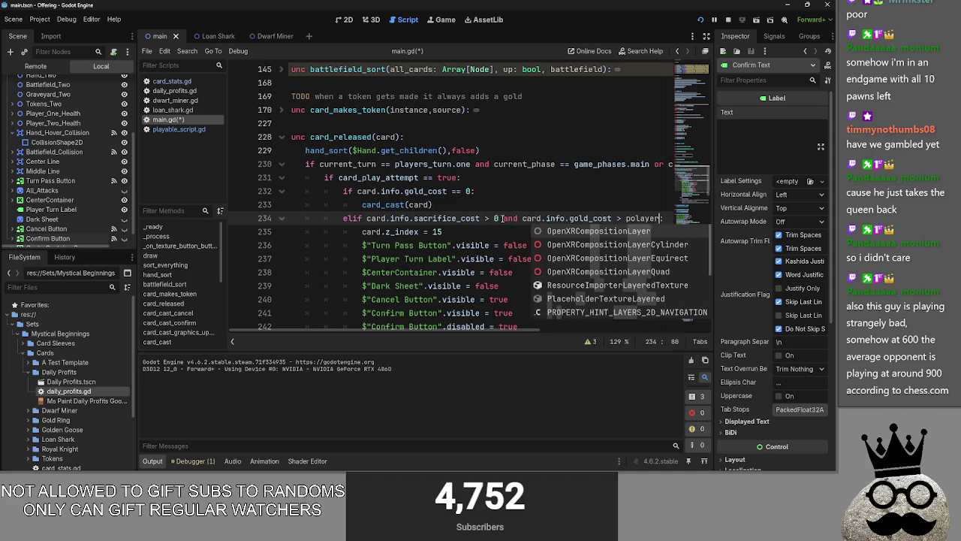
{"action": "type", "text": "player"}
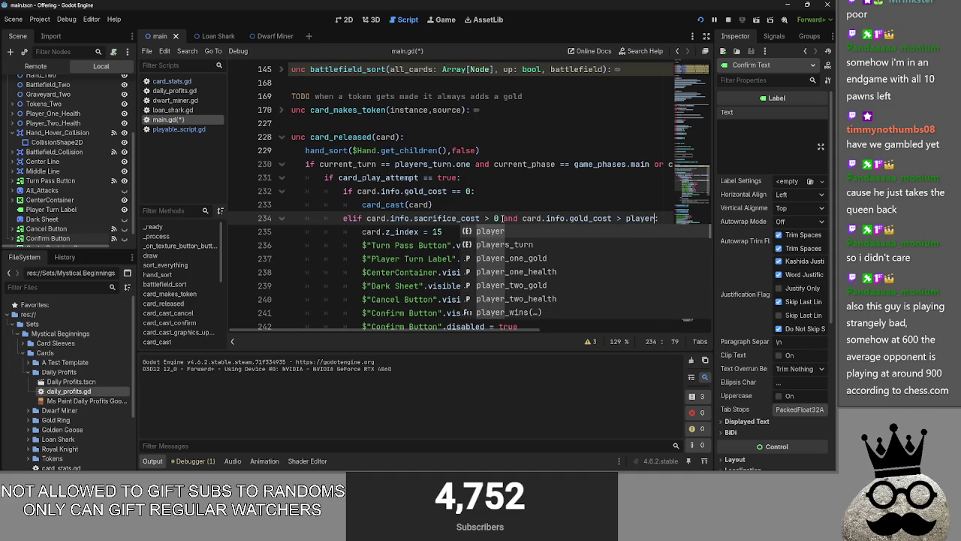
{"action": "key", "text": "Down"}
{"action": "key", "text": "Down"}
{"action": "key", "text": "Return"}
{"action": "left_click", "coordinate": [500, 233]}
{"action": "left_click", "coordinate": [742, 19]}
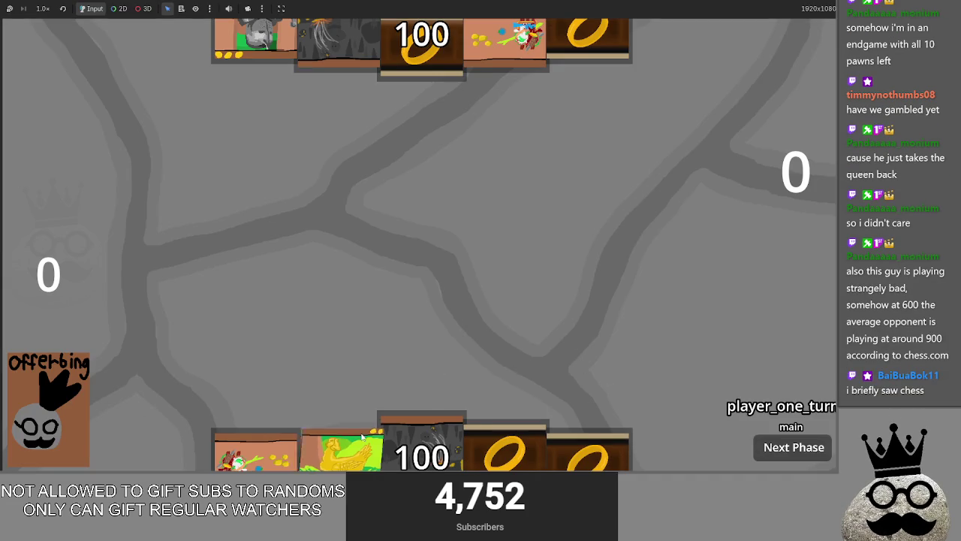
- Play the cave, ring and Brace 1 knight cards from the hand onto the board
{"action": "left_click_drag", "start_coordinate": [421, 443], "coordinate": [440, 276]}
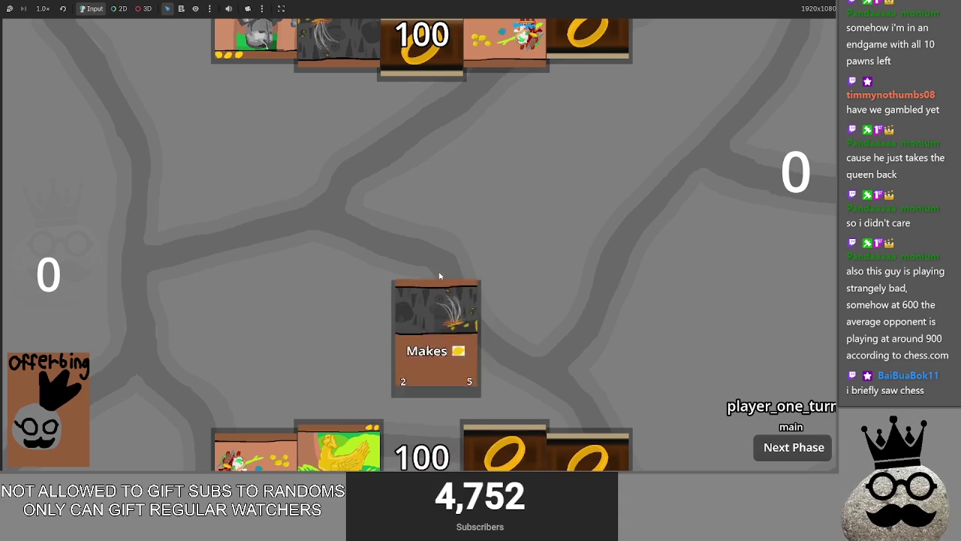
{"action": "mouse_move", "coordinate": [580, 446]}
{"action": "left_mouse_down"}
{"action": "mouse_move", "coordinate": [536, 236]}
{"action": "mouse_move", "coordinate": [525, 248]}
{"action": "left_mouse_up"}
{"action": "mouse_move", "coordinate": [420, 447]}
{"action": "left_mouse_down"}
{"action": "mouse_move", "coordinate": [353, 316]}
{"action": "mouse_move", "coordinate": [485, 241]}
{"action": "left_mouse_up"}
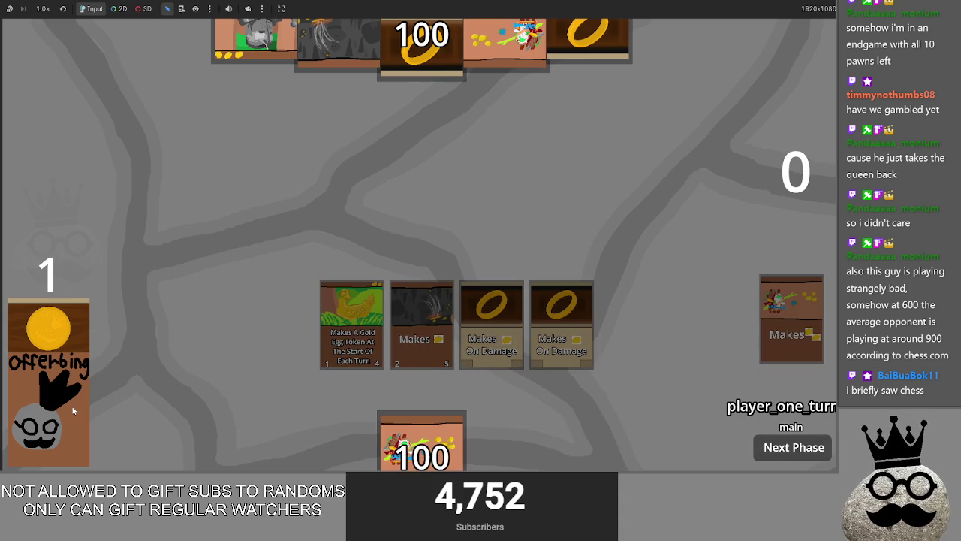
{"action": "left_click_drag", "start_coordinate": [504, 447], "coordinate": [516, 236]}
{"action": "left_click_drag", "start_coordinate": [338, 447], "coordinate": [503, 281]}
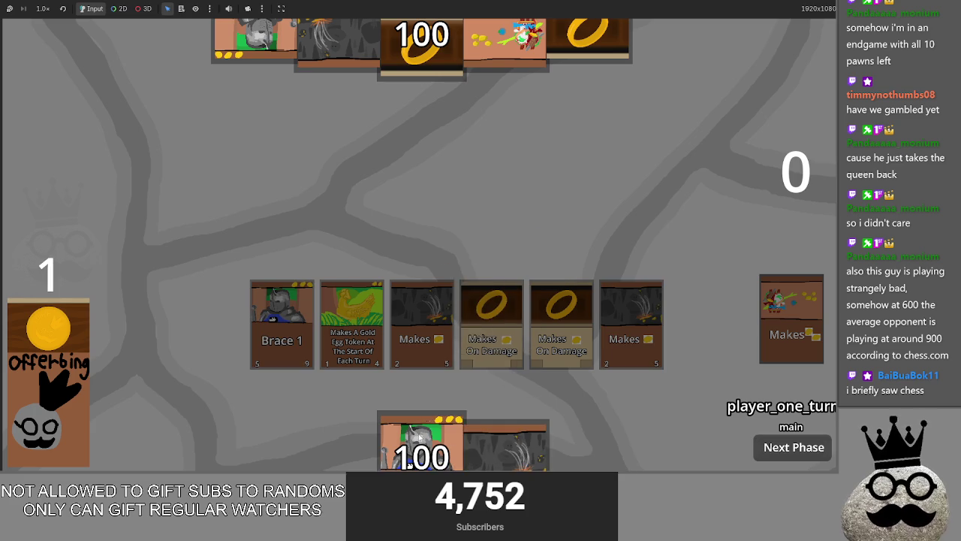
{"action": "left_click_drag", "start_coordinate": [505, 447], "coordinate": [213, 323]}
- Drag the shark card to open its sacrifice preview, cancel it, and return to the editor
{"action": "left_click_drag", "start_coordinate": [565, 423], "coordinate": [563, 225]}
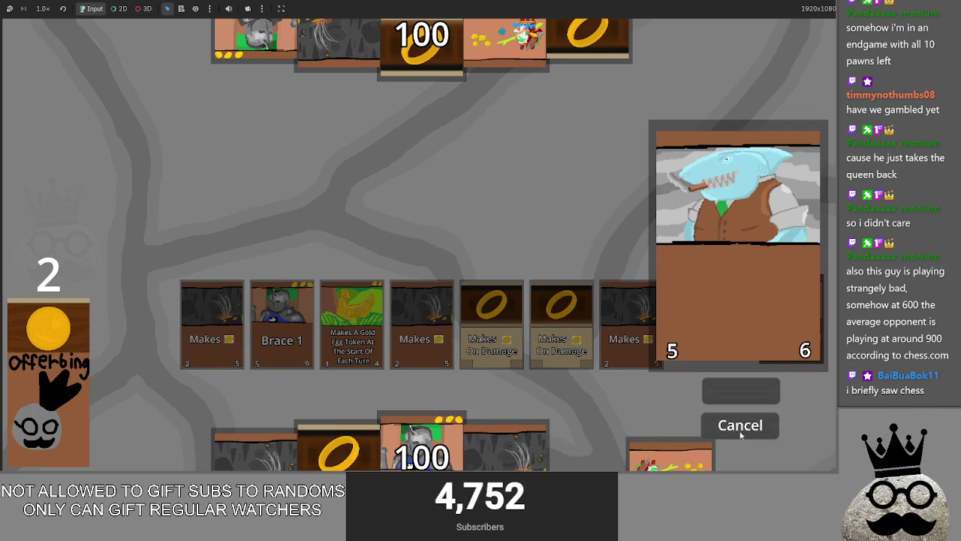
{"action": "left_click", "coordinate": [740, 433]}
{"action": "key", "text": "alt+Tab"}
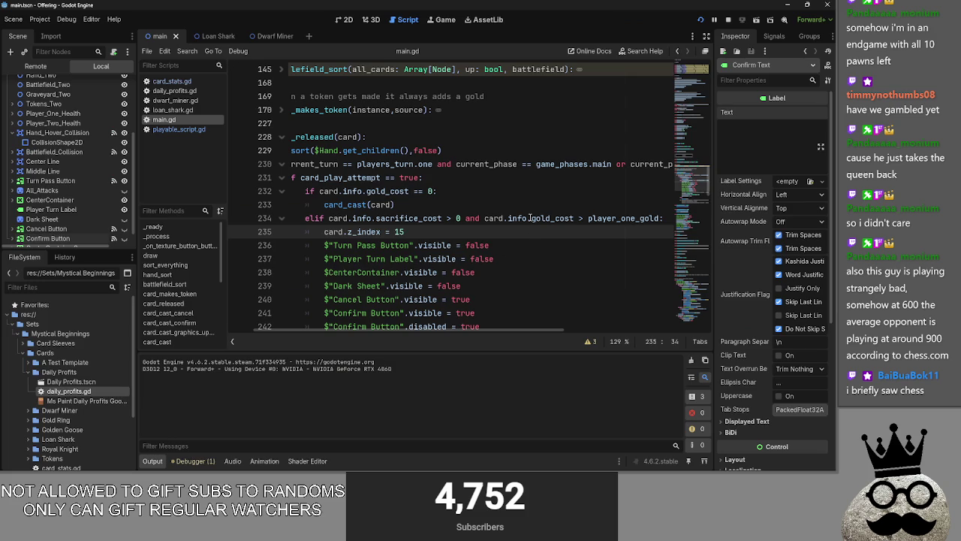
- Change line 234's check to card.info.gold_cost <= player_one_gold and relaunch the game
{"action": "left_click", "coordinate": [530, 217]}
{"action": "double_click", "coordinate": [494, 218]}
{"action": "double_click", "coordinate": [518, 218]}
{"action": "double_click", "coordinate": [552, 218]}
{"action": "double_click", "coordinate": [624, 218]}
{"action": "double_click", "coordinate": [563, 218]}
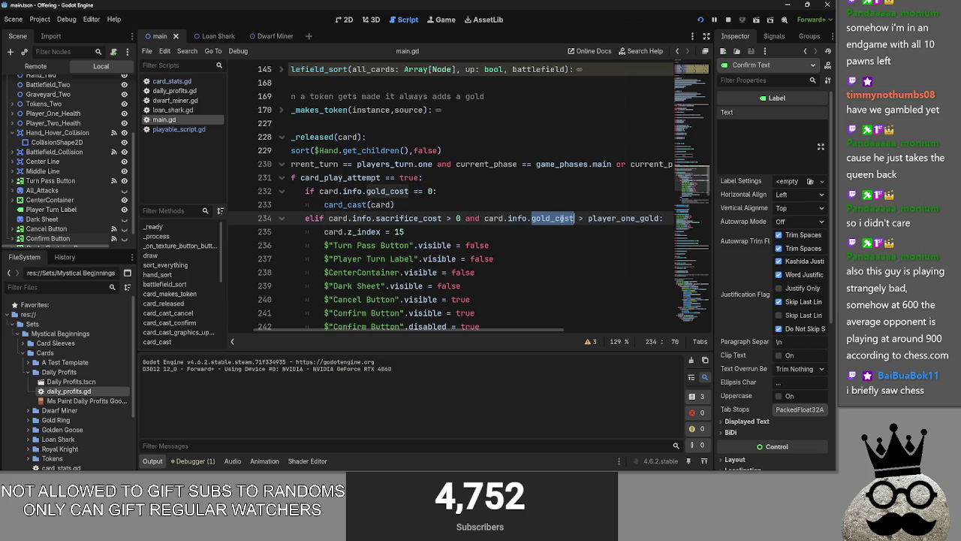
{"action": "left_click", "coordinate": [580, 219]}
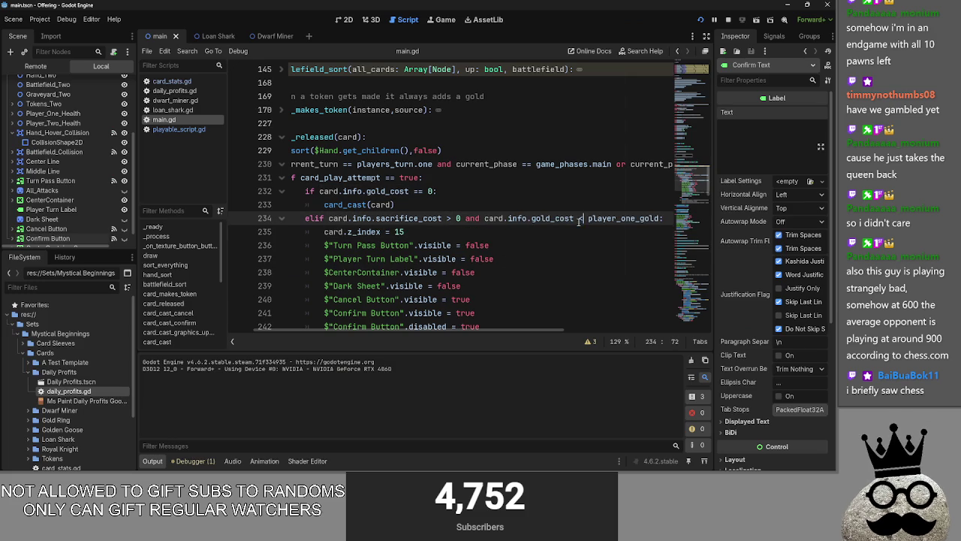
{"action": "type", "text": "="}
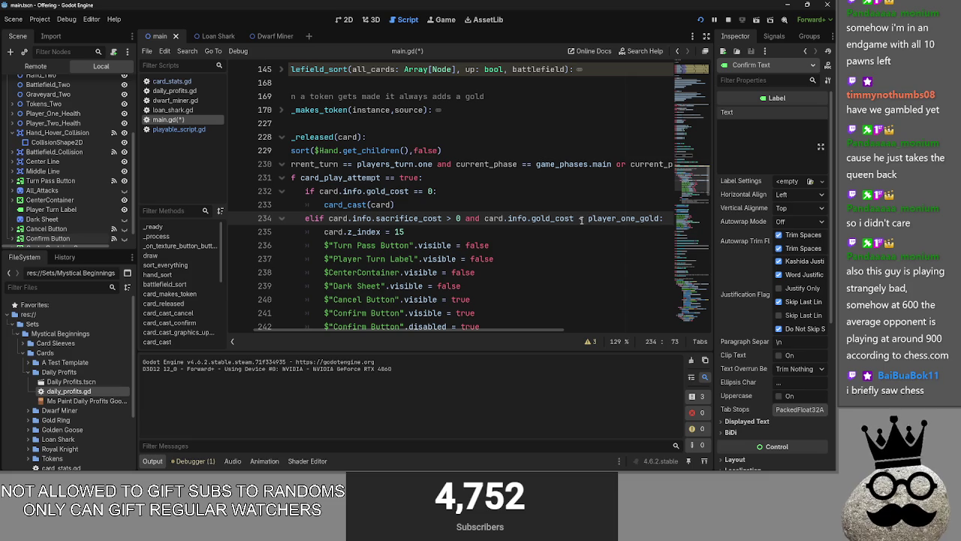
{"action": "type", "text": "="}
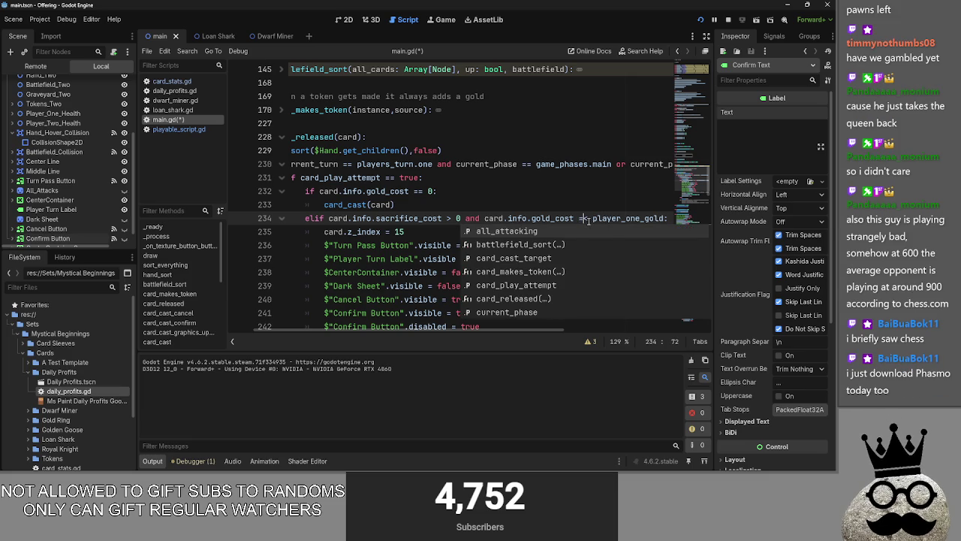
{"action": "key", "text": "Escape"}
{"action": "left_click", "coordinate": [585, 231]}
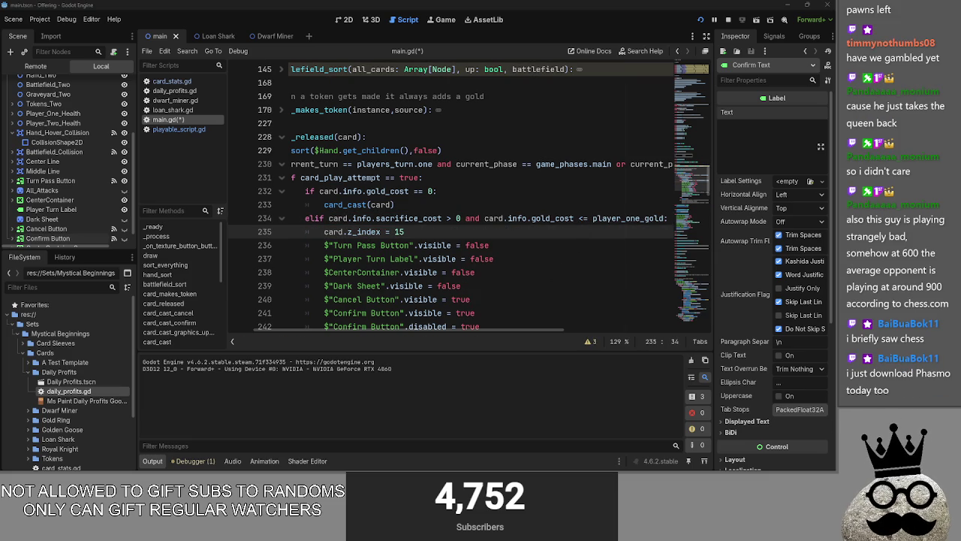
{"action": "left_click", "coordinate": [701, 20]}
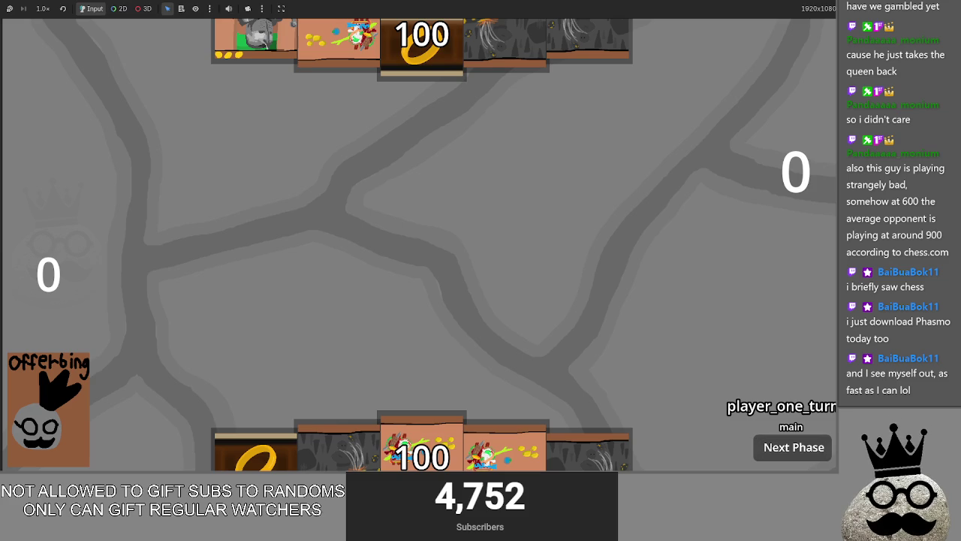
- Play hand cards onto the board, drag the shark to open its sacrifice preview, and return to the editor
{"action": "mouse_move", "coordinate": [425, 447]}
{"action": "left_mouse_down"}
{"action": "mouse_move", "coordinate": [426, 301]}
{"action": "mouse_move", "coordinate": [447, 241]}
{"action": "mouse_move", "coordinate": [240, 313]}
{"action": "left_mouse_up"}
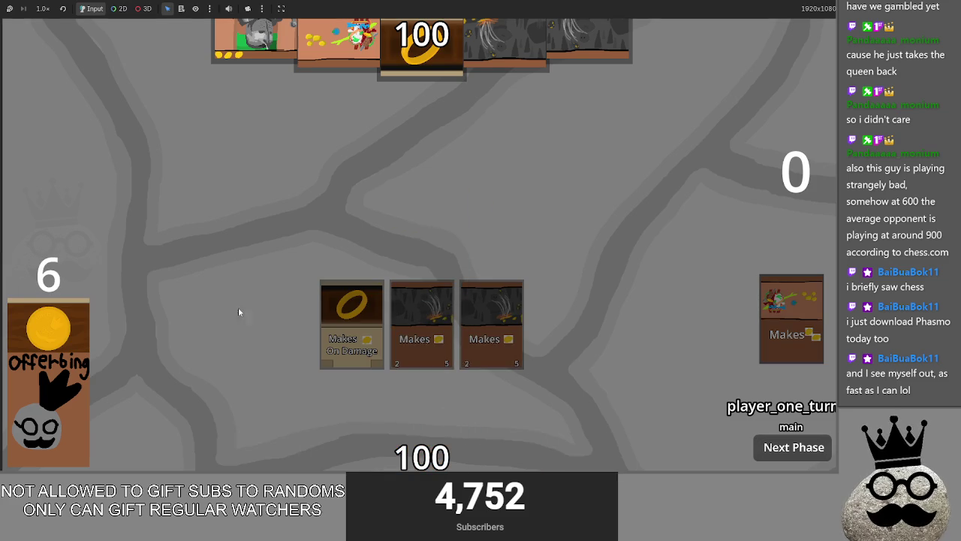
{"action": "mouse_move", "coordinate": [505, 451]}
{"action": "left_mouse_down"}
{"action": "mouse_move", "coordinate": [545, 409]}
{"action": "mouse_move", "coordinate": [555, 323]}
{"action": "left_mouse_up"}
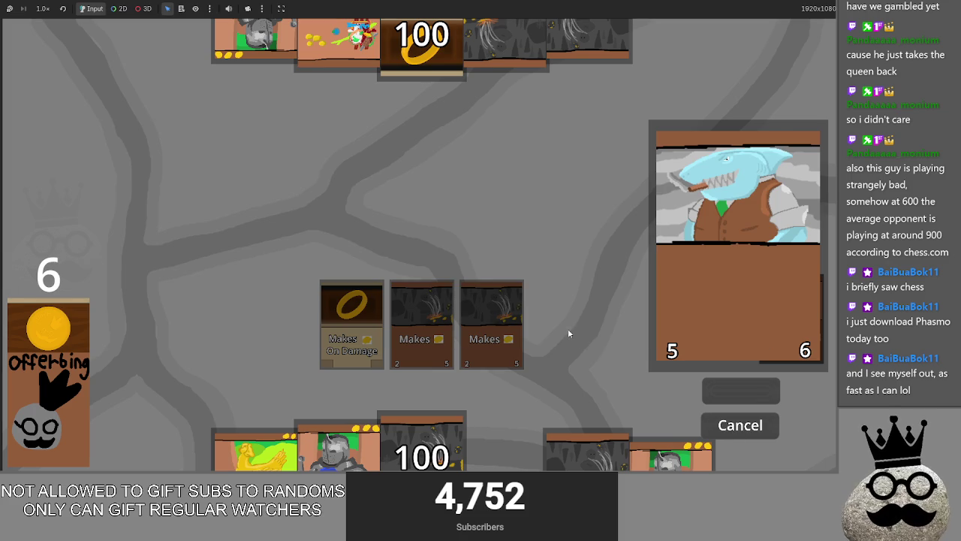
{"action": "key", "text": "alt+Tab"}
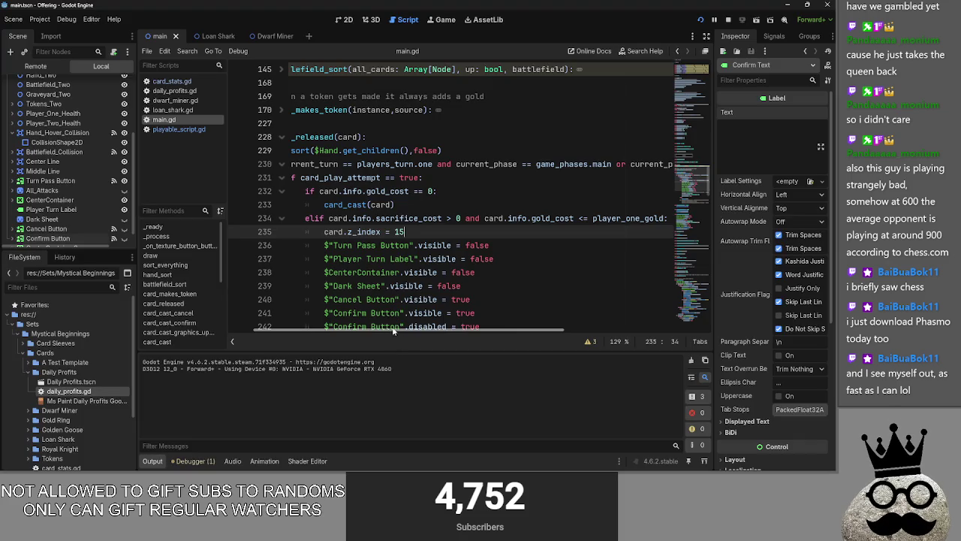
- Change 'elif' to 'if' at the start of line 234
{"action": "scroll", "coordinate": [338, 324], "scroll_direction": "left", "scroll_amount": 2}
{"action": "left_click", "coordinate": [355, 220]}
{"action": "key", "text": "BackSpace"}
{"action": "key", "text": "BackSpace"}
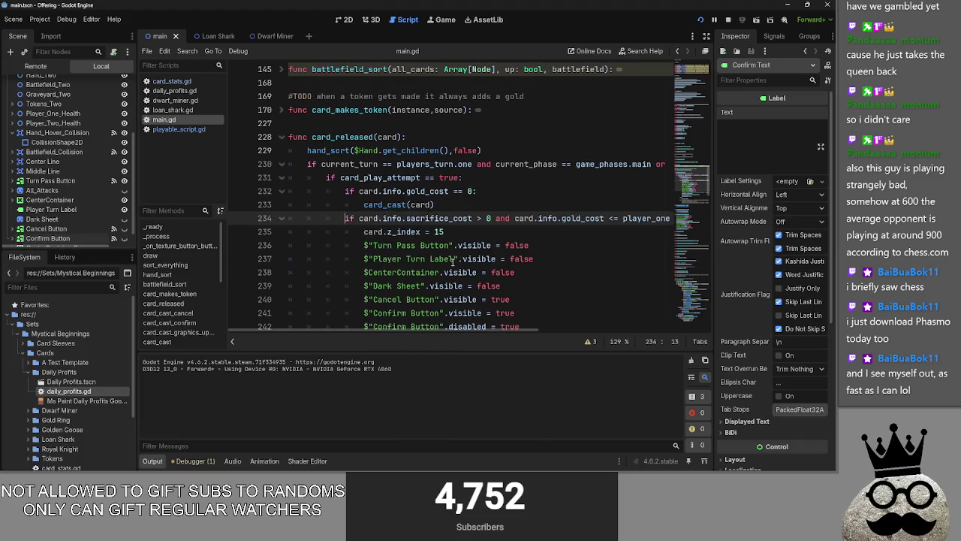
- Review the sacrifice_cost and card variables in card_released around line 234
{"action": "scroll", "coordinate": [453, 263], "scroll_direction": "down", "scroll_amount": 3}
{"action": "scroll", "coordinate": [453, 263], "scroll_direction": "up", "scroll_amount": 2}
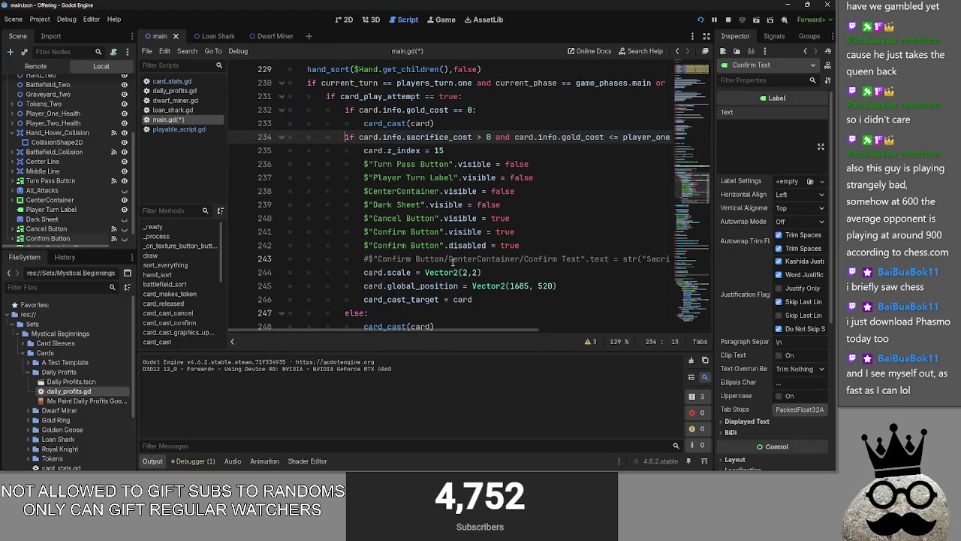
{"action": "scroll", "coordinate": [453, 262], "scroll_direction": "up", "scroll_amount": 1}
{"action": "mouse_move", "coordinate": [443, 331]}
{"action": "left_mouse_down"}
{"action": "mouse_move", "coordinate": [555, 332]}
{"action": "mouse_move", "coordinate": [436, 331]}
{"action": "left_mouse_up"}
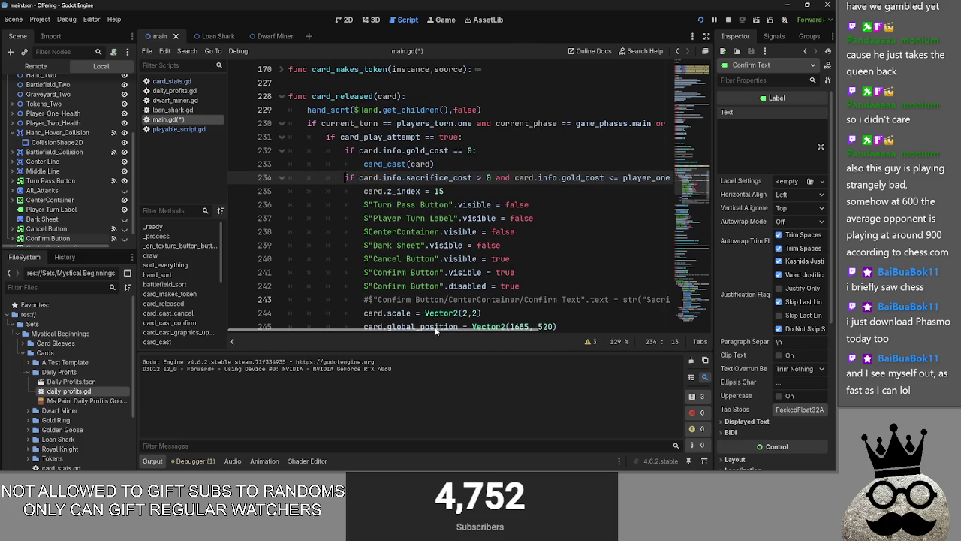
{"action": "double_click", "coordinate": [443, 177]}
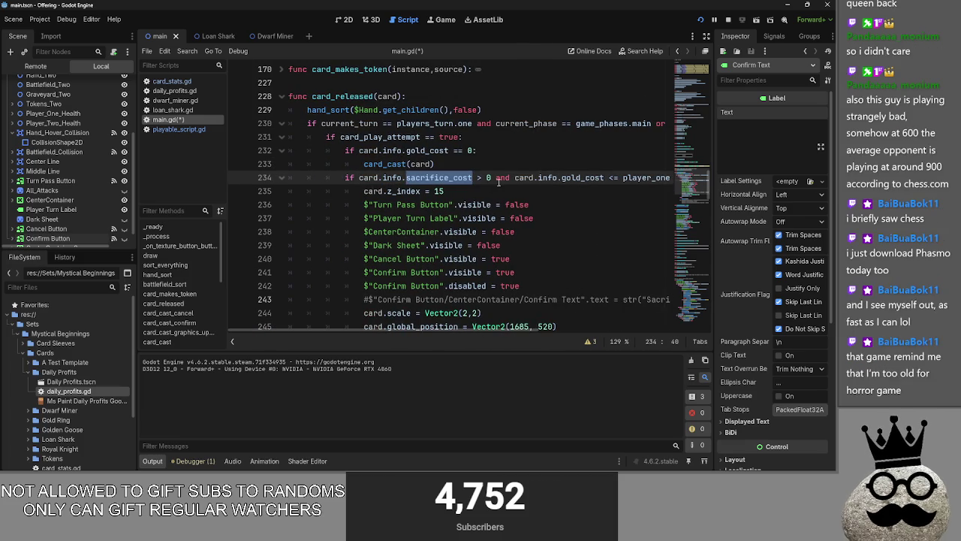
{"action": "left_click", "coordinate": [531, 203]}
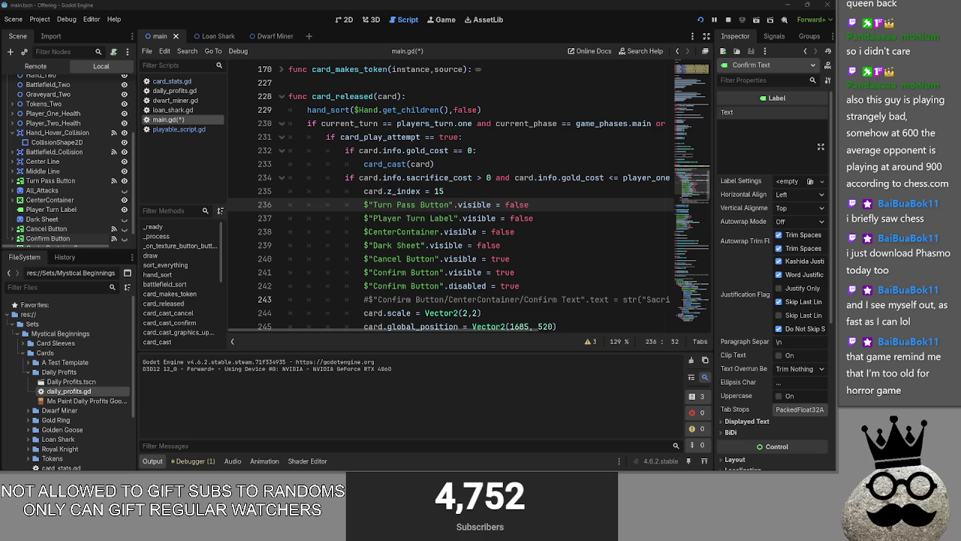
{"action": "scroll", "coordinate": [460, 327], "scroll_direction": "right", "scroll_amount": 3}
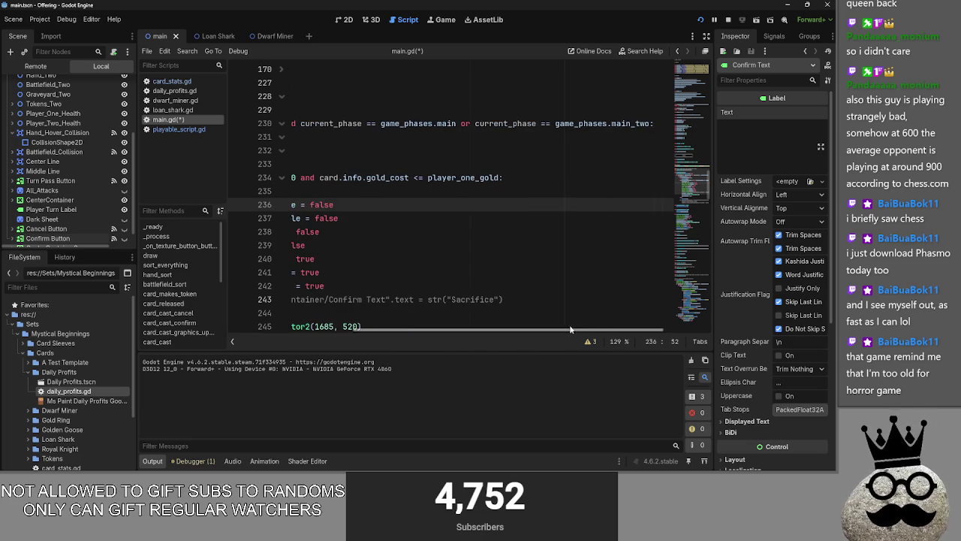
{"action": "left_click_drag", "start_coordinate": [427, 330], "coordinate": [256, 305]}
{"action": "left_click", "coordinate": [531, 182]}
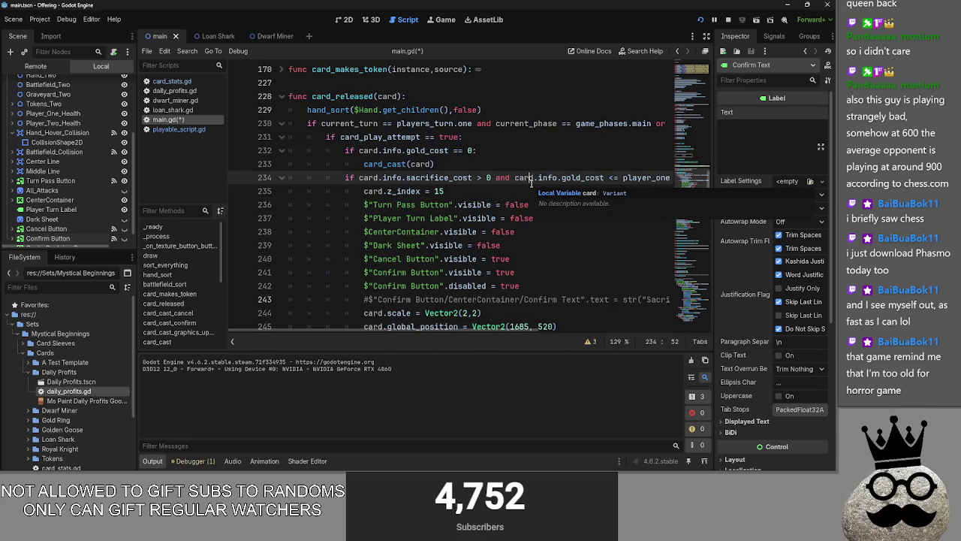
{"action": "key", "text": "alt+Tab"}
{"action": "key", "text": "alt+Tab"}
{"action": "key", "text": "alt+Tab"}
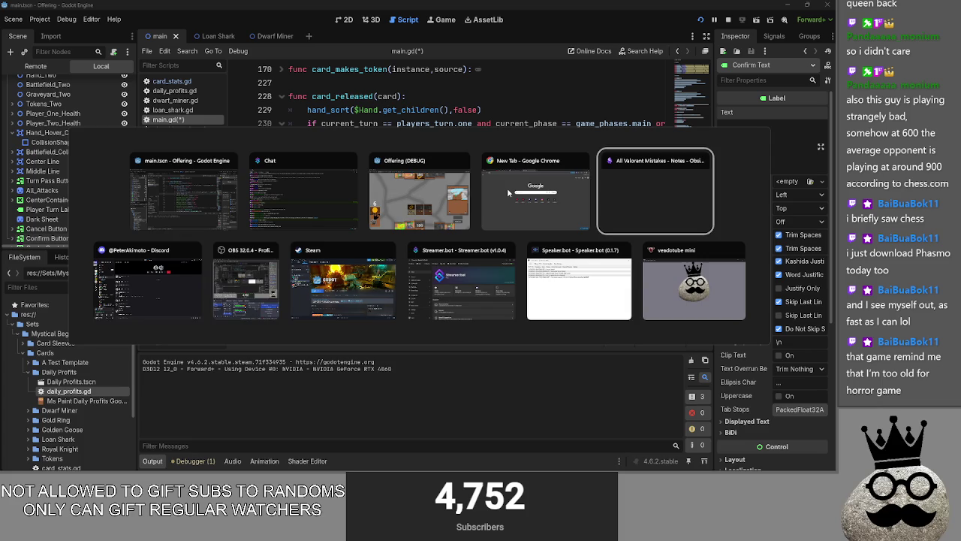
{"action": "key", "text": "Escape"}
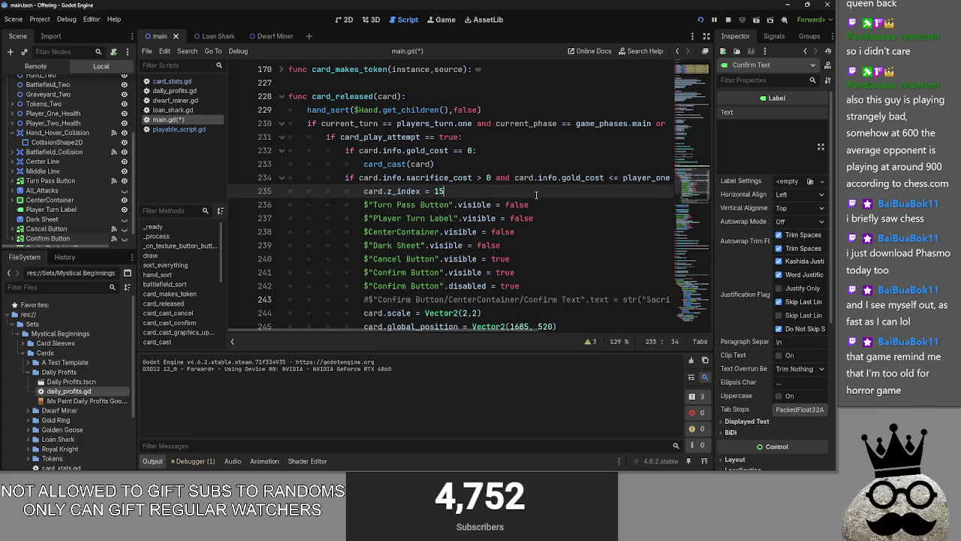
{"action": "mouse_move", "coordinate": [502, 329]}
{"action": "left_mouse_down"}
{"action": "mouse_move", "coordinate": [583, 337]}
{"action": "mouse_move", "coordinate": [501, 335]}
{"action": "left_mouse_up"}
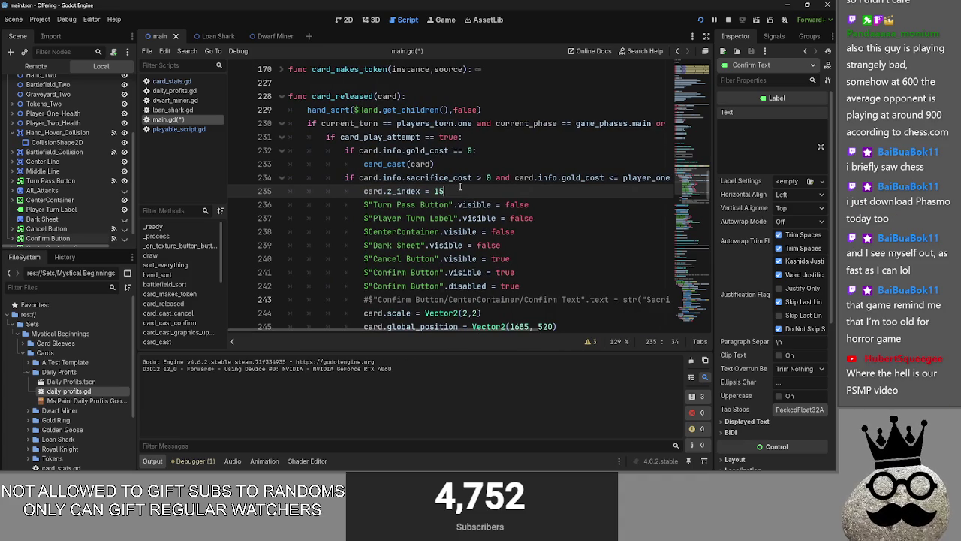
{"action": "mouse_move", "coordinate": [504, 333]}
{"action": "left_mouse_down"}
{"action": "mouse_move", "coordinate": [571, 333]}
{"action": "mouse_move", "coordinate": [505, 332]}
{"action": "left_mouse_up"}
{"action": "double_click", "coordinate": [547, 178]}
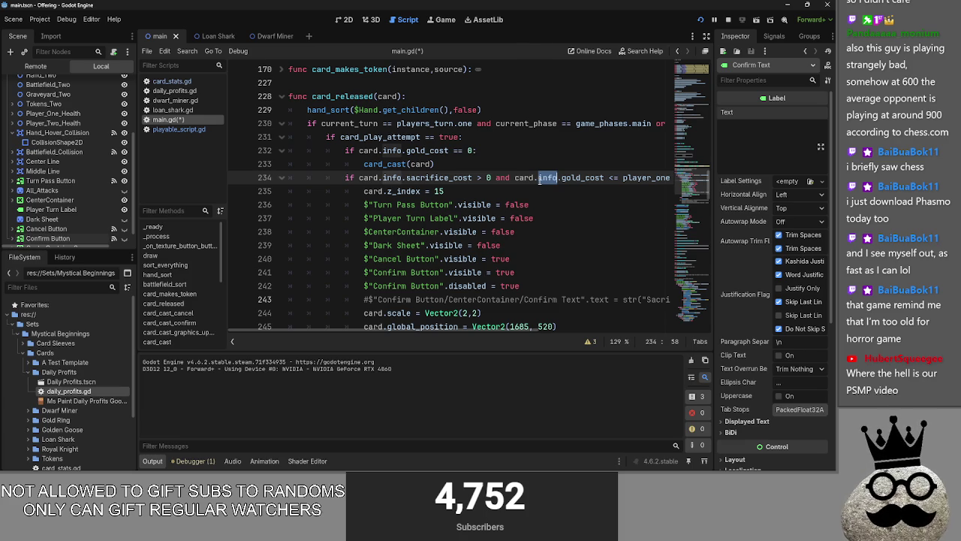
{"action": "left_click", "coordinate": [526, 188]}
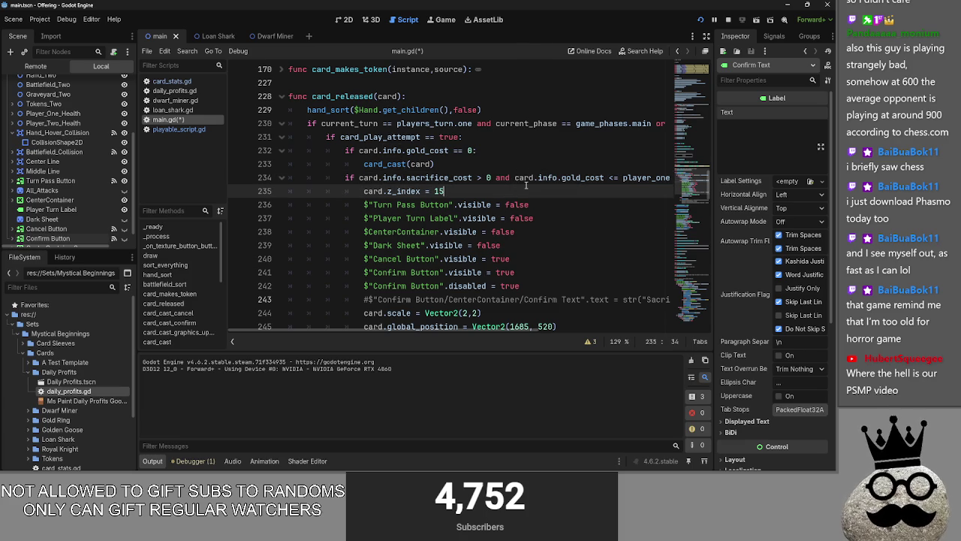
{"action": "left_click", "coordinate": [518, 178]}
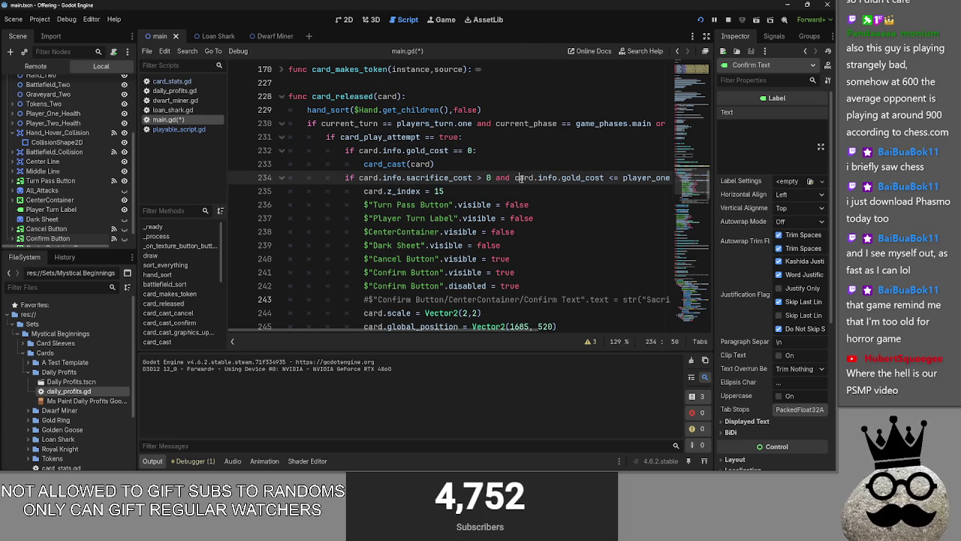
{"action": "double_click", "coordinate": [582, 178]}
{"action": "double_click", "coordinate": [547, 178]}
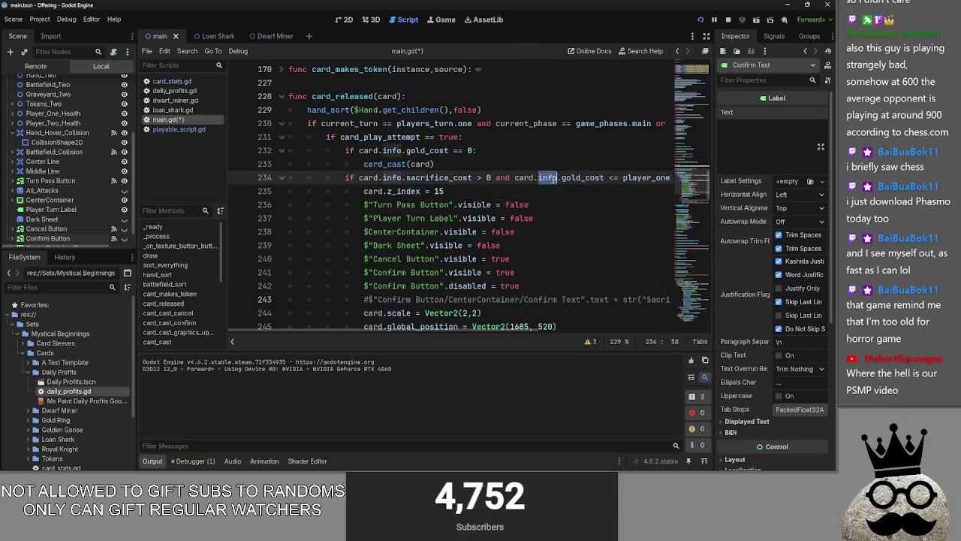
{"action": "double_click", "coordinate": [583, 178]}
{"action": "double_click", "coordinate": [549, 178]}
{"action": "double_click", "coordinate": [583, 178]}
{"action": "double_click", "coordinate": [548, 178]}
{"action": "double_click", "coordinate": [574, 180]}
{"action": "double_click", "coordinate": [558, 181]}
{"action": "left_click", "coordinate": [600, 178]}
{"action": "double_click", "coordinate": [600, 178]}
{"action": "double_click", "coordinate": [548, 178]}
{"action": "left_click", "coordinate": [575, 178]}
{"action": "double_click", "coordinate": [583, 178]}
{"action": "double_click", "coordinate": [548, 178]}
{"action": "left_click", "coordinate": [542, 192]}
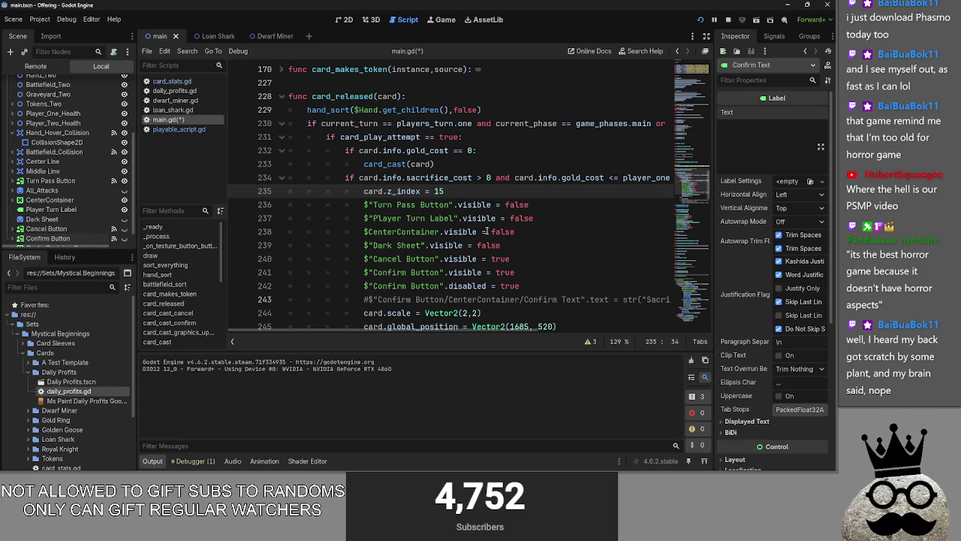
{"action": "scroll", "coordinate": [525, 325], "scroll_direction": "right", "scroll_amount": 5}
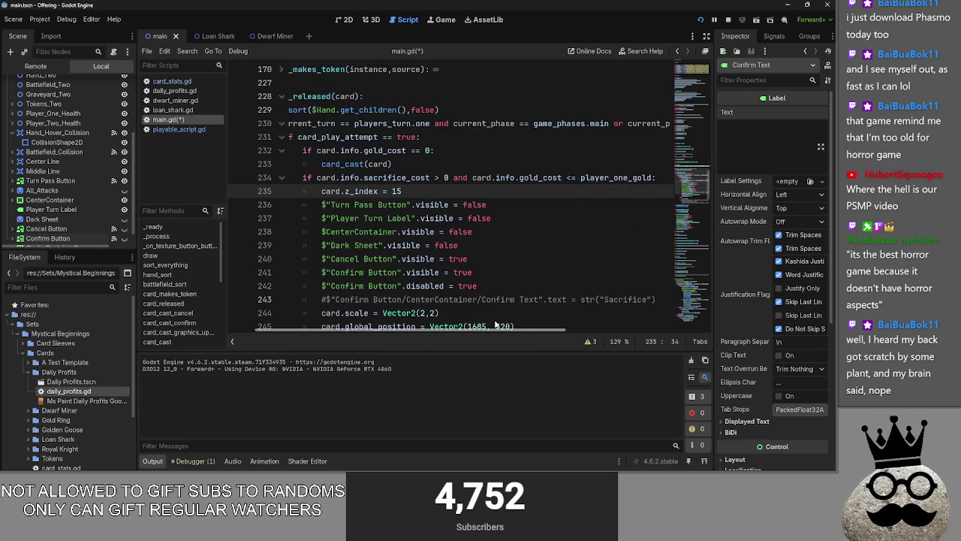
{"action": "scroll", "coordinate": [516, 324], "scroll_direction": "right", "scroll_amount": 2}
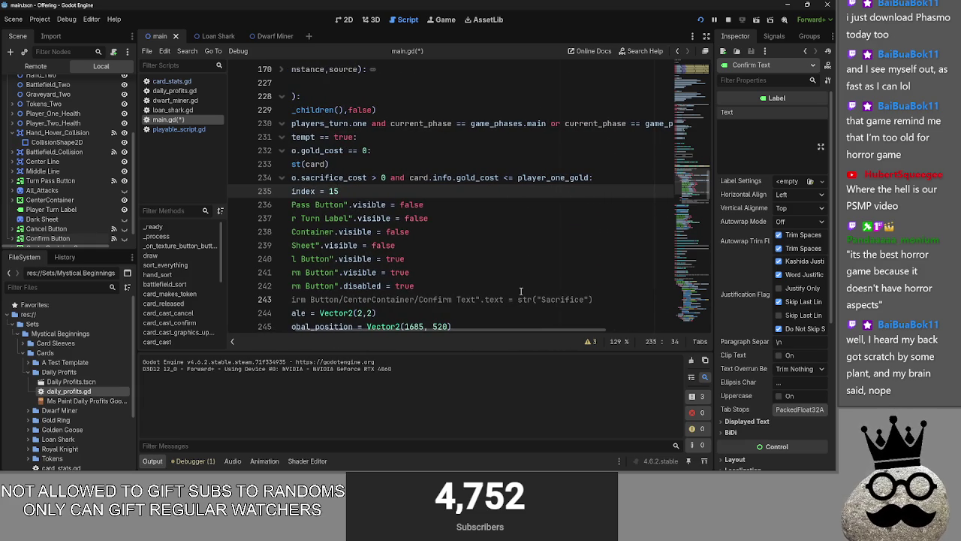
{"action": "double_click", "coordinate": [531, 179]}
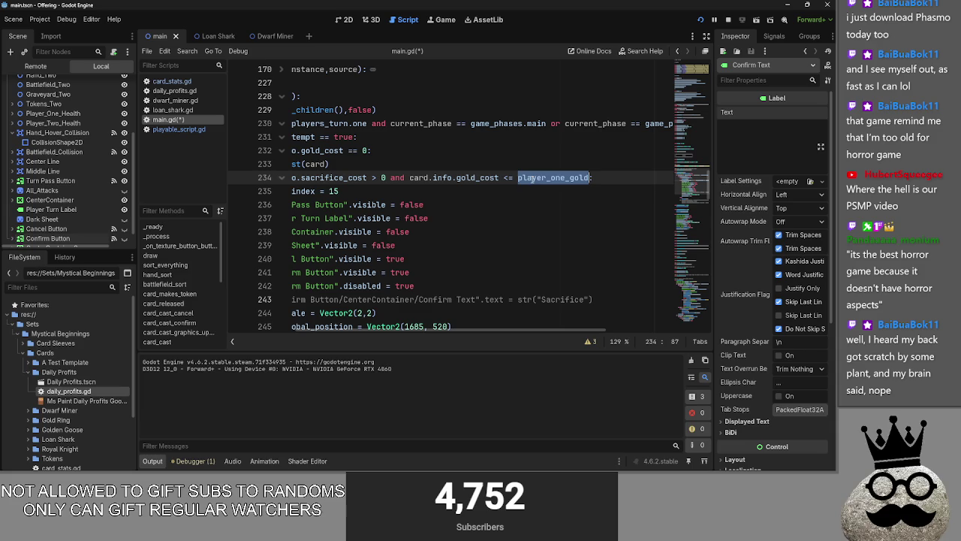
{"action": "left_click", "coordinate": [471, 179]}
{"action": "double_click", "coordinate": [441, 178]}
{"action": "left_click", "coordinate": [449, 191]}
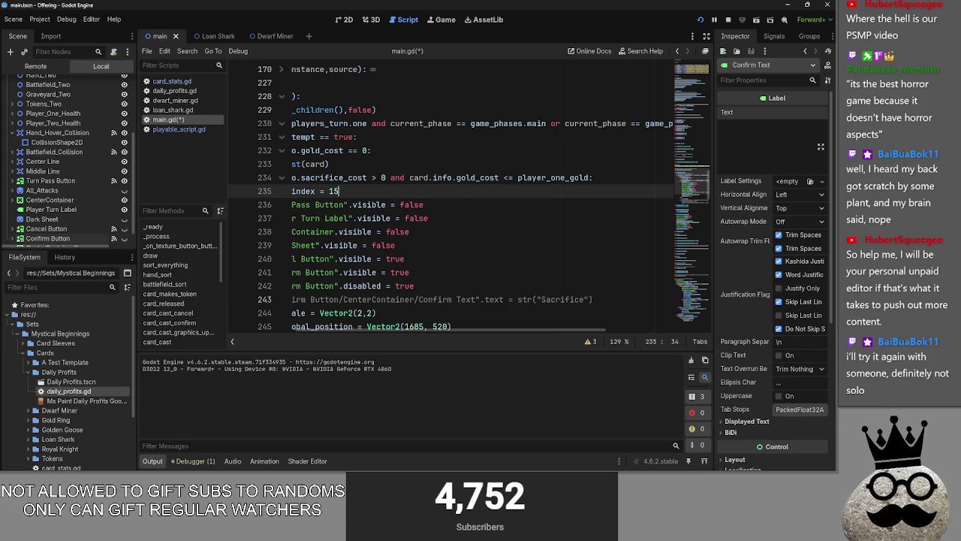
{"action": "left_click_drag", "start_coordinate": [410, 328], "coordinate": [290, 332]}
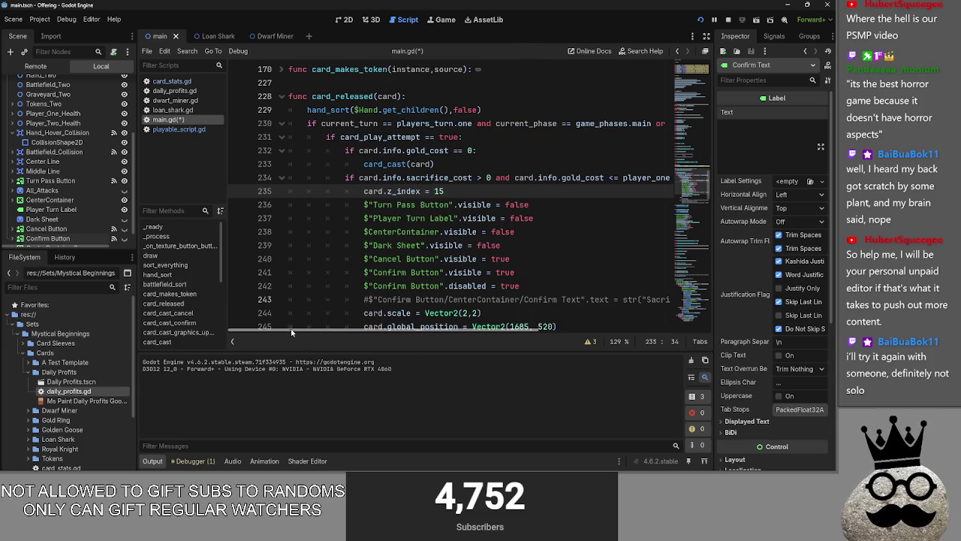
{"action": "mouse_move", "coordinate": [386, 330]}
{"action": "left_mouse_down"}
{"action": "mouse_move", "coordinate": [484, 332]}
{"action": "mouse_move", "coordinate": [310, 317]}
{"action": "left_mouse_up"}
{"action": "left_click_drag", "start_coordinate": [380, 331], "coordinate": [395, 329]}
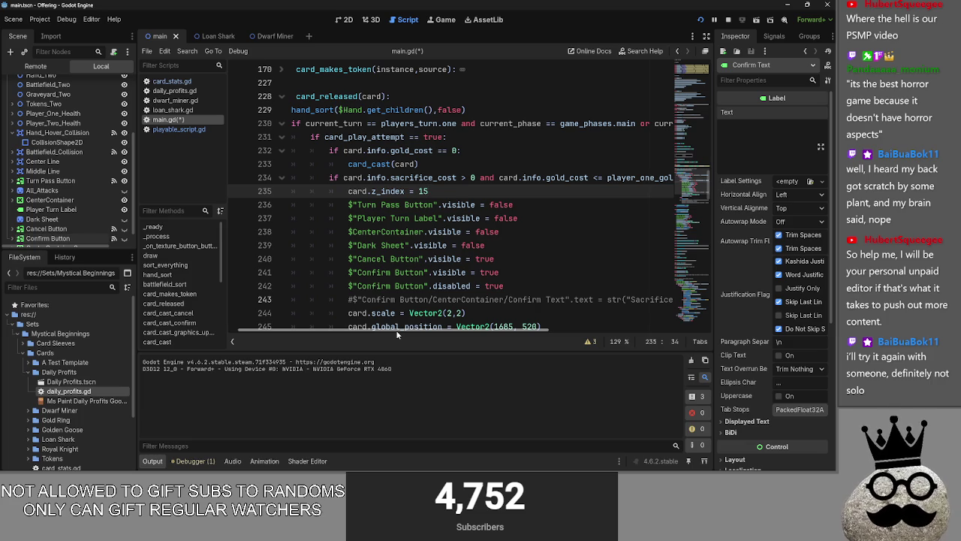
{"action": "left_click", "coordinate": [537, 218]}
{"action": "left_click", "coordinate": [530, 231]}
{"action": "left_click", "coordinate": [527, 241]}
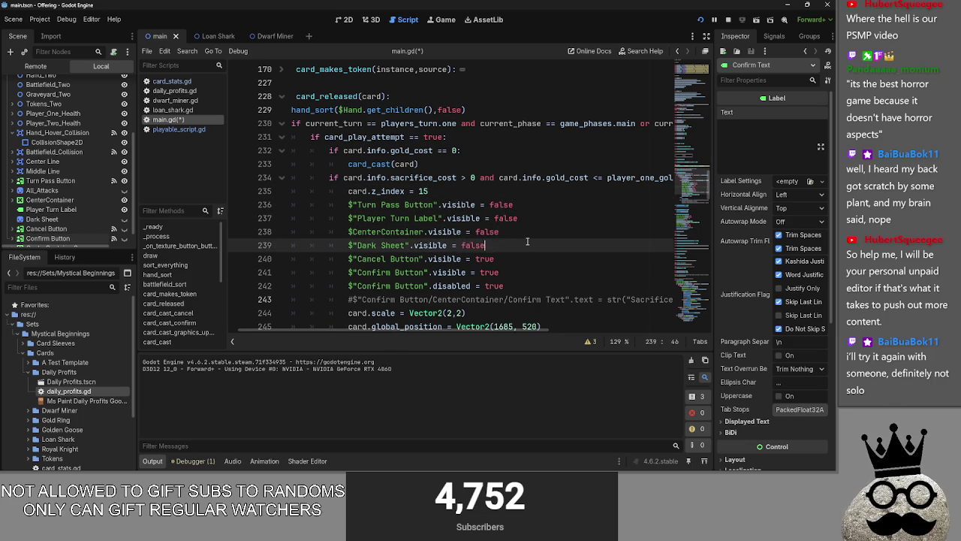
{"action": "double_click", "coordinate": [531, 245]}
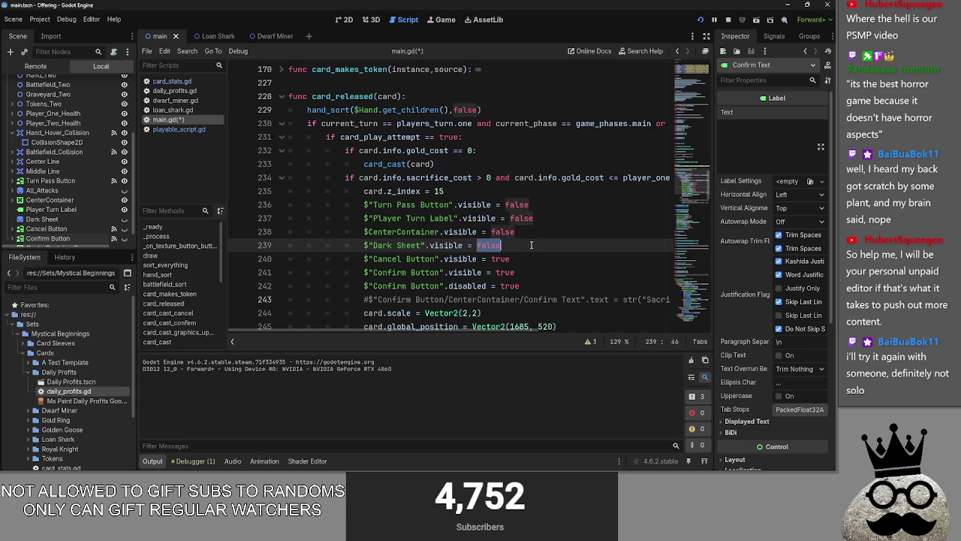
{"action": "left_click", "coordinate": [530, 246]}
{"action": "double_click", "coordinate": [530, 245]}
{"action": "left_click", "coordinate": [531, 246]}
{"action": "scroll", "coordinate": [531, 248], "scroll_direction": "up", "scroll_amount": 1}
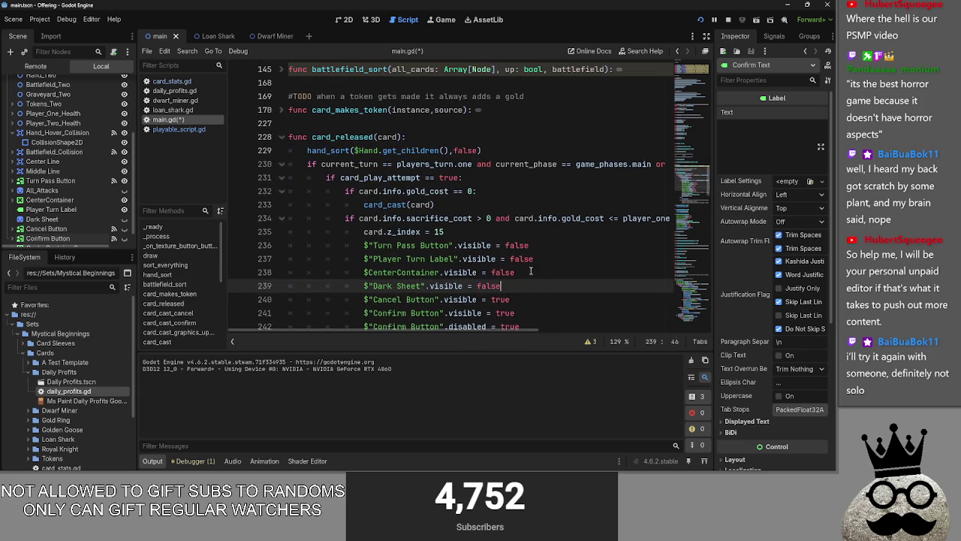
{"action": "mouse_move", "coordinate": [473, 330]}
{"action": "left_mouse_down"}
{"action": "mouse_move", "coordinate": [574, 330]}
{"action": "mouse_move", "coordinate": [518, 330]}
{"action": "left_mouse_up"}
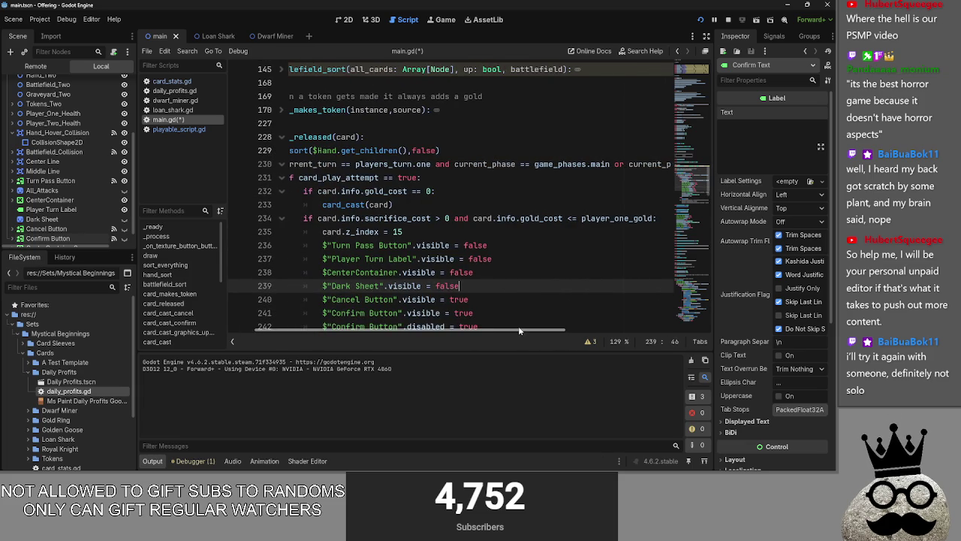
{"action": "left_click", "coordinate": [529, 309]}
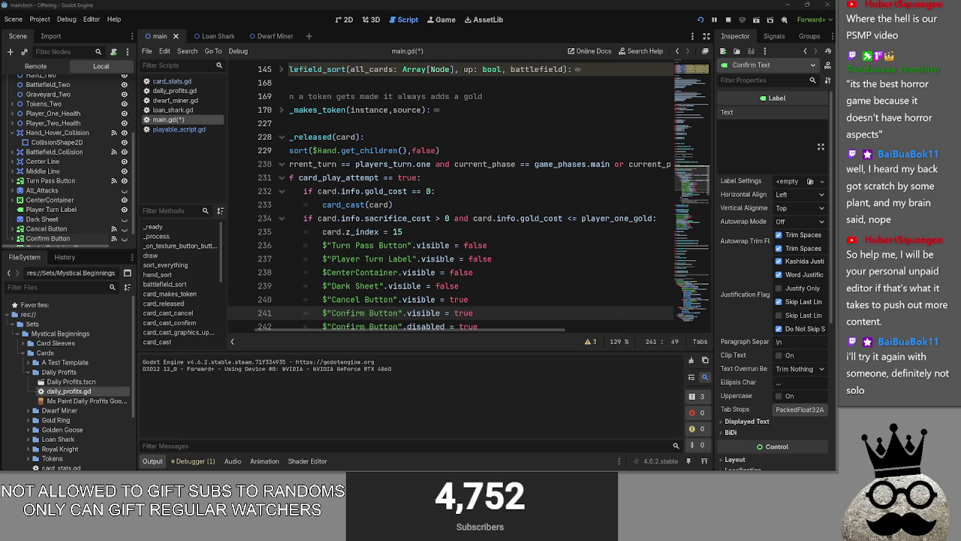
{"action": "left_click", "coordinate": [469, 233]}
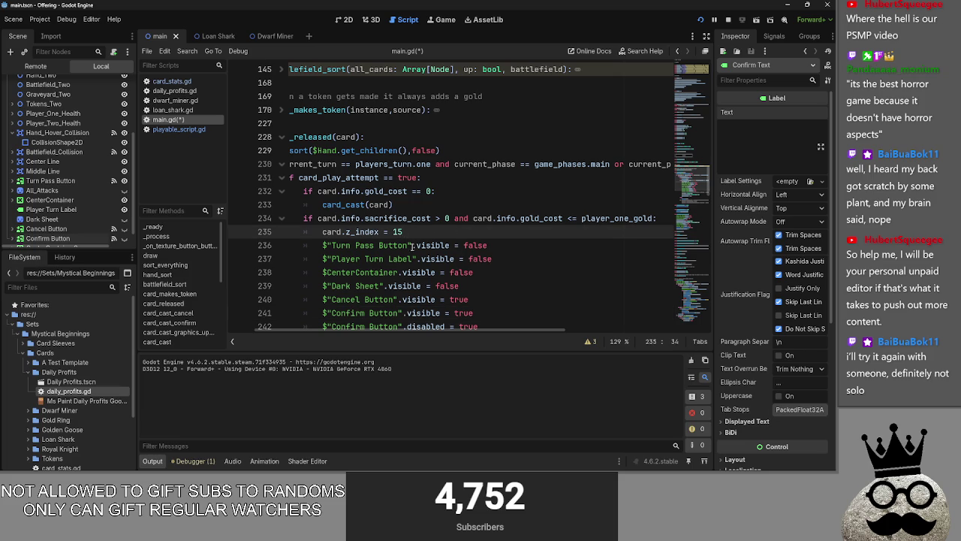
{"action": "scroll", "coordinate": [413, 335], "scroll_direction": "left", "scroll_amount": 2}
{"action": "scroll", "coordinate": [449, 299], "scroll_direction": "down", "scroll_amount": 2}
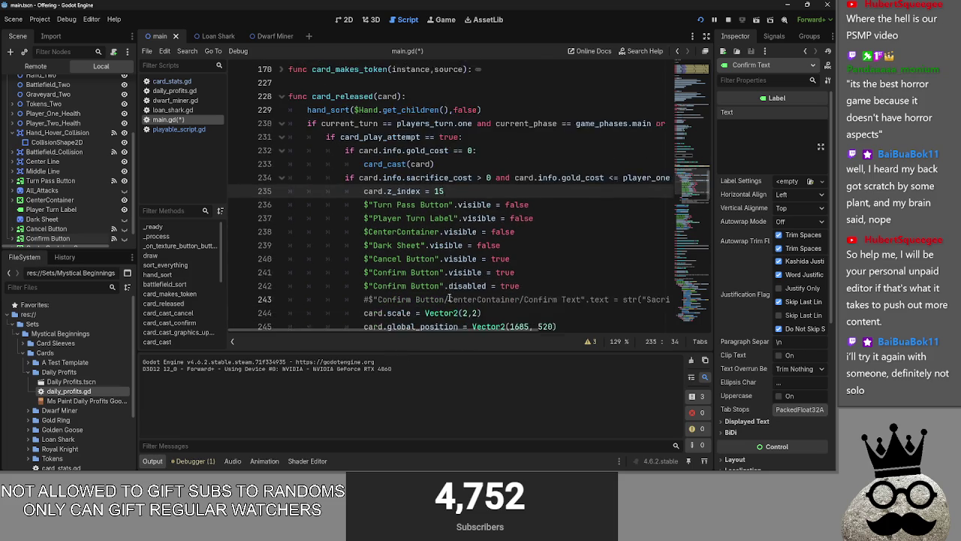
{"action": "left_click_drag", "start_coordinate": [449, 327], "coordinate": [476, 330]}
{"action": "scroll", "coordinate": [481, 301], "scroll_direction": "up", "scroll_amount": 2}
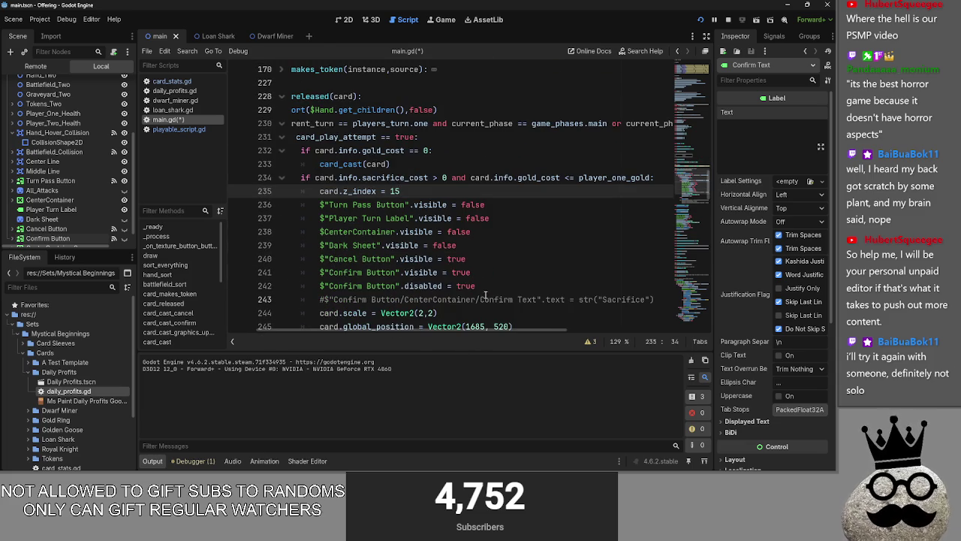
{"action": "left_click_drag", "start_coordinate": [457, 329], "coordinate": [425, 329]}
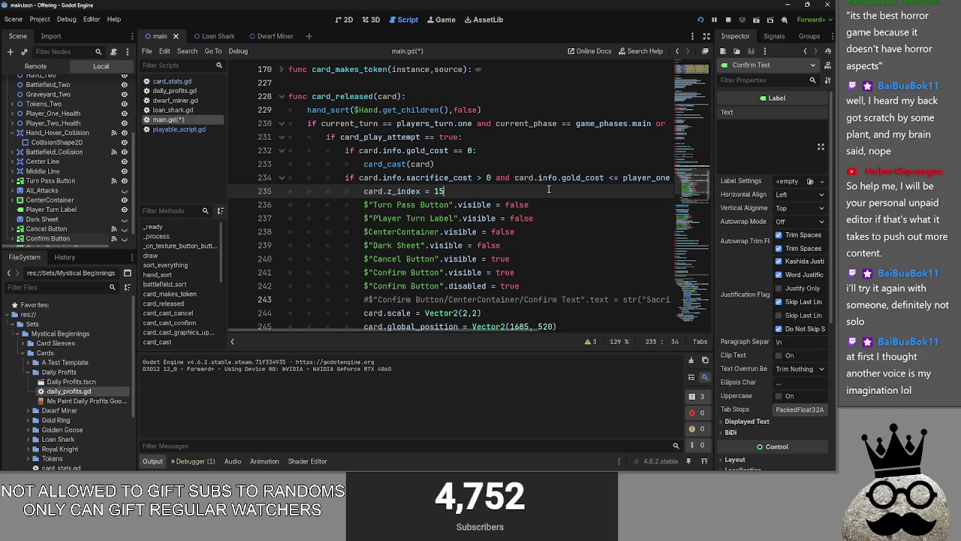
{"action": "left_click", "coordinate": [444, 189]}
{"action": "scroll", "coordinate": [445, 186], "scroll_direction": "right", "scroll_amount": 3}
{"action": "left_click", "coordinate": [430, 178]}
- Change '<=' to '>=' in line 234's gold_cost comparison and run the game
{"action": "left_click", "coordinate": [488, 178]}
{"action": "left_click", "coordinate": [514, 178]}
{"action": "key", "text": "Delete"}
{"action": "type", "text": ">"}
{"action": "left_click", "coordinate": [521, 189]}
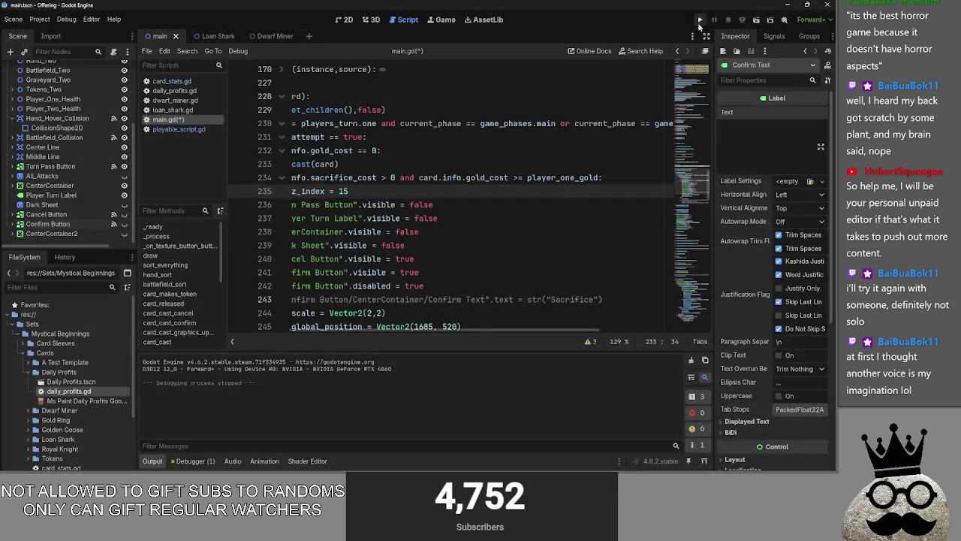
{"action": "left_click", "coordinate": [701, 19]}
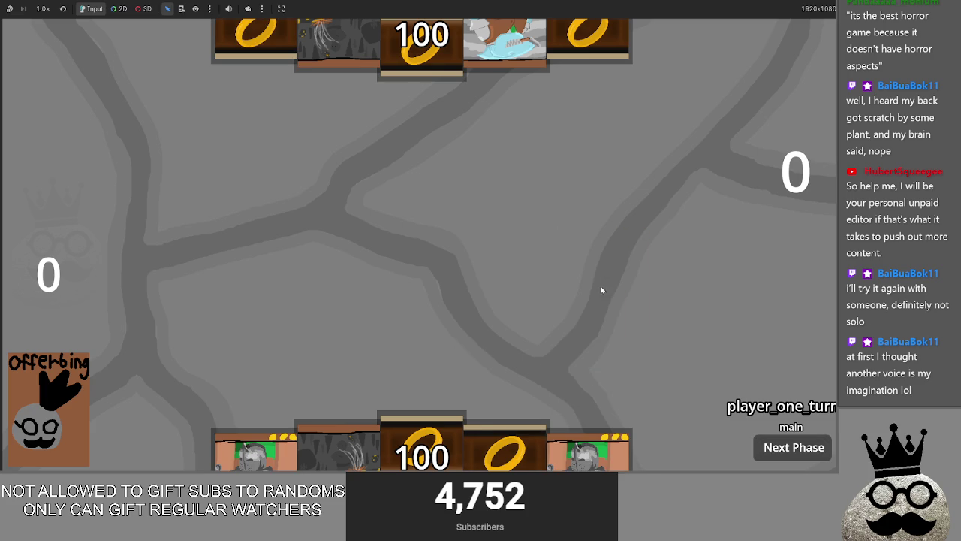
- Play the ring, Brace 1 knight and shark cards after dealing new cards, then close the game
{"action": "left_click", "coordinate": [453, 442]}
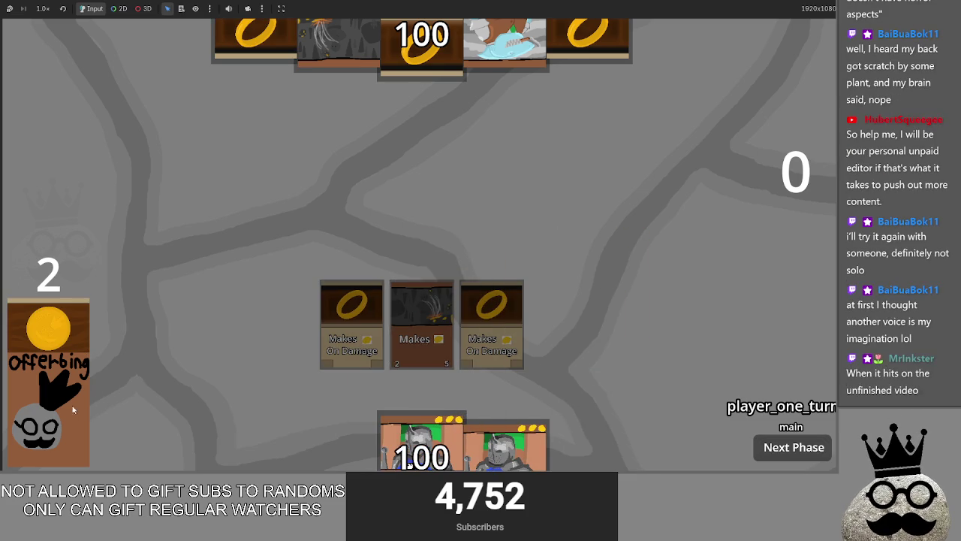
{"action": "left_click", "coordinate": [53, 412]}
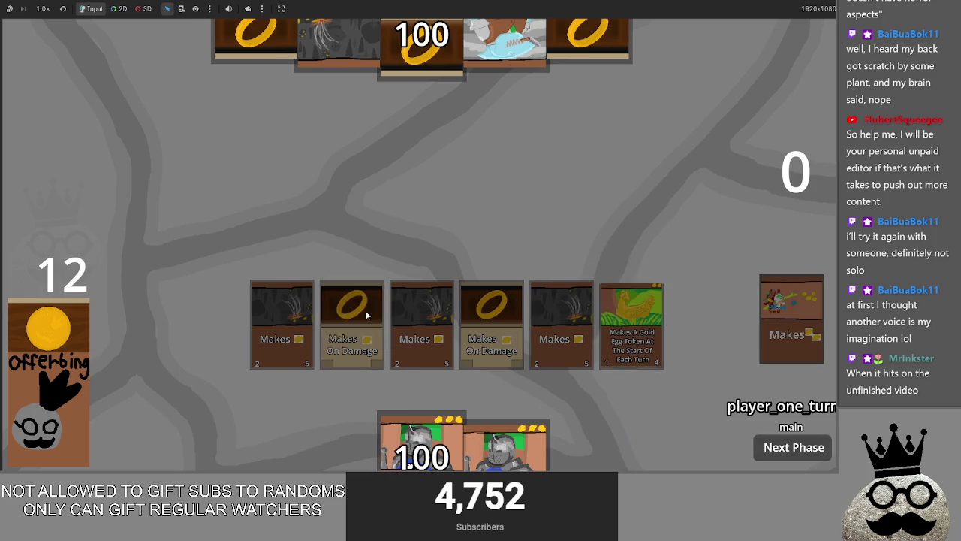
{"action": "left_click", "coordinate": [506, 446]}
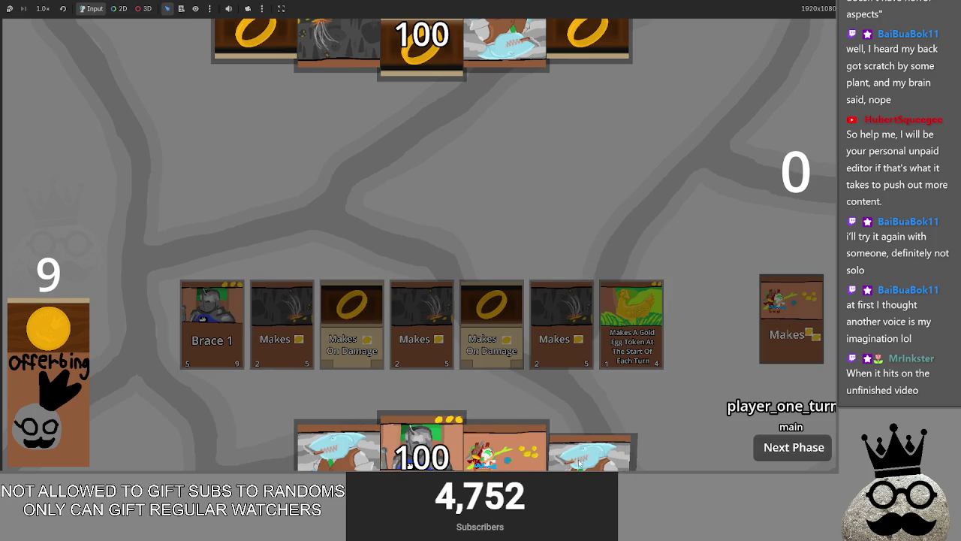
{"action": "left_click", "coordinate": [579, 464]}
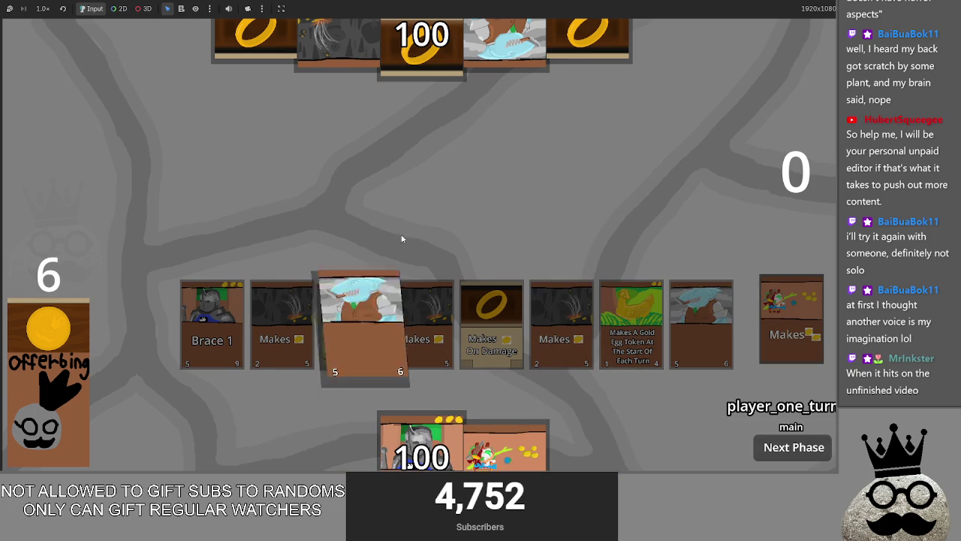
{"action": "key", "text": "F8"}
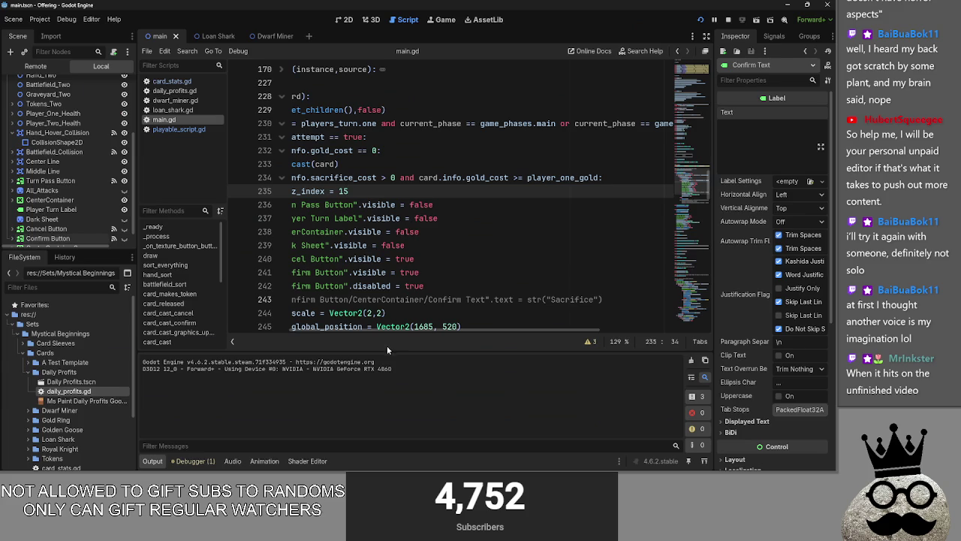
{"action": "left_click_drag", "start_coordinate": [381, 332], "coordinate": [330, 331]}
{"action": "scroll", "coordinate": [360, 260], "scroll_direction": "down", "scroll_amount": 3}
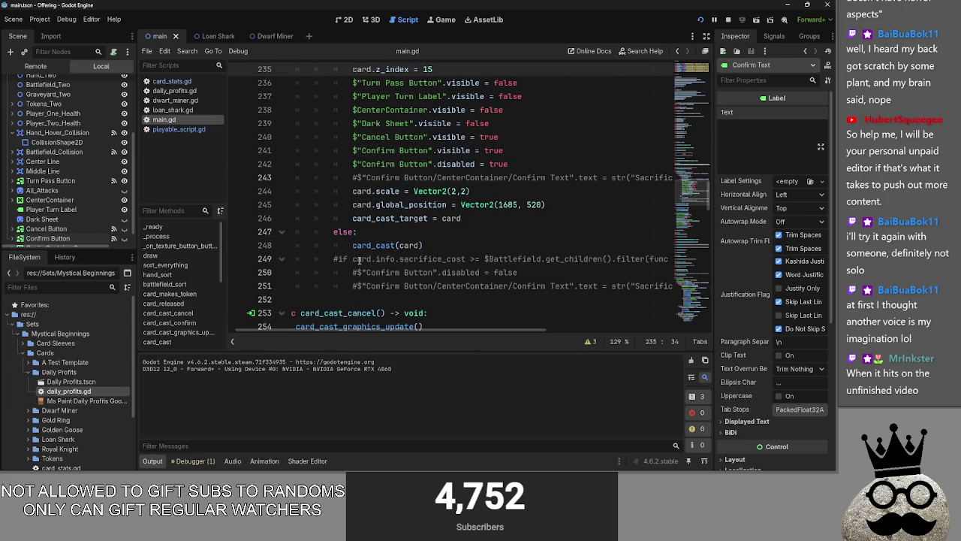
{"action": "left_click", "coordinate": [431, 244]}
{"action": "key", "text": "shift+Home"}
{"action": "left_click", "coordinate": [446, 245]}
{"action": "scroll", "coordinate": [451, 278], "scroll_direction": "up", "scroll_amount": 2}
{"action": "scroll", "coordinate": [454, 295], "scroll_direction": "down", "scroll_amount": 1}
{"action": "key", "text": "shift+Home"}
{"action": "key", "text": "shift+Up"}
{"action": "scroll", "coordinate": [451, 300], "scroll_direction": "up", "scroll_amount": 2}
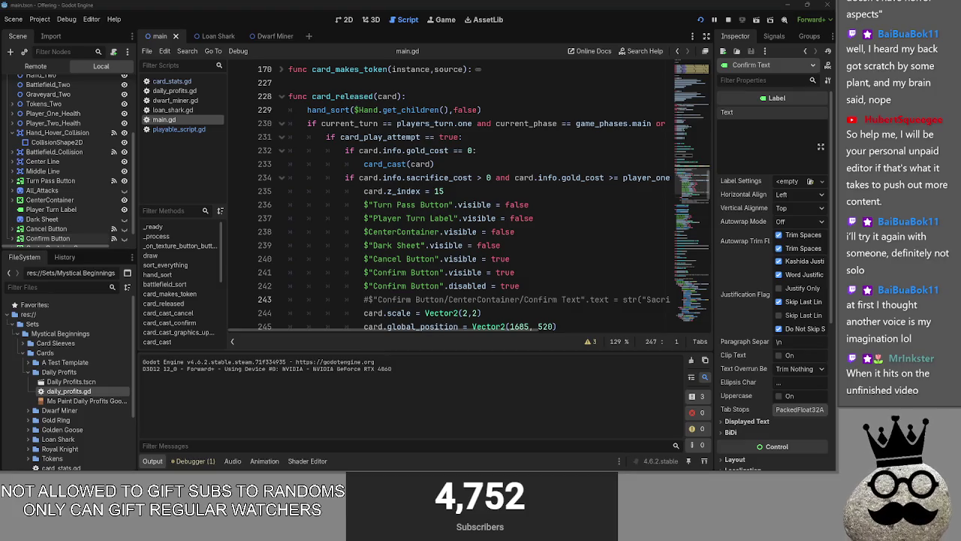
{"action": "key", "text": "alt+Tab"}
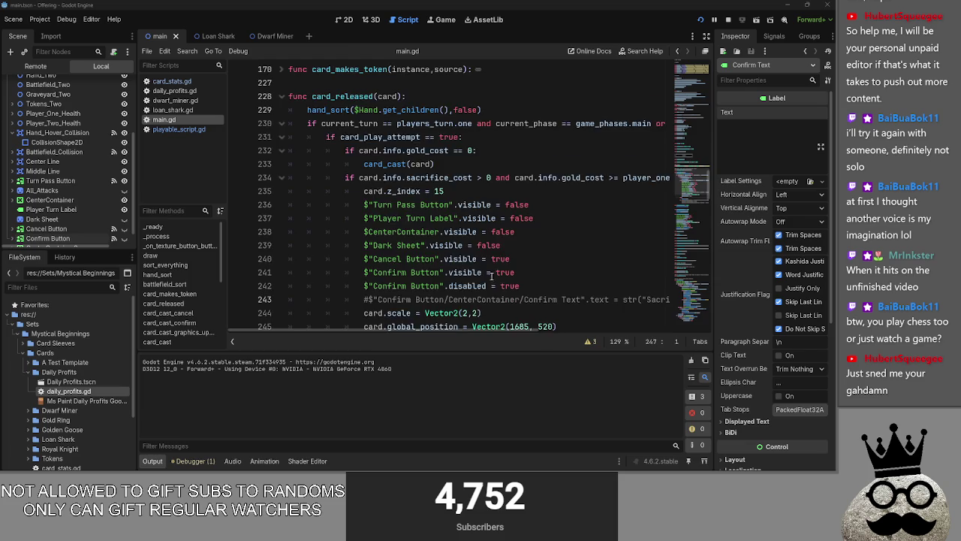
{"action": "scroll", "coordinate": [491, 276], "scroll_direction": "down", "scroll_amount": 2}
{"action": "key", "text": "alt+Tab"}
{"action": "key", "text": "Tab"}
{"action": "key", "text": "Tab"}
{"action": "key", "text": "Tab"}
{"action": "scroll", "coordinate": [479, 285], "scroll_direction": "down", "scroll_amount": 2}
{"action": "scroll", "coordinate": [479, 286], "scroll_direction": "up", "scroll_amount": 4}
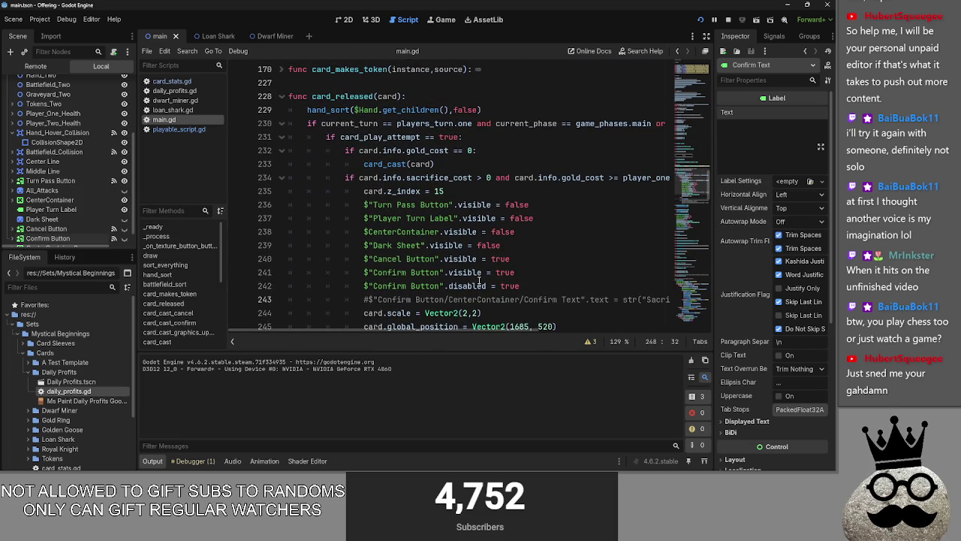
{"action": "mouse_move", "coordinate": [479, 272]}
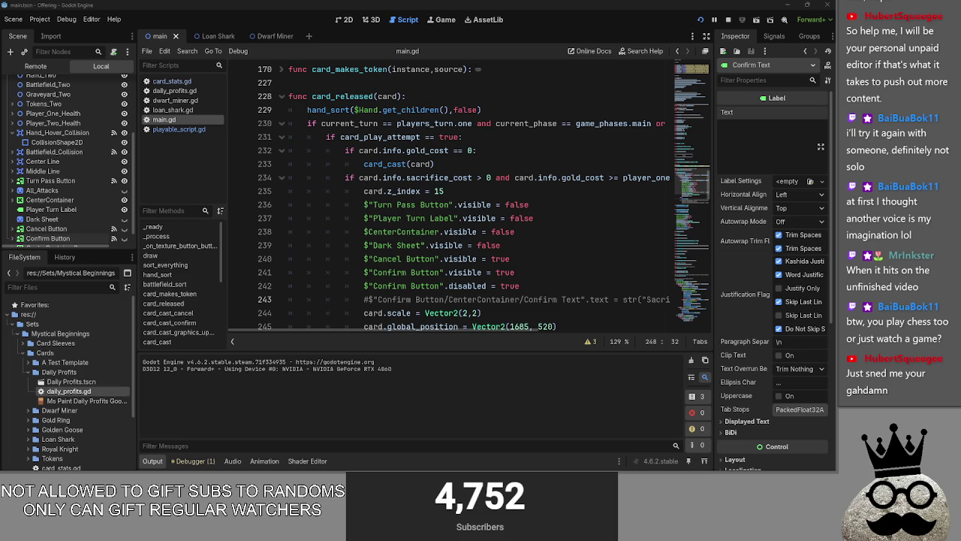
{"action": "scroll", "coordinate": [480, 195], "scroll_direction": "down", "scroll_amount": 1}
{"action": "scroll", "coordinate": [481, 195], "scroll_direction": "up", "scroll_amount": 1}
{"action": "left_click", "coordinate": [367, 165]}
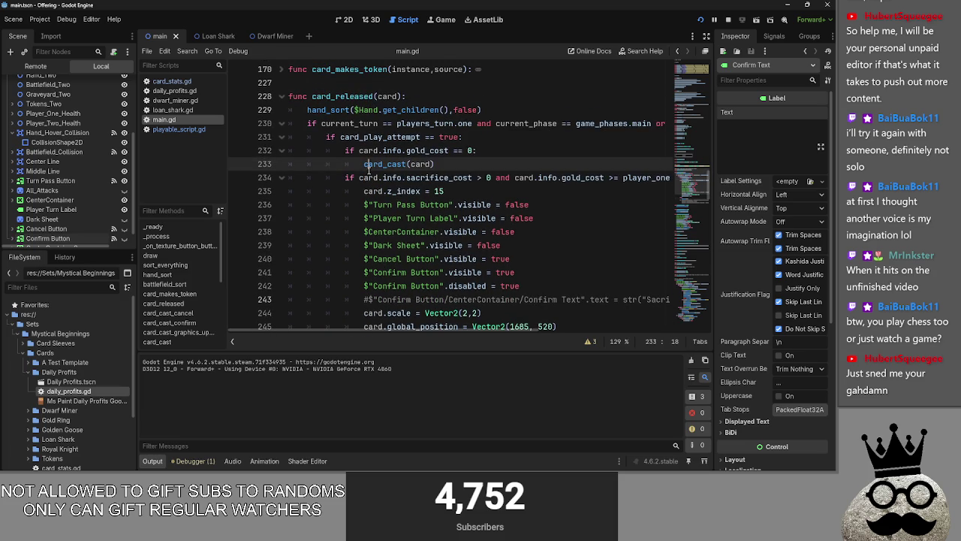
{"action": "double_click", "coordinate": [439, 177]}
{"action": "left_click_drag", "start_coordinate": [463, 330], "coordinate": [503, 334]}
{"action": "left_click", "coordinate": [438, 178]}
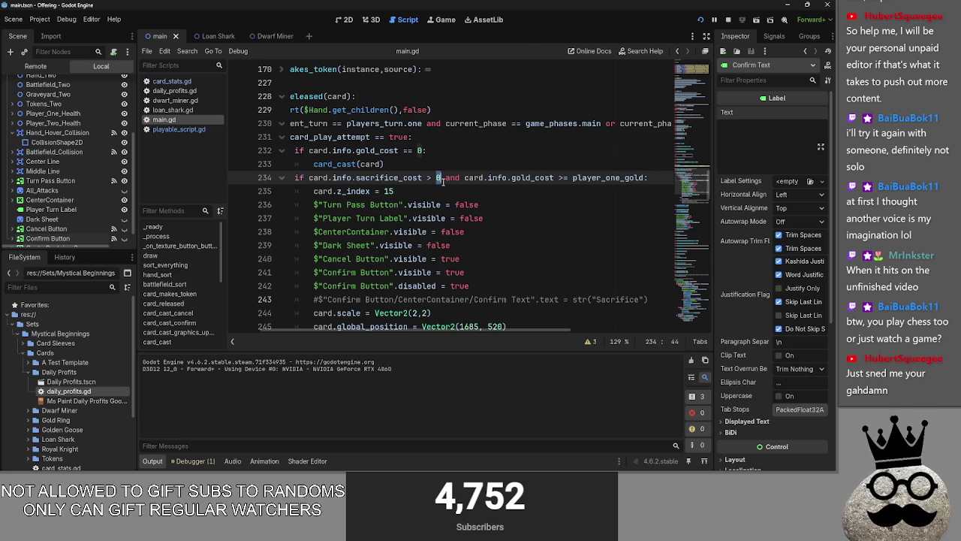
{"action": "mouse_move", "coordinate": [457, 332]}
{"action": "left_mouse_down"}
{"action": "mouse_move", "coordinate": [416, 331]}
{"action": "mouse_move", "coordinate": [470, 331]}
{"action": "left_mouse_up"}
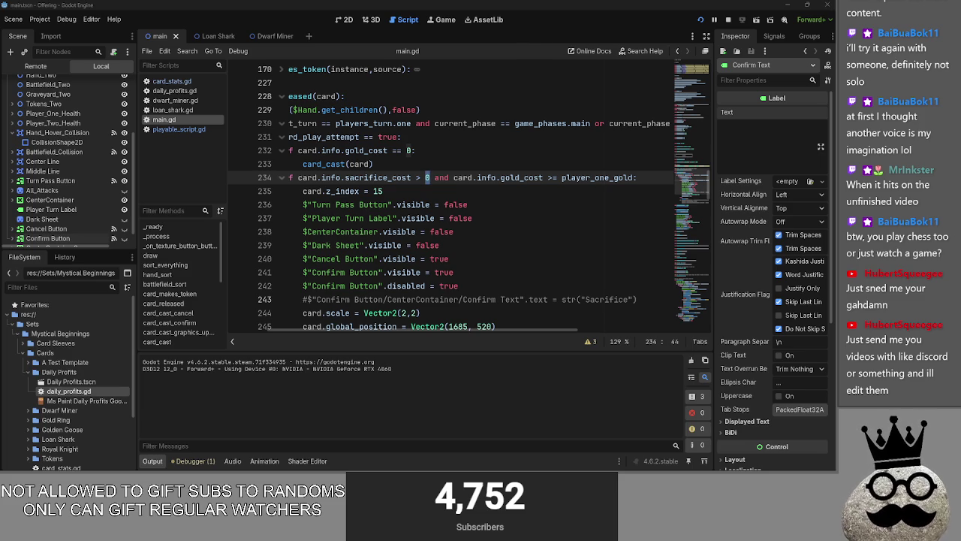
{"action": "key", "text": "alt+Tab"}
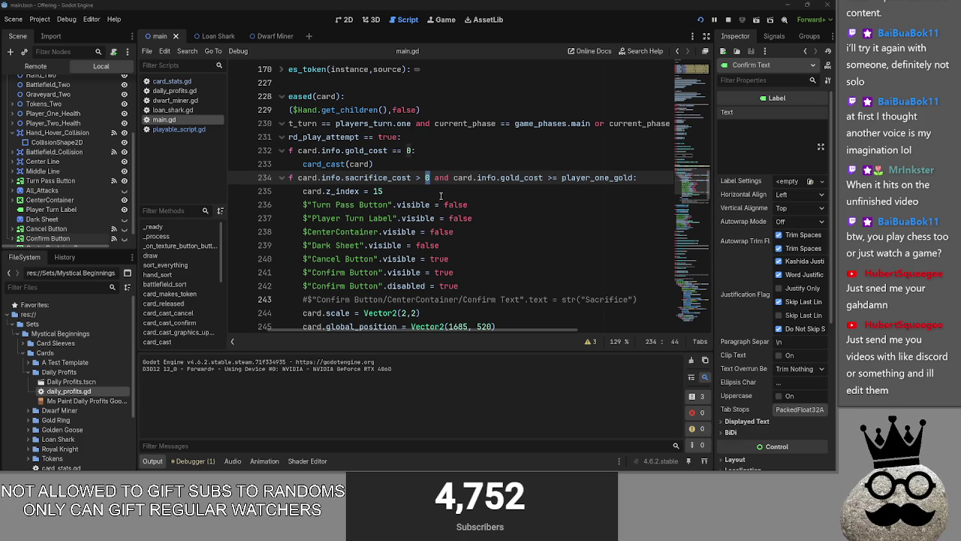
{"action": "left_click", "coordinate": [440, 193]}
{"action": "scroll", "coordinate": [403, 331], "scroll_direction": "left", "scroll_amount": 3}
{"action": "key", "text": "super"}
{"action": "key", "text": "super"}
{"action": "key", "text": "shift+Home"}
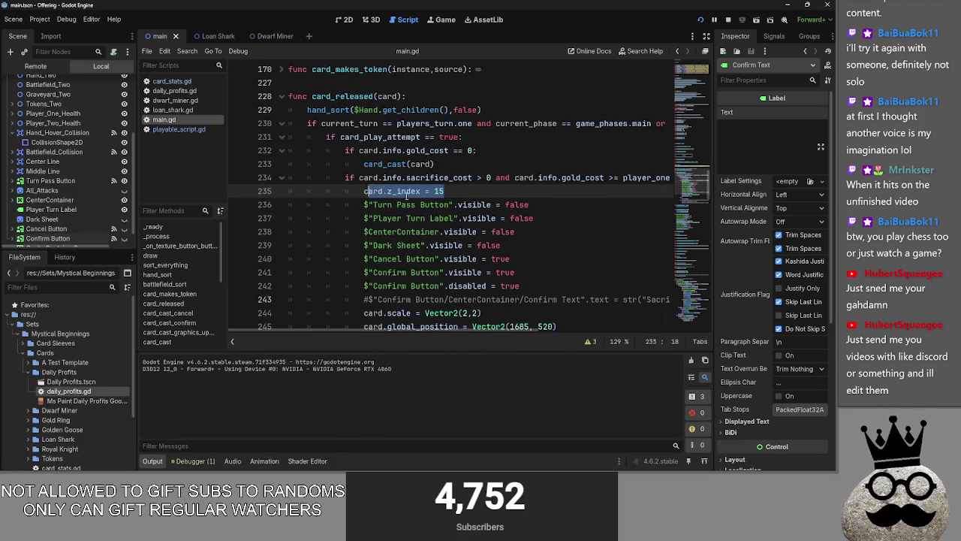
{"action": "left_click", "coordinate": [486, 199]}
{"action": "key", "text": "alt+Tab"}
{"action": "key", "text": "Tab"}
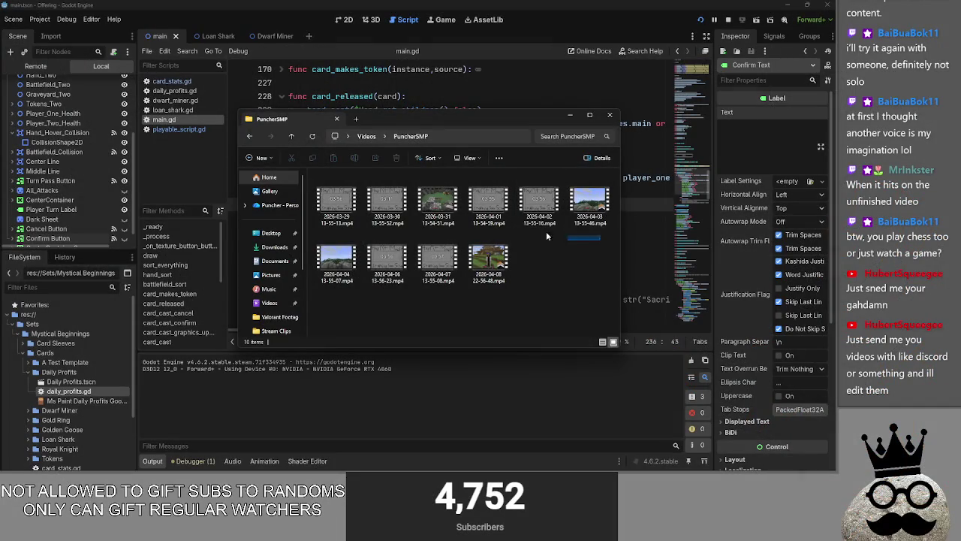
{"action": "key", "text": "ctrl+a"}
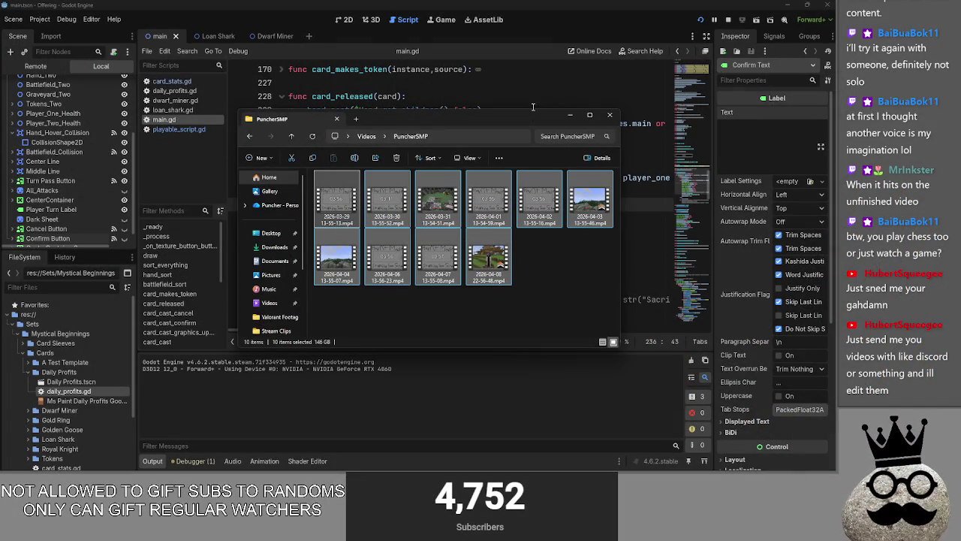
{"action": "left_click", "coordinate": [588, 218]}
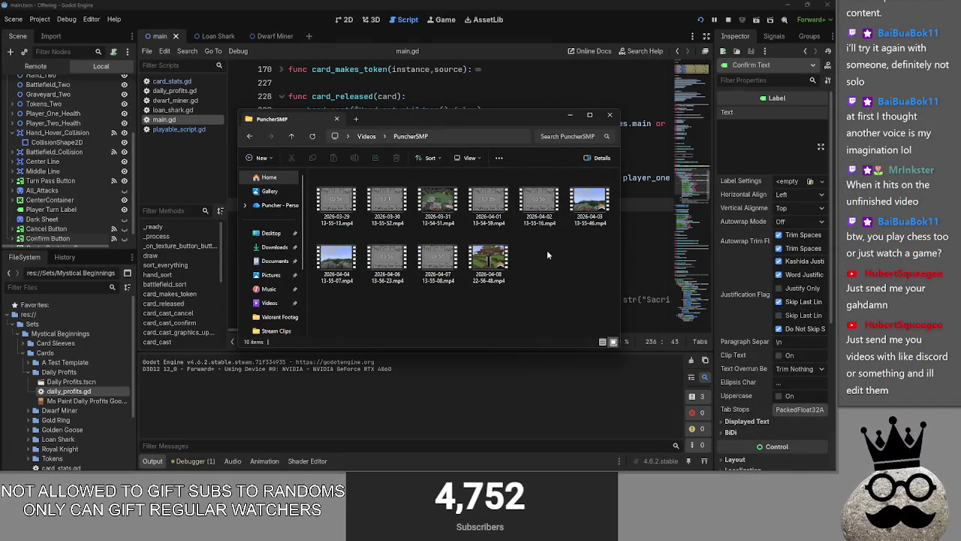
{"action": "left_click", "coordinate": [497, 214]}
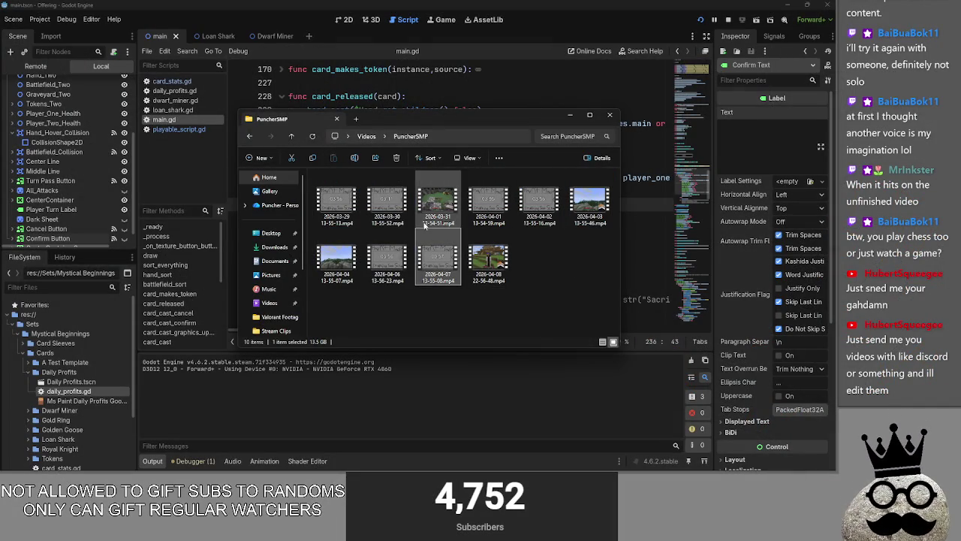
{"action": "left_click", "coordinate": [380, 259]}
{"action": "left_click", "coordinate": [489, 262]}
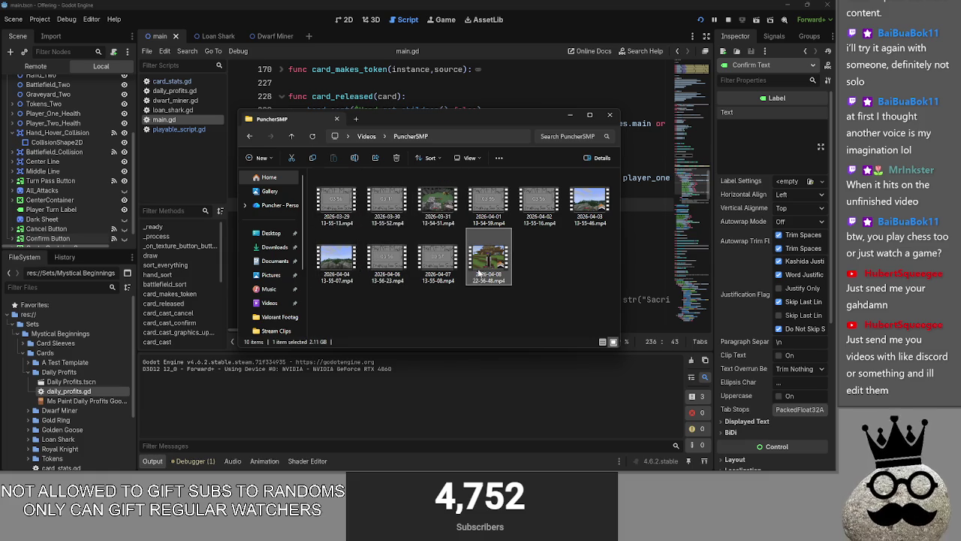
{"action": "left_click", "coordinate": [610, 115]}
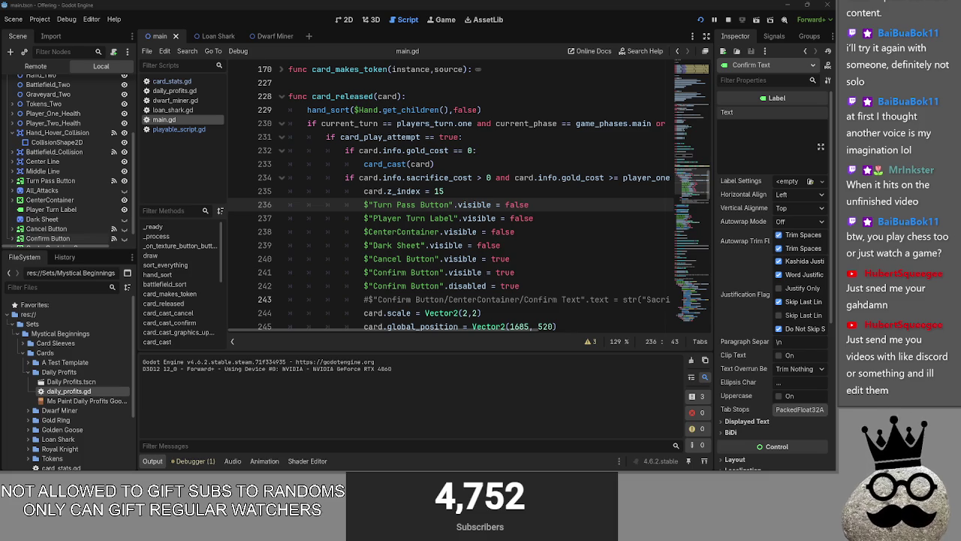
- Change line 234 to test gold_cost <= player_one_gold, then stop and relaunch the game
{"action": "left_click", "coordinate": [506, 187]}
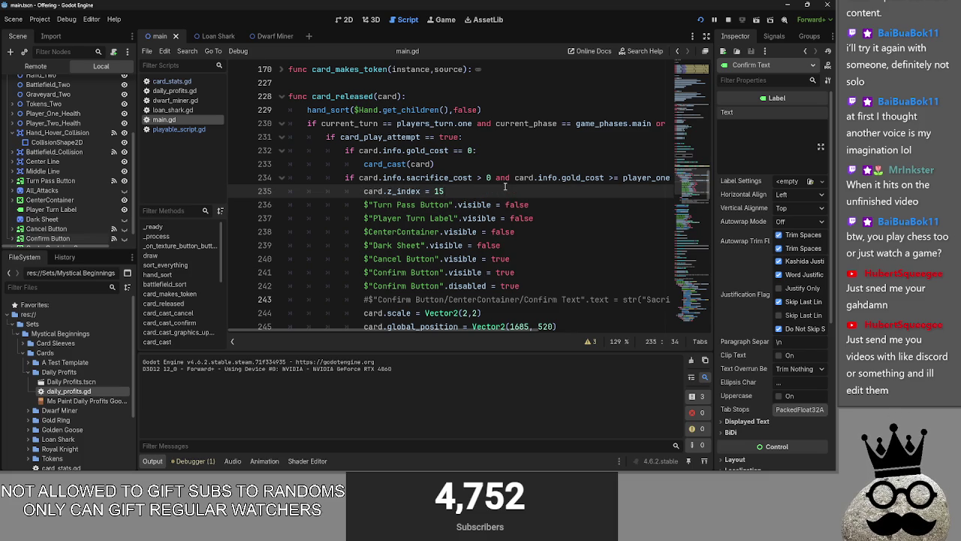
{"action": "mouse_move", "coordinate": [432, 331]}
{"action": "left_mouse_down"}
{"action": "mouse_move", "coordinate": [539, 334]}
{"action": "mouse_move", "coordinate": [468, 334]}
{"action": "left_mouse_up"}
{"action": "left_click", "coordinate": [464, 179]}
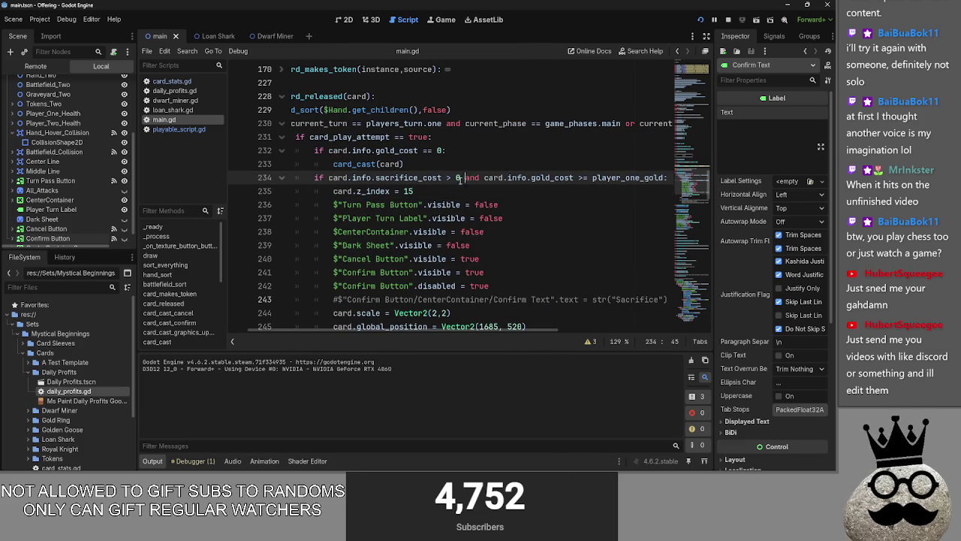
{"action": "left_click_drag", "start_coordinate": [464, 179], "coordinate": [330, 179]}
{"action": "left_click_drag", "start_coordinate": [531, 329], "coordinate": [581, 331]}
{"action": "double_click", "coordinate": [488, 178]}
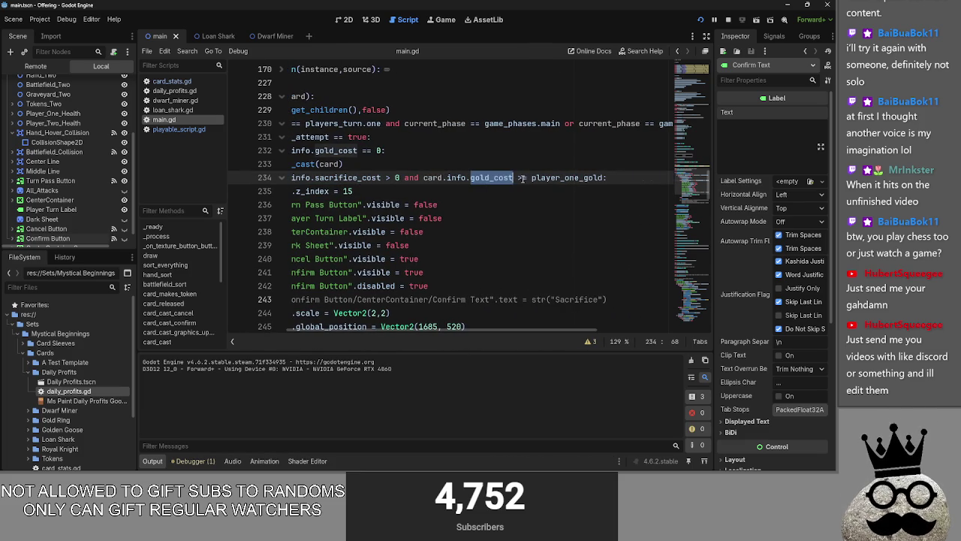
{"action": "left_click", "coordinate": [523, 178]}
{"action": "key", "text": "BackSpace"}
{"action": "type", "text": "<="}
{"action": "double_click", "coordinate": [571, 178]}
{"action": "left_click", "coordinate": [620, 179]}
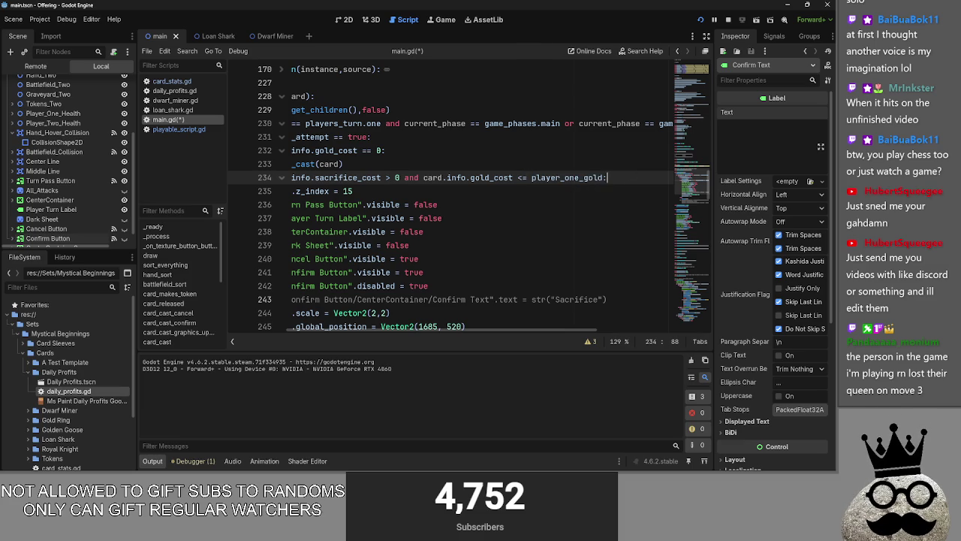
{"action": "left_click", "coordinate": [728, 19]}
{"action": "left_click", "coordinate": [700, 21]}
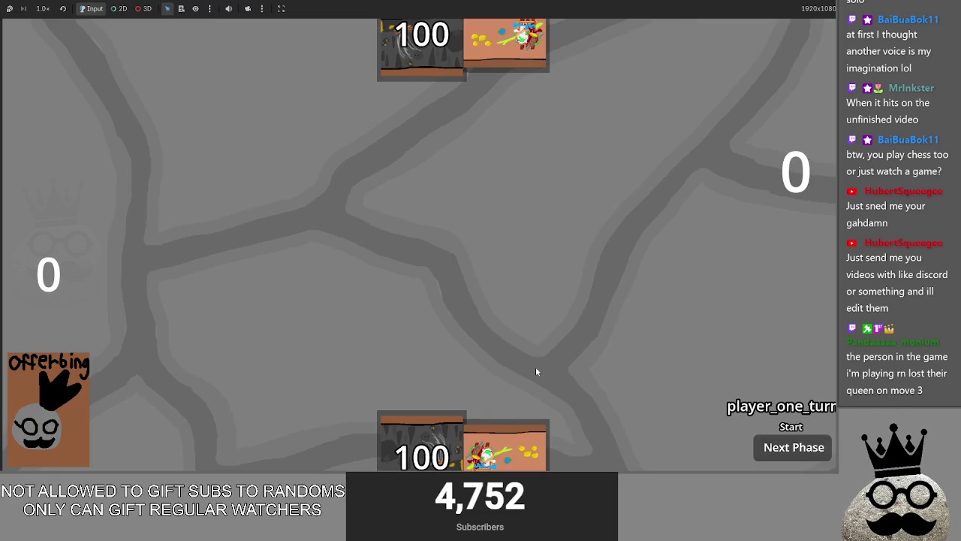
- Advance to the main phase, play a Makes card, then stop the game with F8
{"action": "left_click", "coordinate": [409, 415]}
{"action": "left_click", "coordinate": [421, 324]}
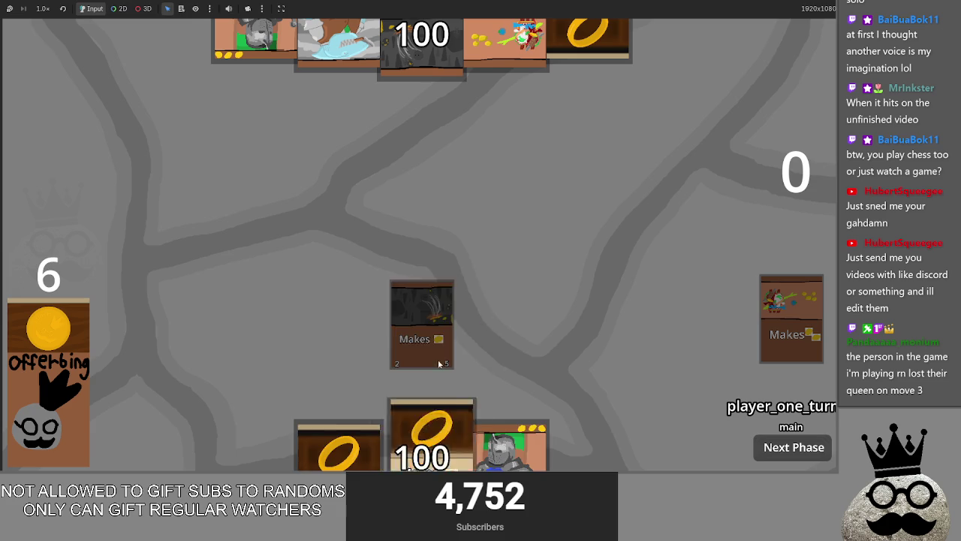
{"action": "key", "text": "alt+Tab"}
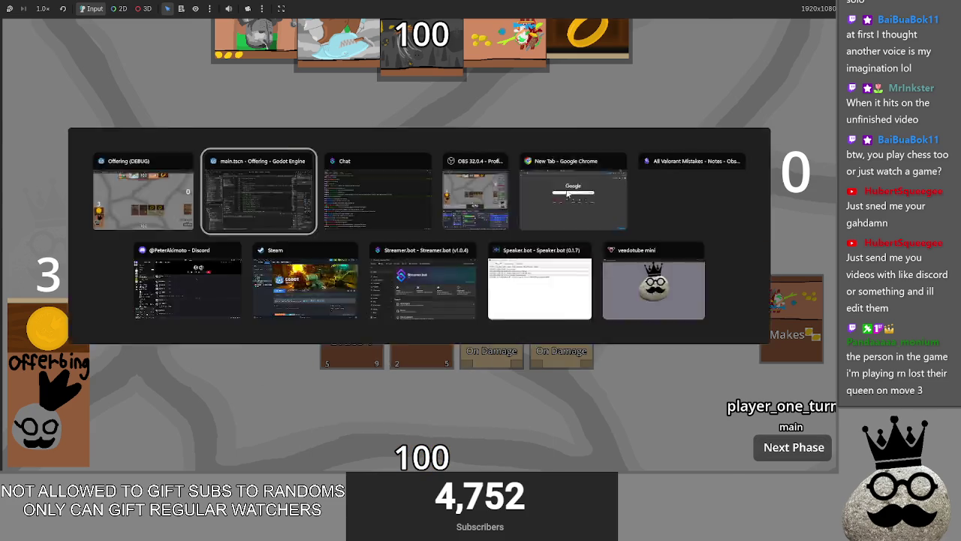
{"action": "key", "text": "F8"}
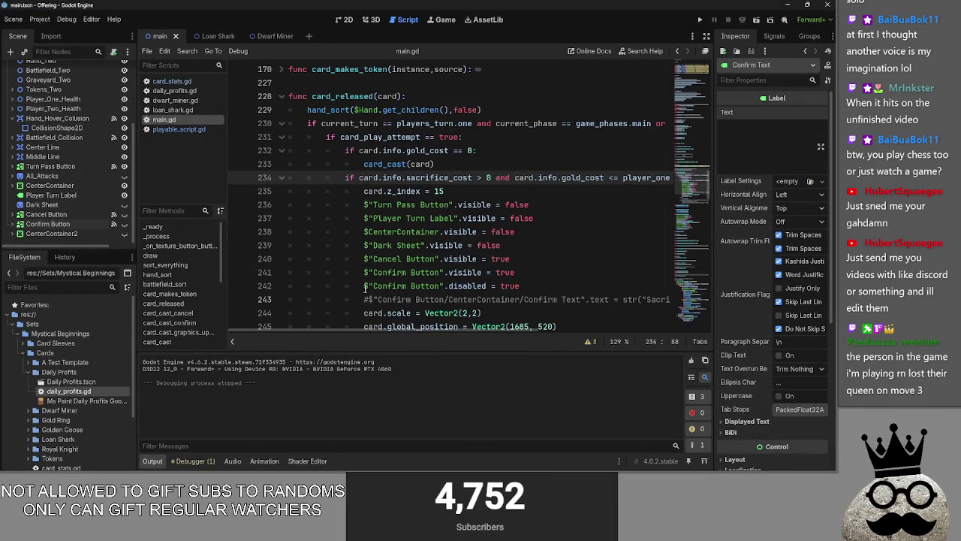
- Make line 234's sacrifice check start with elif, then run the project
{"action": "scroll", "coordinate": [365, 289], "scroll_direction": "down", "scroll_amount": 2}
{"action": "scroll", "coordinate": [368, 275], "scroll_direction": "up", "scroll_amount": 1}
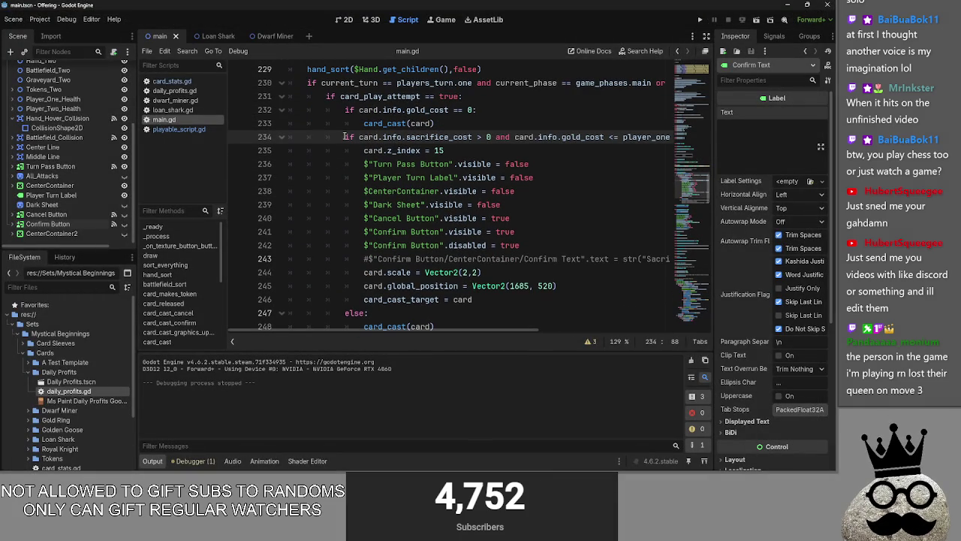
{"action": "type", "text": "el"}
{"action": "left_click", "coordinate": [542, 122]}
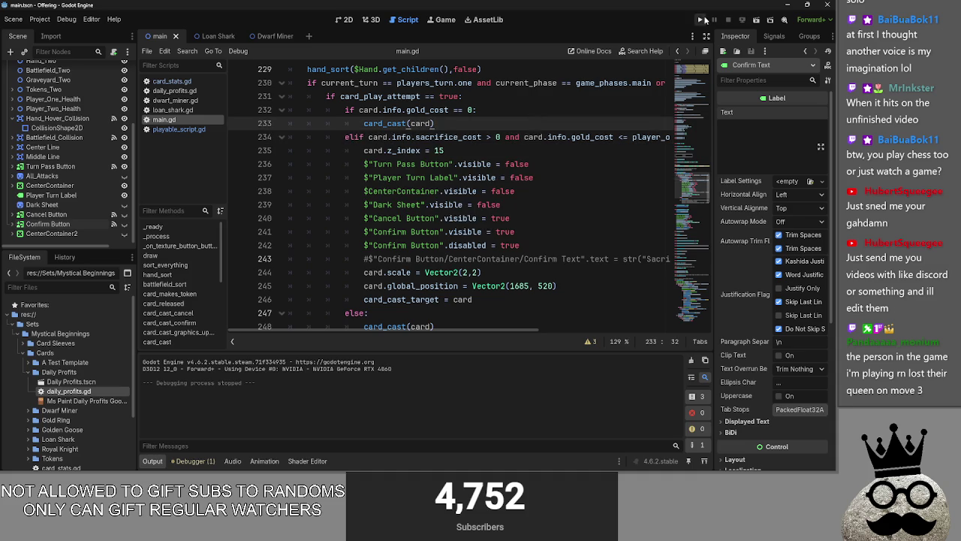
{"action": "left_click", "coordinate": [703, 19]}
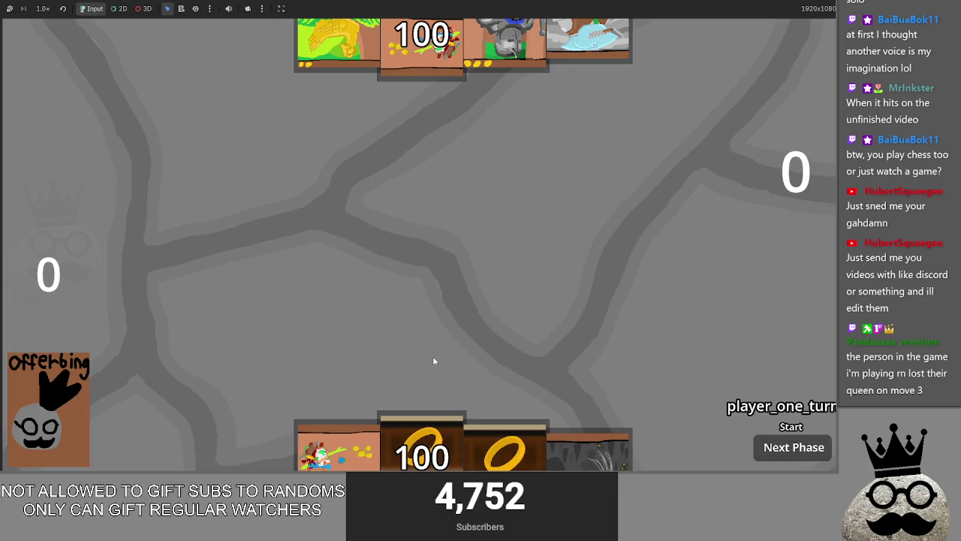
- Play several hand cards including Brace 1, then play the shark to bring up its preview
{"action": "left_click", "coordinate": [346, 464]}
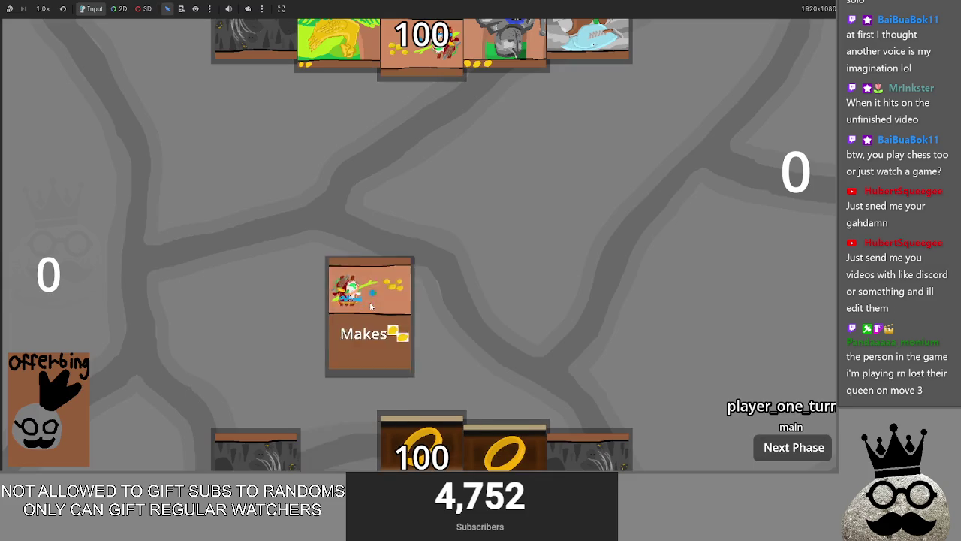
{"action": "left_click", "coordinate": [571, 450]}
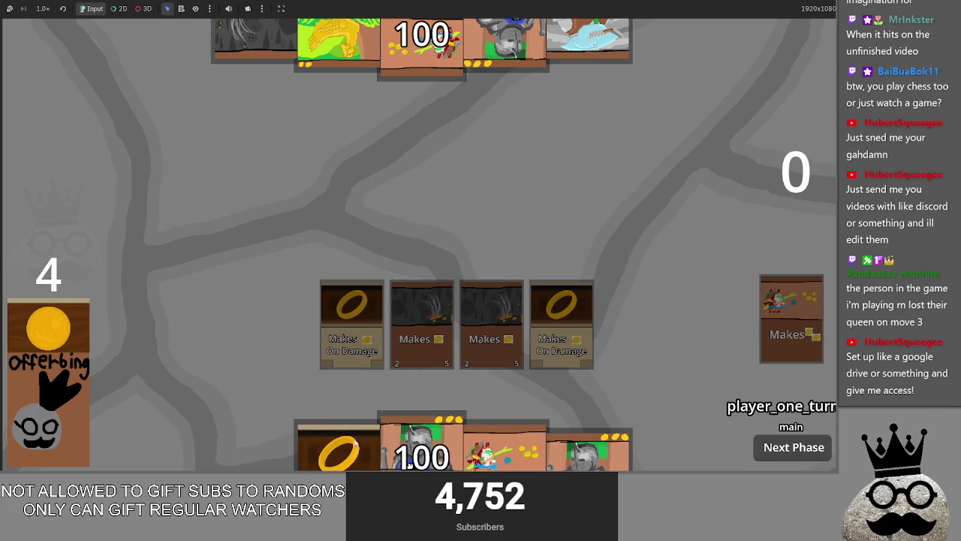
{"action": "left_click", "coordinate": [460, 425]}
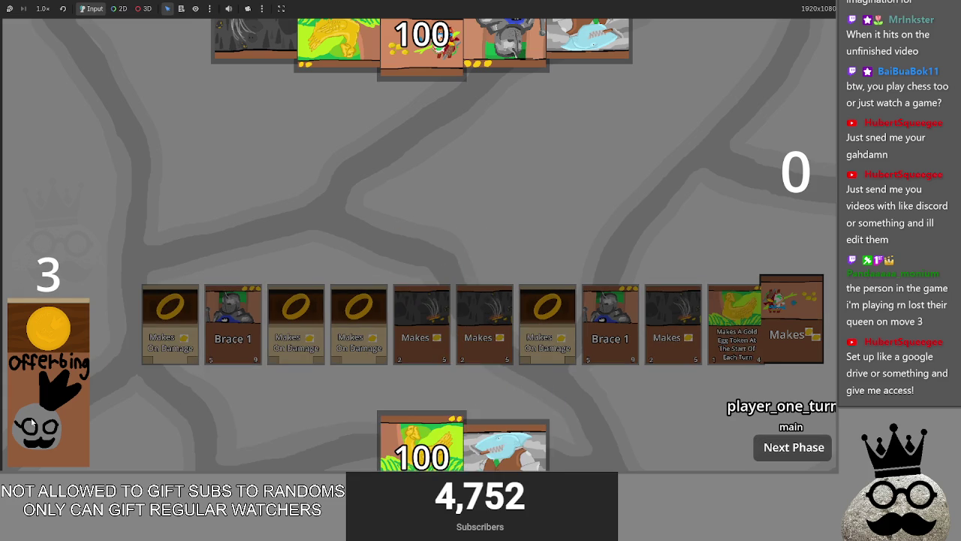
{"action": "left_click", "coordinate": [452, 283]}
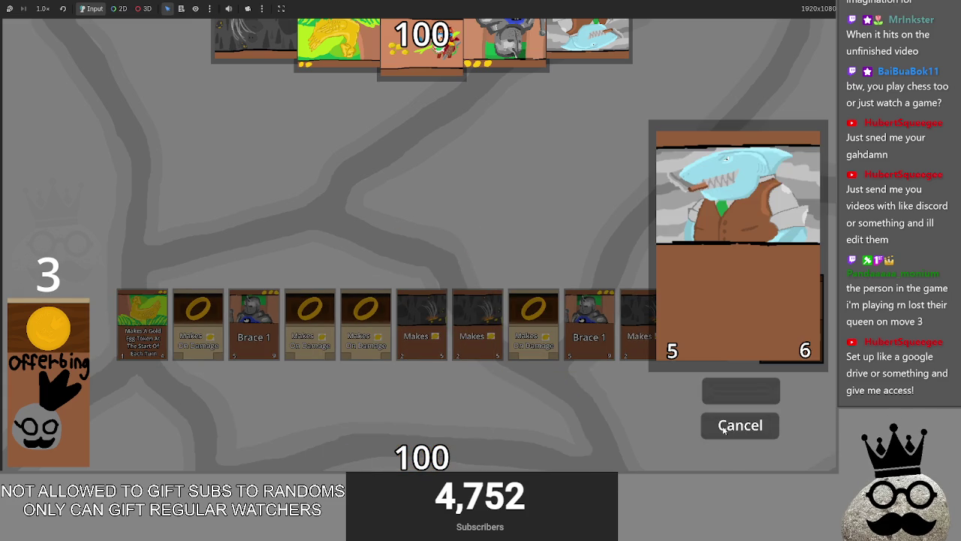
- Play the shark card and cancel its sacrifice preview four times, returning it to hand
{"action": "left_click", "coordinate": [724, 426]}
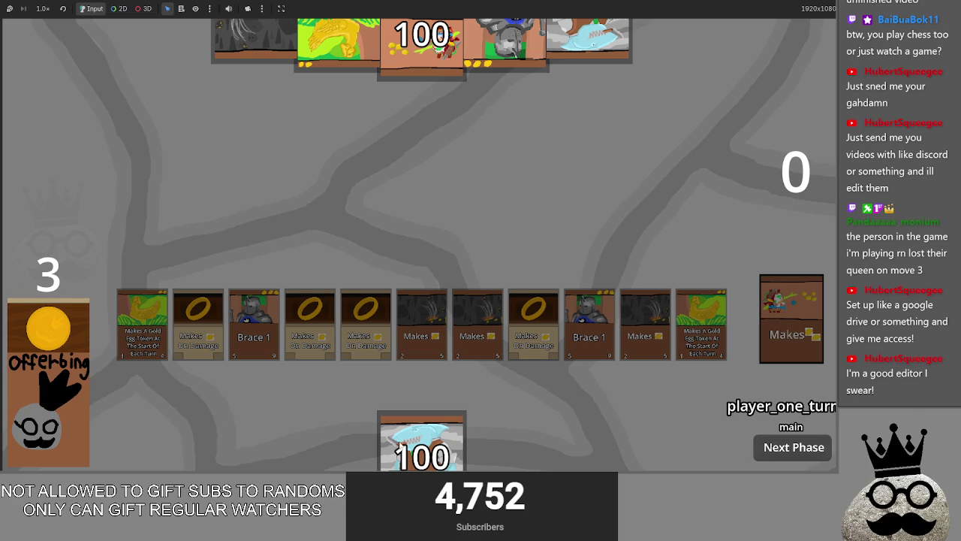
{"action": "left_click", "coordinate": [438, 450]}
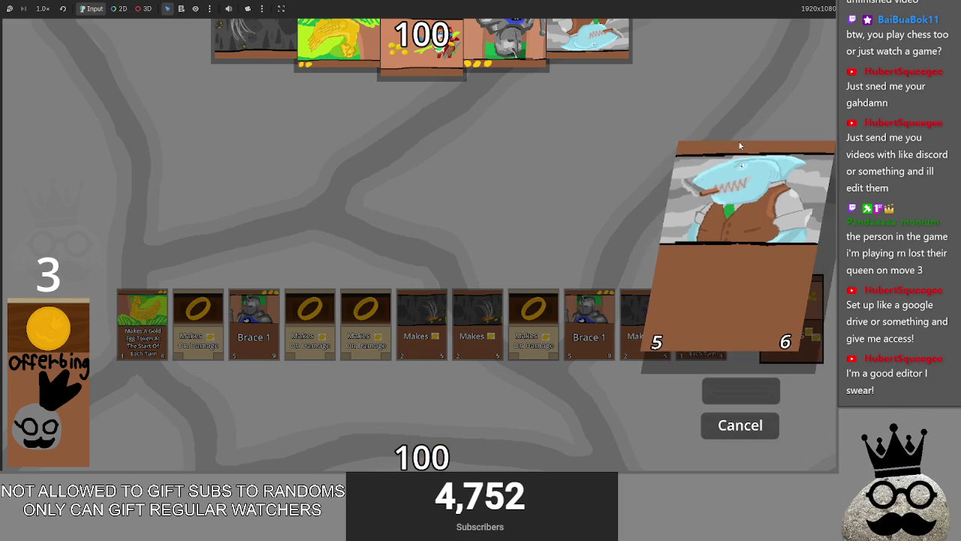
{"action": "left_click", "coordinate": [741, 431]}
{"action": "key", "text": "alt+Tab"}
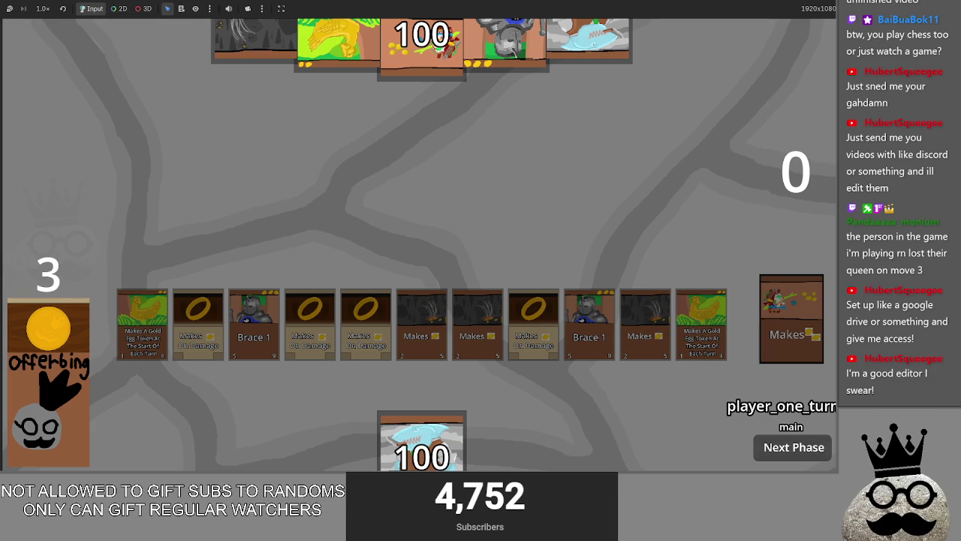
{"action": "key", "text": "alt+Tab"}
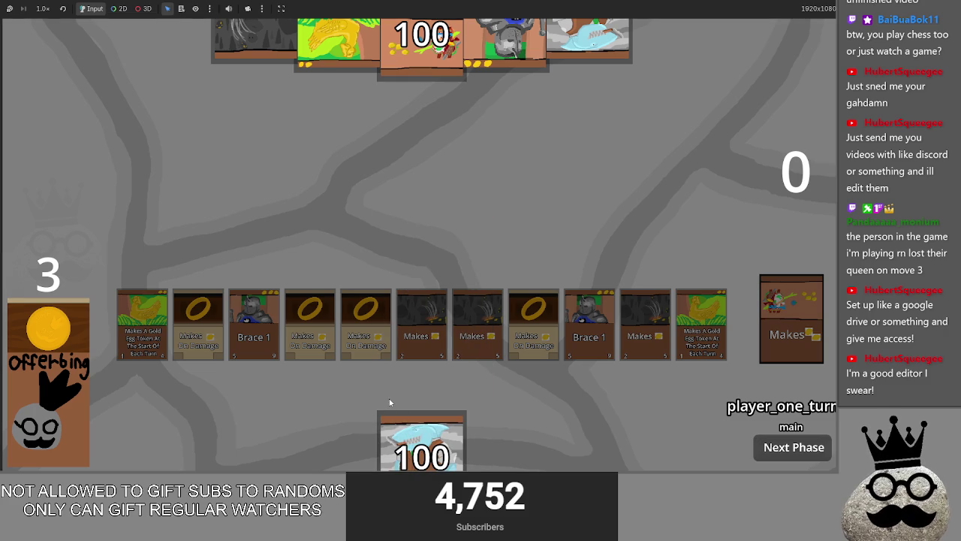
{"action": "left_click_drag", "start_coordinate": [420, 366], "coordinate": [433, 269]}
{"action": "left_click", "coordinate": [769, 434]}
{"action": "left_click_drag", "start_coordinate": [422, 436], "coordinate": [476, 289]}
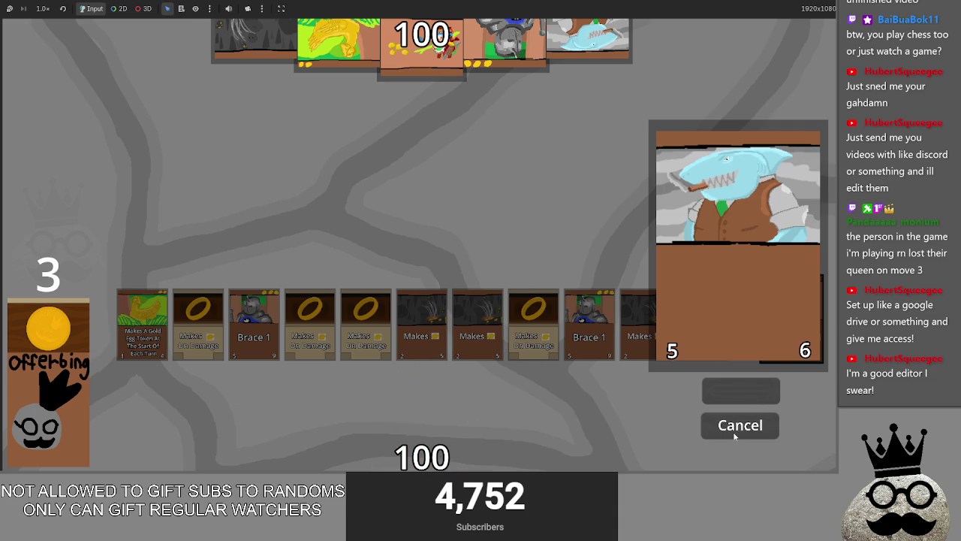
{"action": "left_click", "coordinate": [735, 434]}
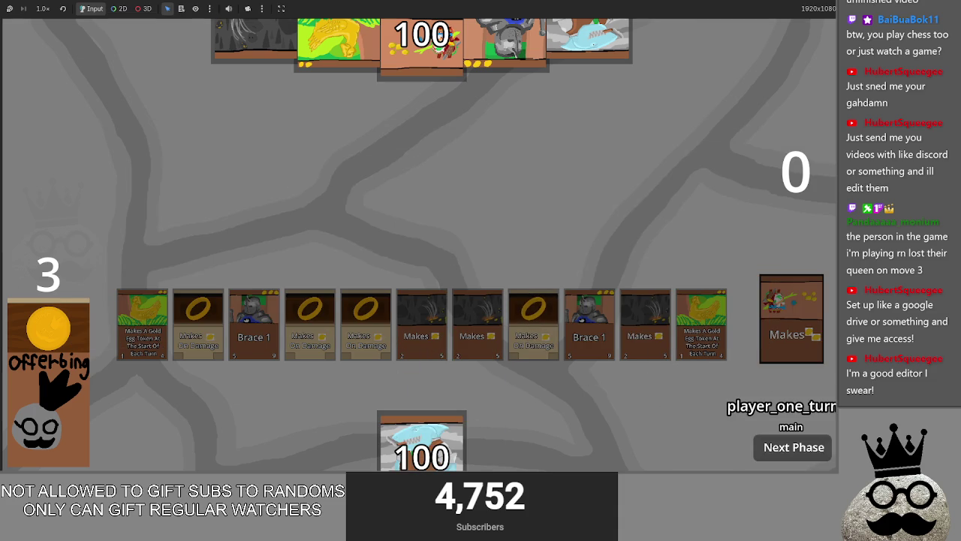
{"action": "key", "text": "alt+Tab"}
{"action": "key", "text": "alt+Tab"}
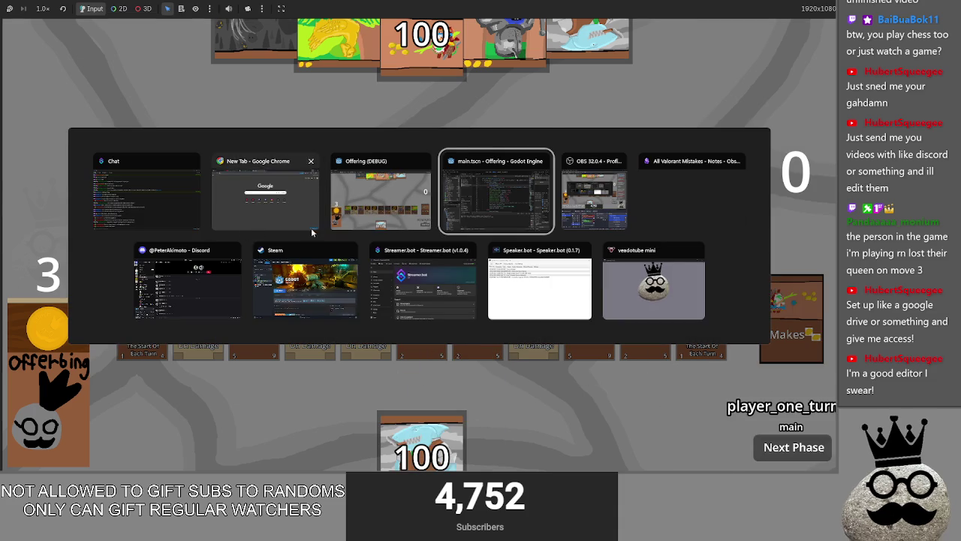
- Stop the game and turn line 234's elif back into if
{"action": "key", "text": "alt+Tab"}
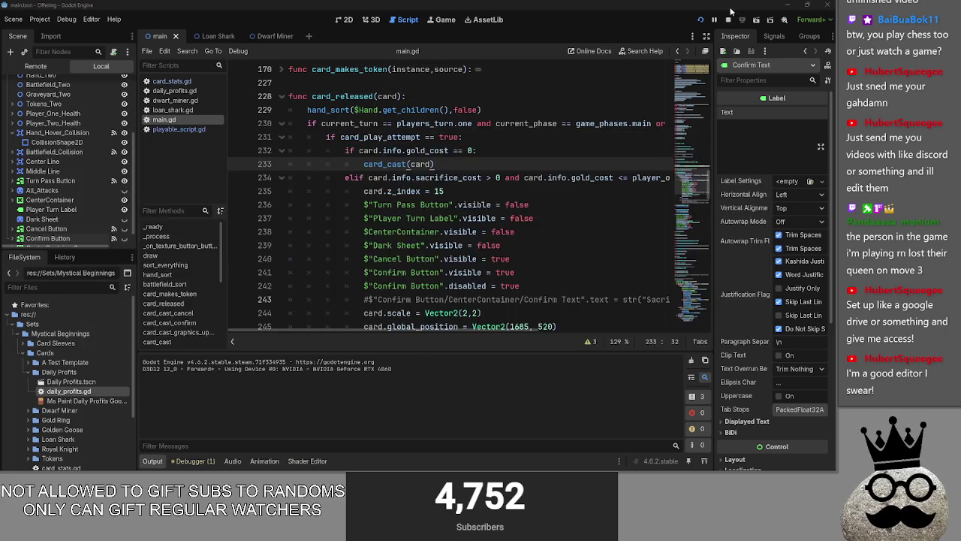
{"action": "key", "text": "F8"}
{"action": "scroll", "coordinate": [466, 226], "scroll_direction": "down", "scroll_amount": 3}
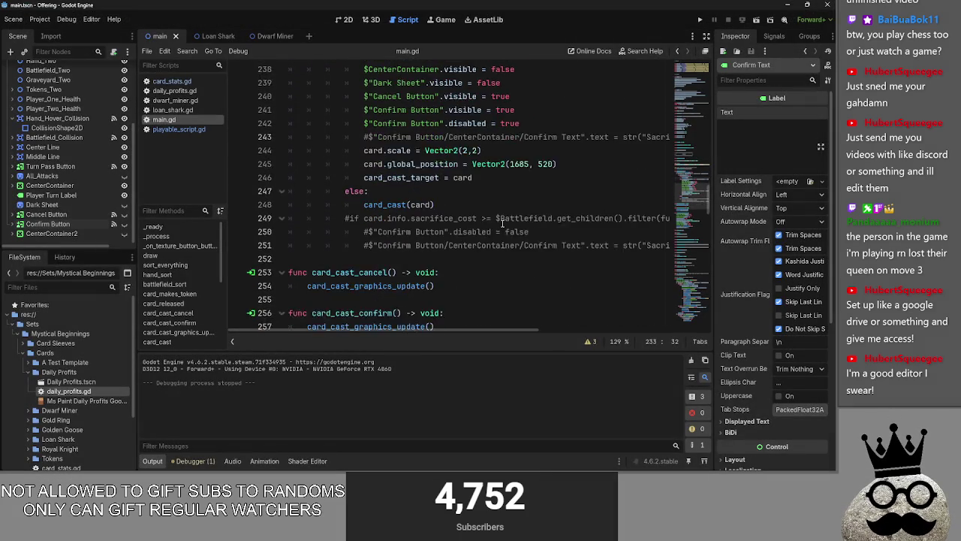
{"action": "scroll", "coordinate": [492, 256], "scroll_direction": "up", "scroll_amount": 2}
{"action": "mouse_move", "coordinate": [496, 261]}
{"action": "left_mouse_down"}
{"action": "mouse_move", "coordinate": [361, 123]}
{"action": "mouse_move", "coordinate": [290, 109]}
{"action": "left_mouse_up"}
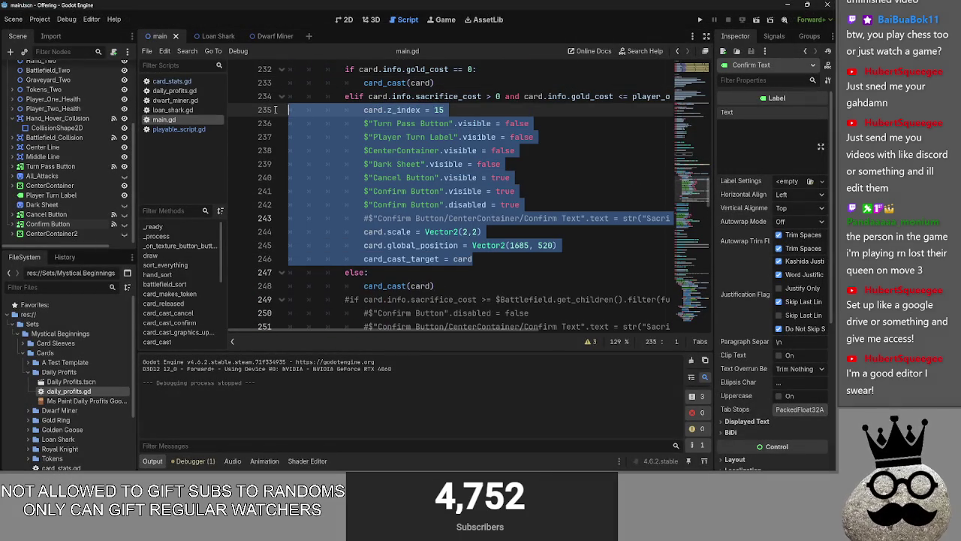
{"action": "scroll", "coordinate": [506, 186], "scroll_direction": "up", "scroll_amount": 3}
{"action": "scroll", "coordinate": [530, 187], "scroll_direction": "down", "scroll_amount": 3}
{"action": "scroll", "coordinate": [530, 187], "scroll_direction": "up", "scroll_amount": 3}
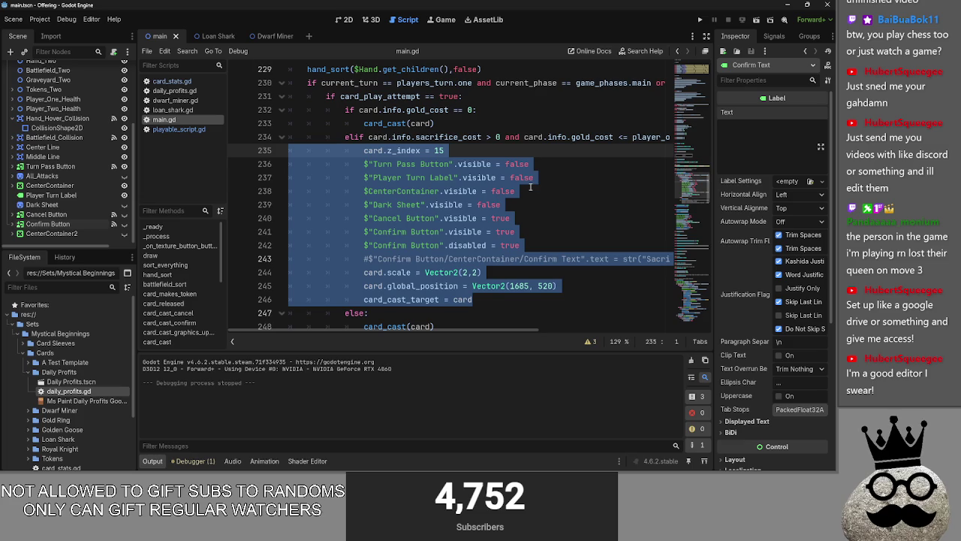
{"action": "left_click", "coordinate": [354, 138]}
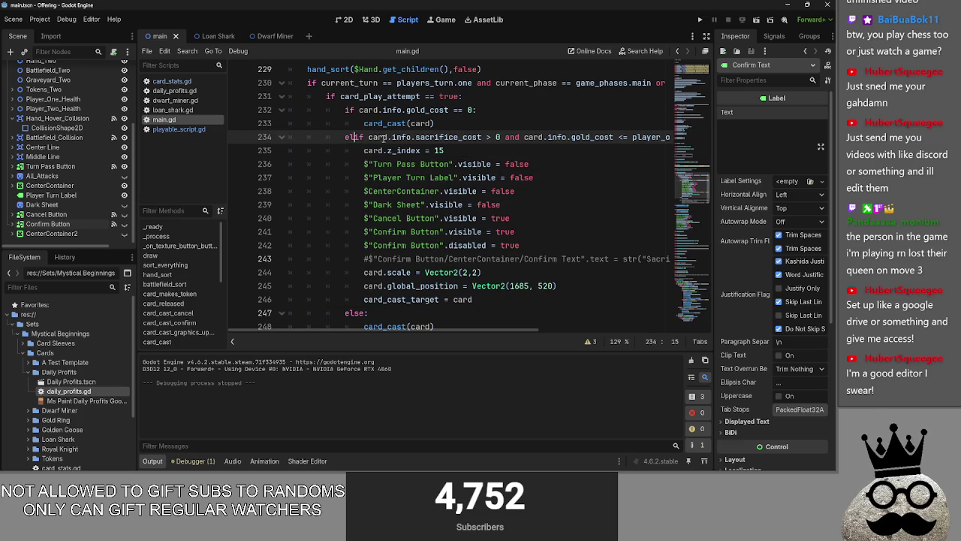
{"action": "left_click", "coordinate": [594, 138], "text": "ctrl"}
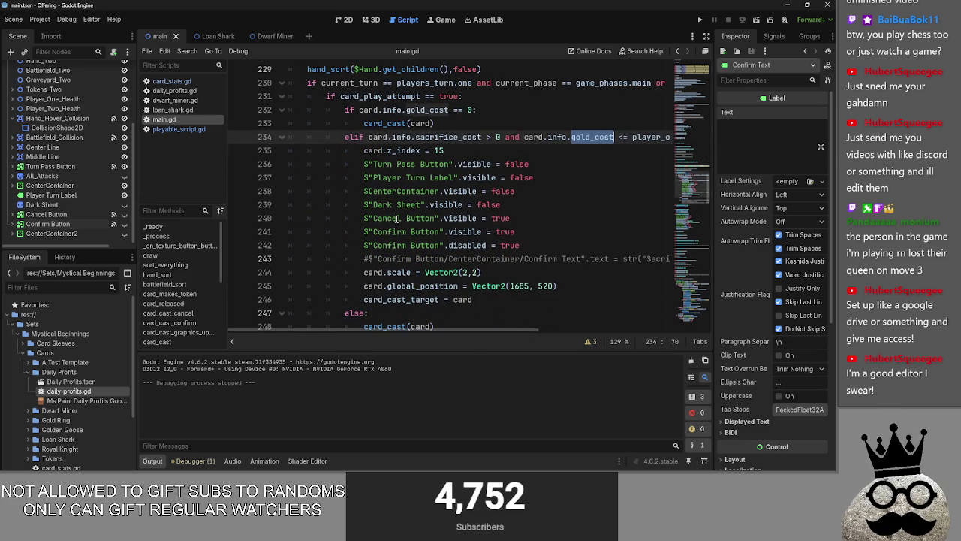
{"action": "key", "text": "BackSpace"}
{"action": "key", "text": "BackSpace"}
- Delete the gold_cost == 0 free-card cast check and inspect the remaining else branch
{"action": "scroll", "coordinate": [456, 122], "scroll_direction": "down", "scroll_amount": 1}
{"action": "scroll", "coordinate": [455, 121], "scroll_direction": "up", "scroll_amount": 1}
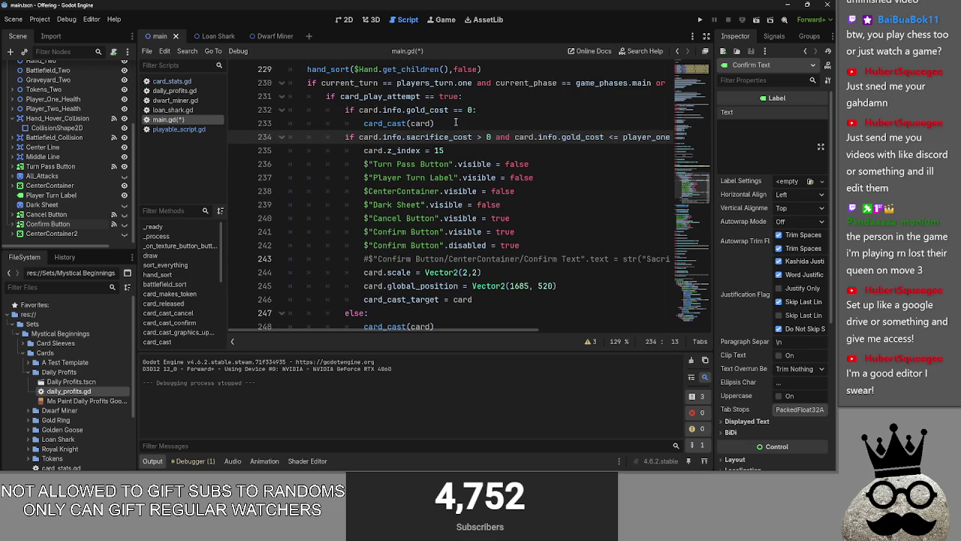
{"action": "left_click_drag", "start_coordinate": [452, 122], "coordinate": [259, 110]}
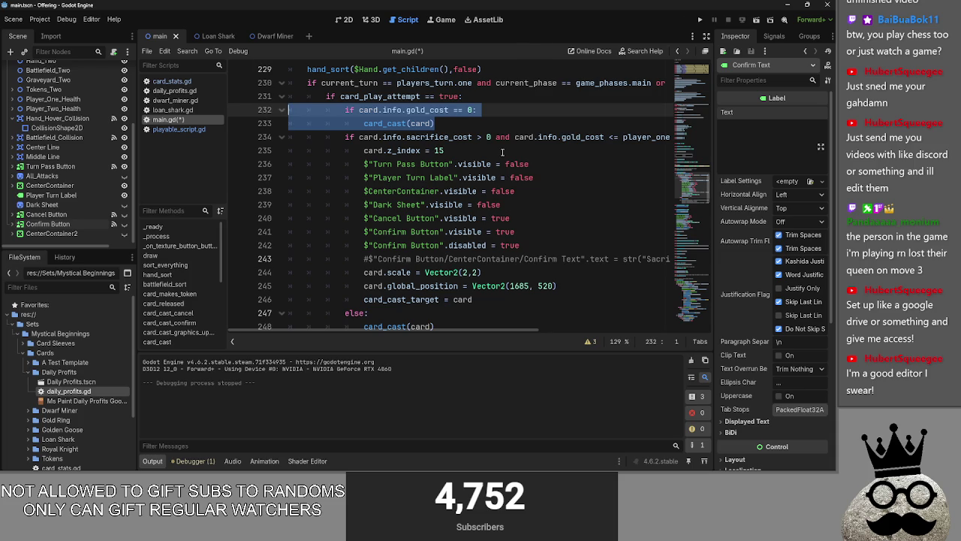
{"action": "key", "text": "BackSpace"}
{"action": "key", "text": "BackSpace"}
{"action": "scroll", "coordinate": [502, 152], "scroll_direction": "down", "scroll_amount": 1}
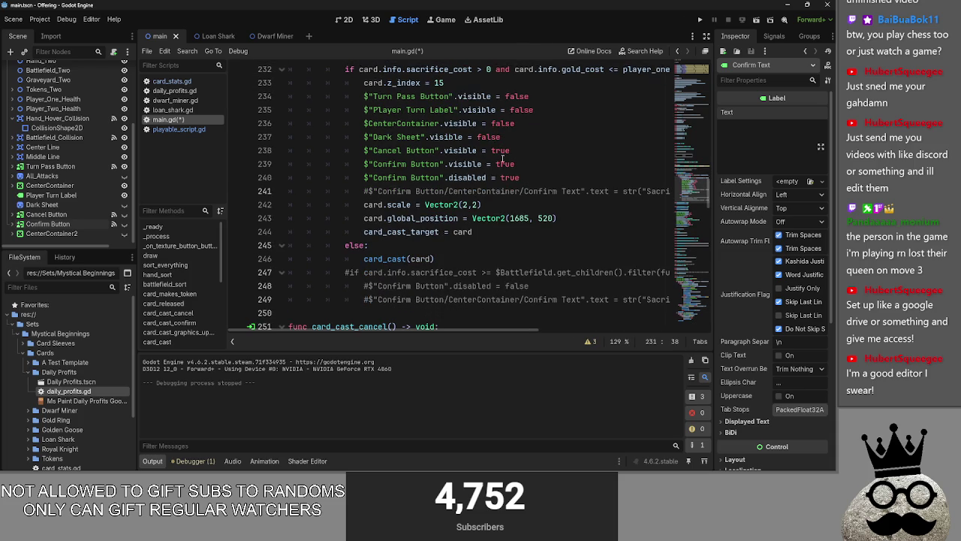
{"action": "left_click", "coordinate": [385, 246]}
{"action": "double_click", "coordinate": [357, 245]}
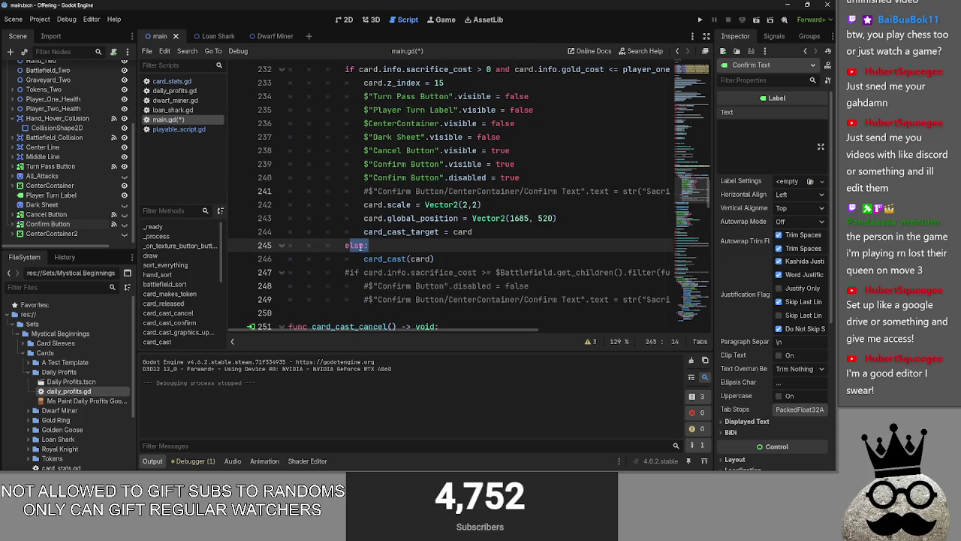
{"action": "left_click", "coordinate": [473, 261]}
- Review card_cast's gold check and TODO, then undo to restore the free-card check
{"action": "scroll", "coordinate": [473, 263], "scroll_direction": "up", "scroll_amount": 1}
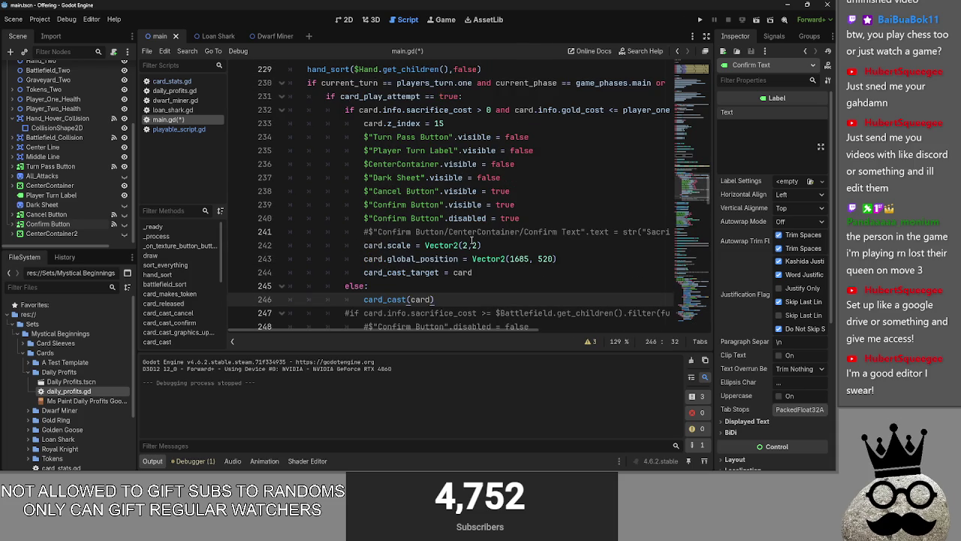
{"action": "scroll", "coordinate": [459, 271], "scroll_direction": "down", "scroll_amount": 10}
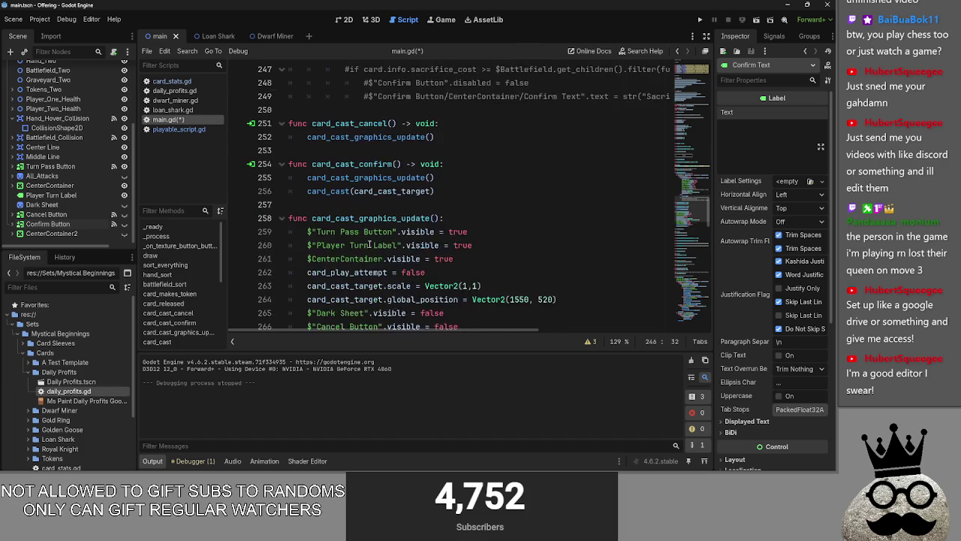
{"action": "scroll", "coordinate": [290, 128], "scroll_direction": "down", "scroll_amount": 1}
{"action": "left_click", "coordinate": [281, 191]}
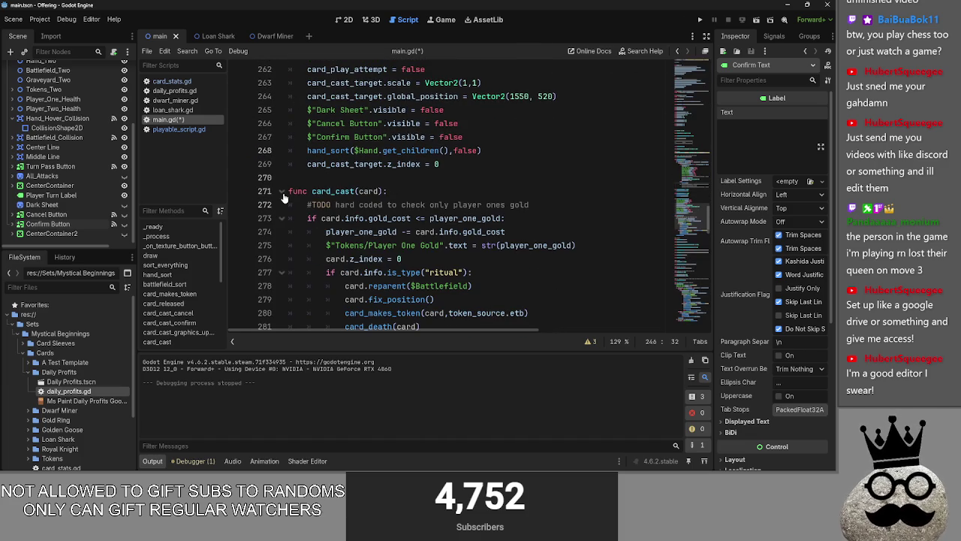
{"action": "left_click", "coordinate": [526, 219]}
{"action": "left_click_drag", "start_coordinate": [603, 248], "coordinate": [290, 219]}
{"action": "scroll", "coordinate": [518, 220], "scroll_direction": "down", "scroll_amount": 3}
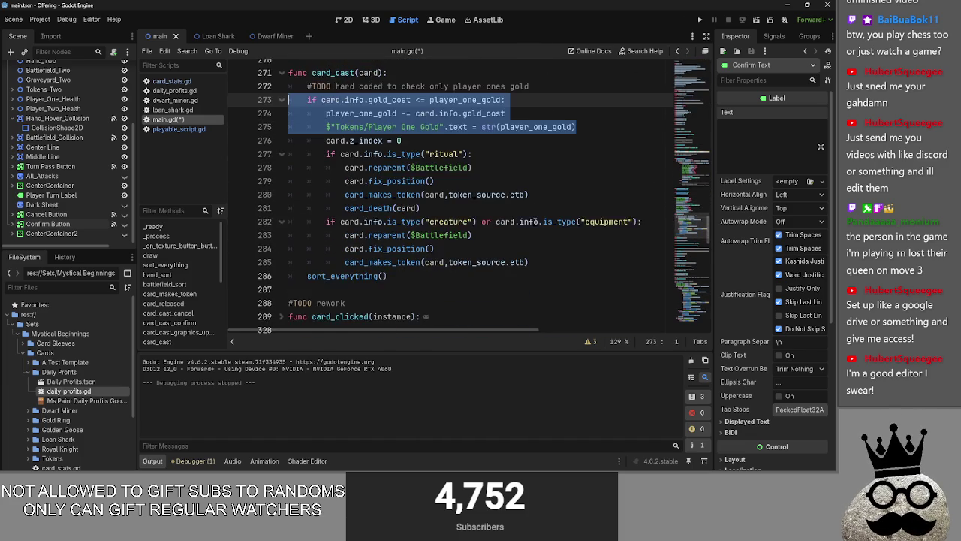
{"action": "scroll", "coordinate": [535, 222], "scroll_direction": "up", "scroll_amount": 2}
{"action": "scroll", "coordinate": [535, 221], "scroll_direction": "up", "scroll_amount": 1}
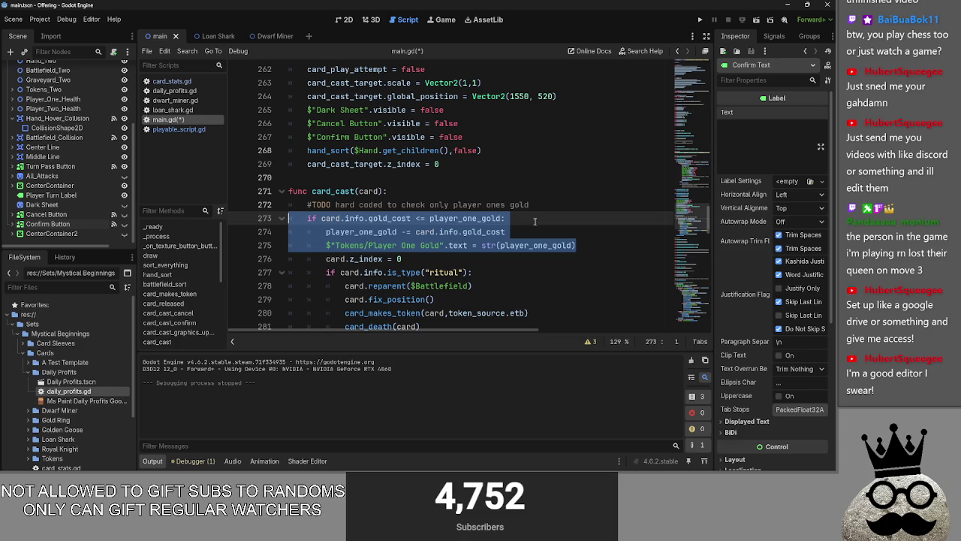
{"action": "left_click_drag", "start_coordinate": [592, 248], "coordinate": [290, 204]}
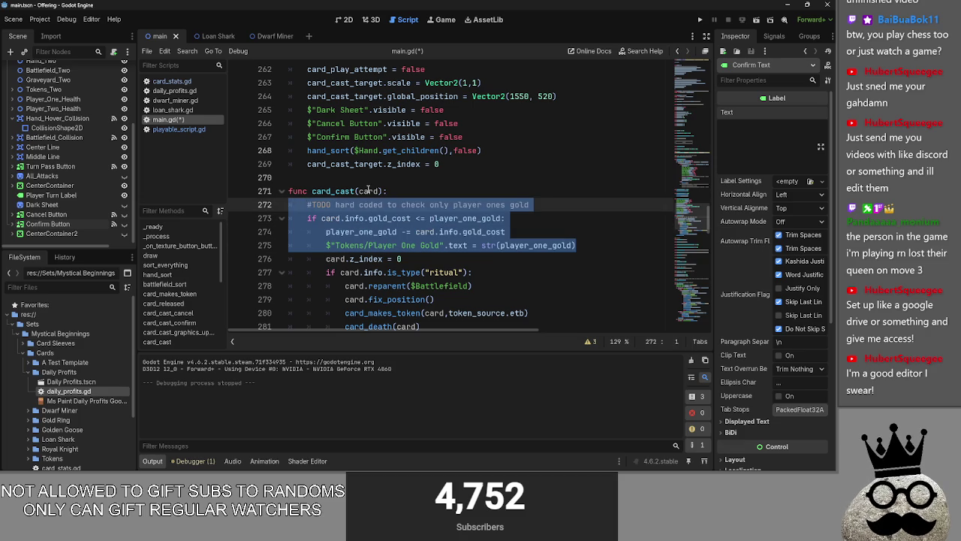
{"action": "scroll", "coordinate": [368, 190], "scroll_direction": "up", "scroll_amount": 12}
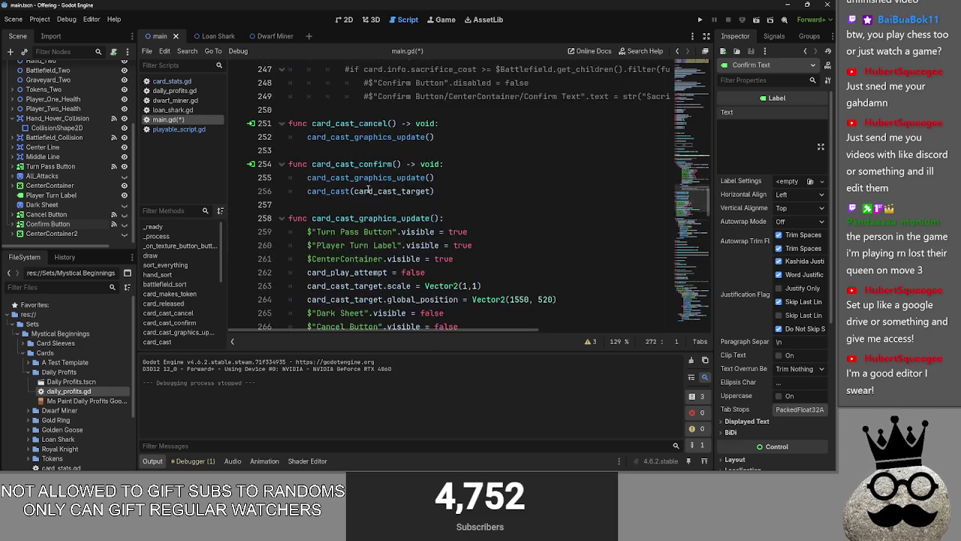
{"action": "left_click", "coordinate": [519, 192]}
{"action": "key", "text": "ctrl+z"}
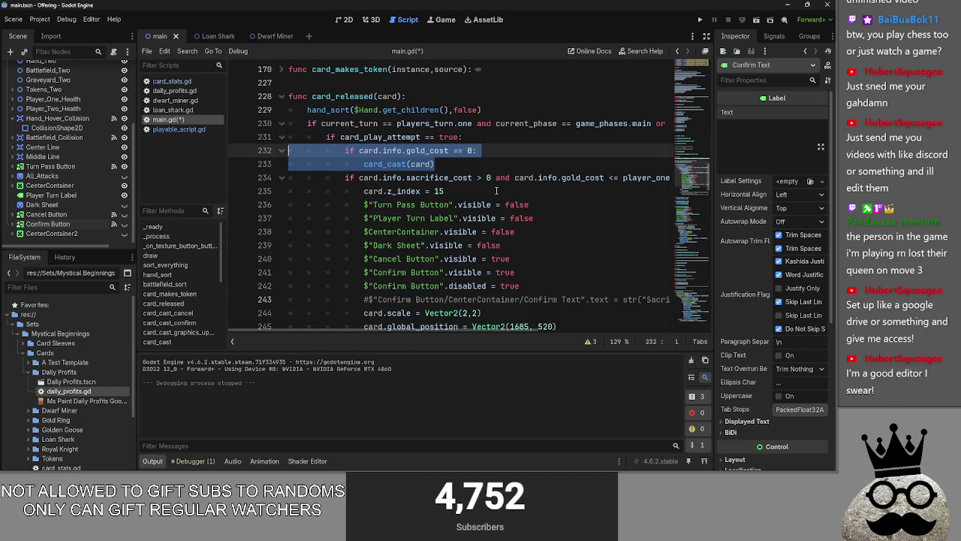
- Change the sacrifice condition's if into elif below the free-card cast
{"action": "left_click", "coordinate": [464, 150]}
{"action": "left_click", "coordinate": [466, 164]}
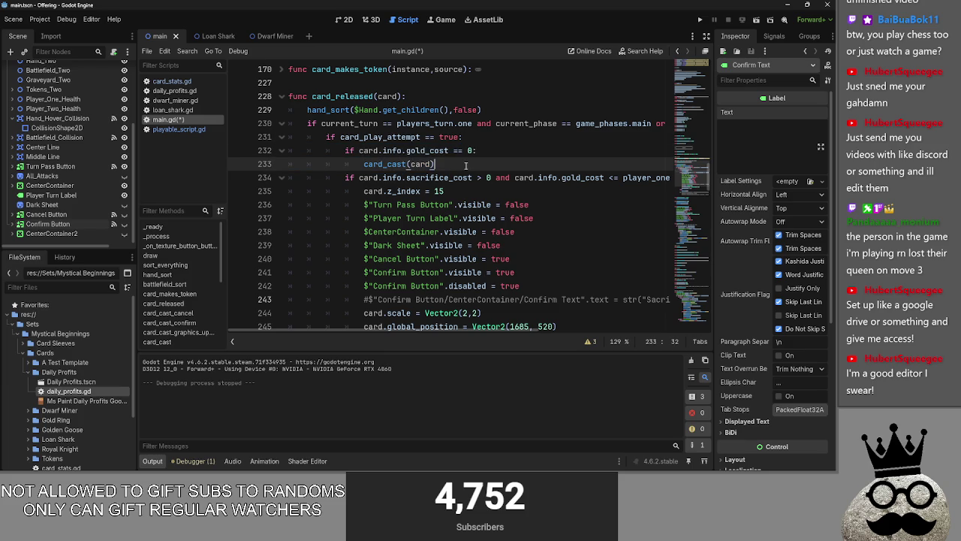
{"action": "key", "text": "Return"}
{"action": "key", "text": "Down"}
{"action": "type", "text": "el"}
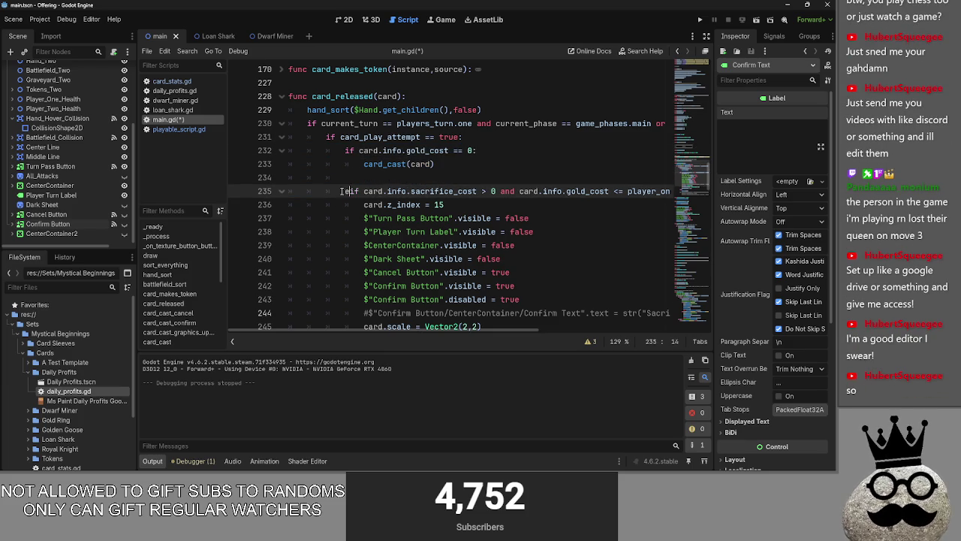
{"action": "left_click", "coordinate": [398, 176]}
{"action": "key", "text": "BackSpace"}
{"action": "key", "text": "BackSpace"}
{"action": "key", "text": "BackSpace"}
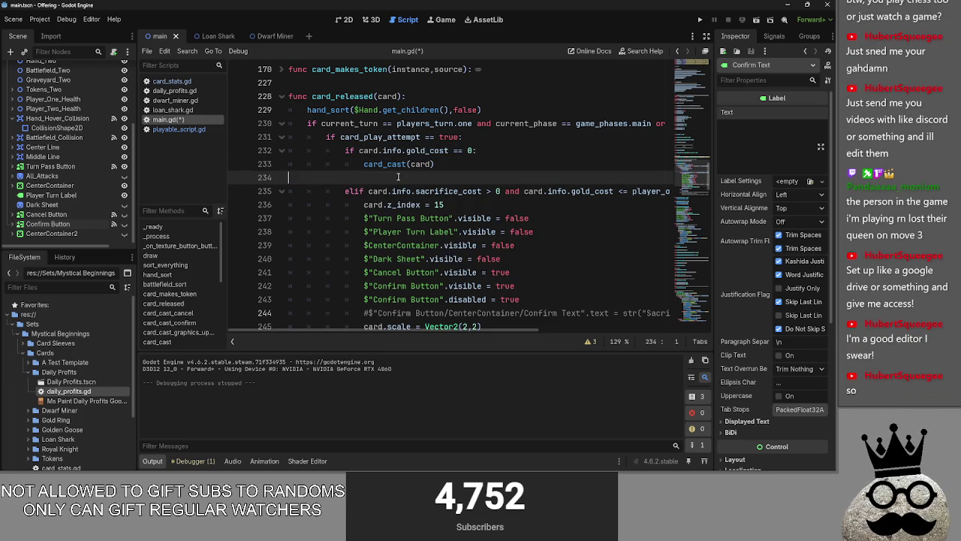
{"action": "key", "text": "BackSpace"}
- Add a new branch 'elif card.info.gold_cost <= player_one_gold:' after the free-card cast
{"action": "scroll", "coordinate": [391, 210], "scroll_direction": "down", "scroll_amount": 2}
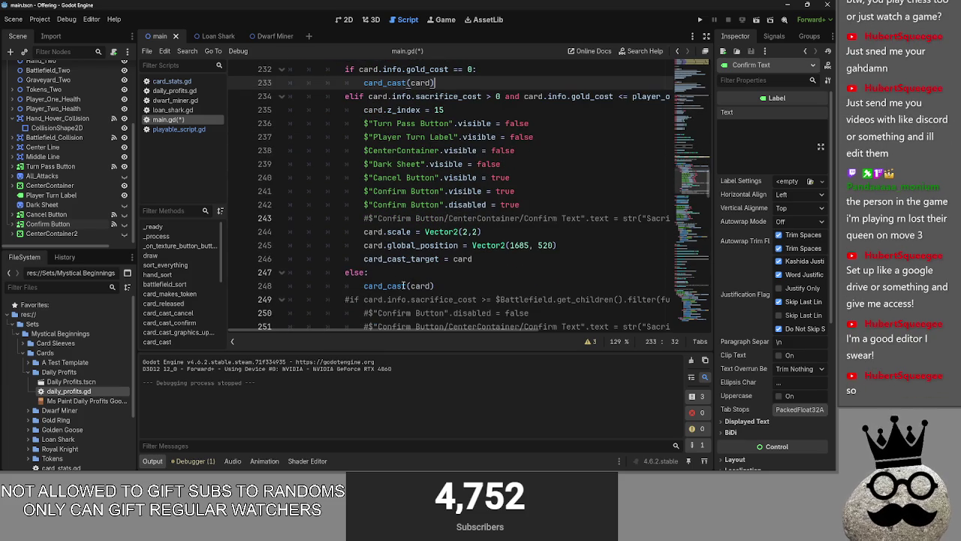
{"action": "left_click", "coordinate": [367, 272]}
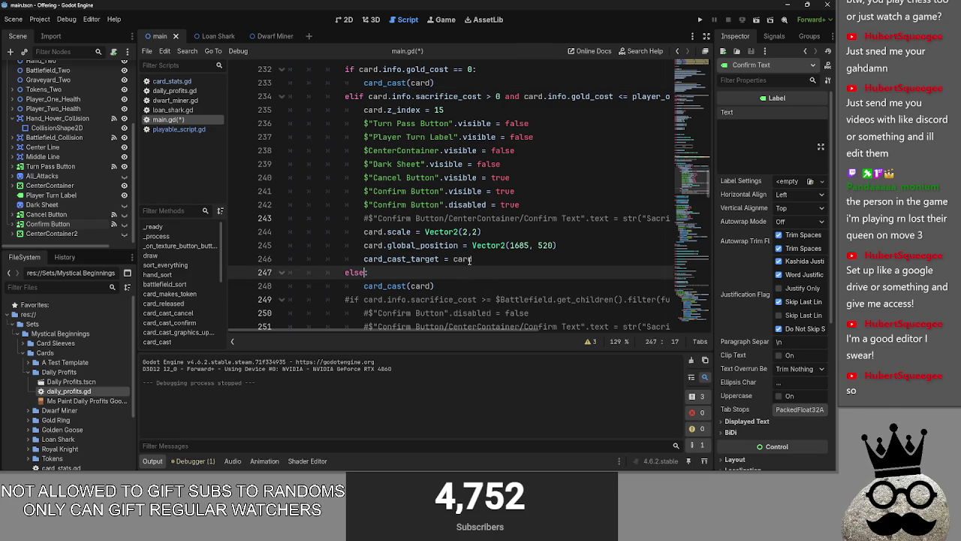
{"action": "scroll", "coordinate": [470, 261], "scroll_direction": "up", "scroll_amount": 1}
{"action": "left_click", "coordinate": [450, 123]}
{"action": "key", "text": "Return"}
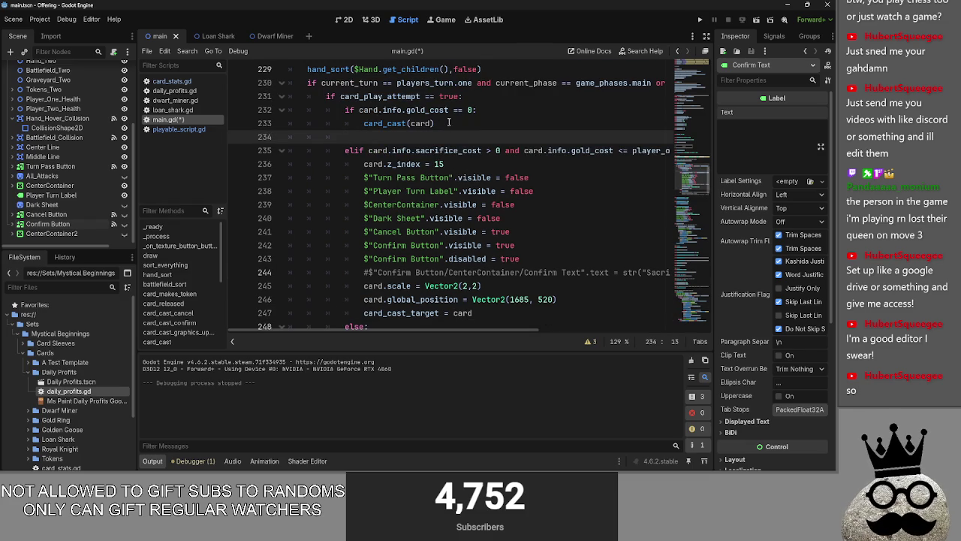
{"action": "type", "text": "elif"}
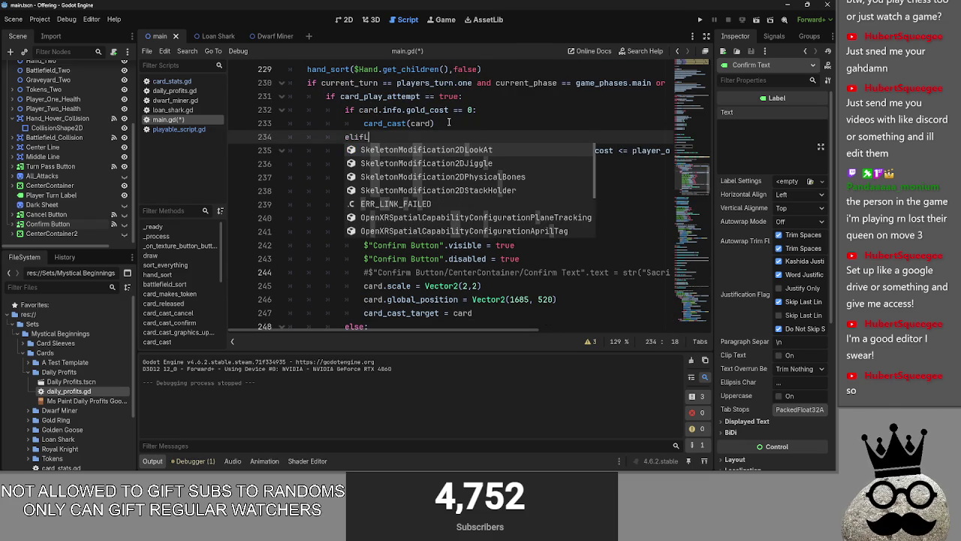
{"action": "key", "text": "Escape"}
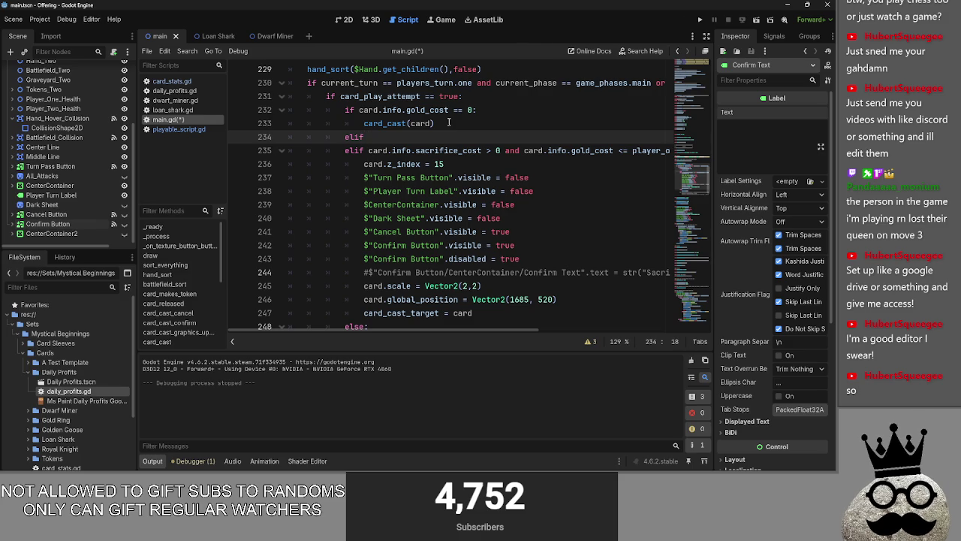
{"action": "type", "text": ".info."}
{"action": "type", "text": "gold_"}
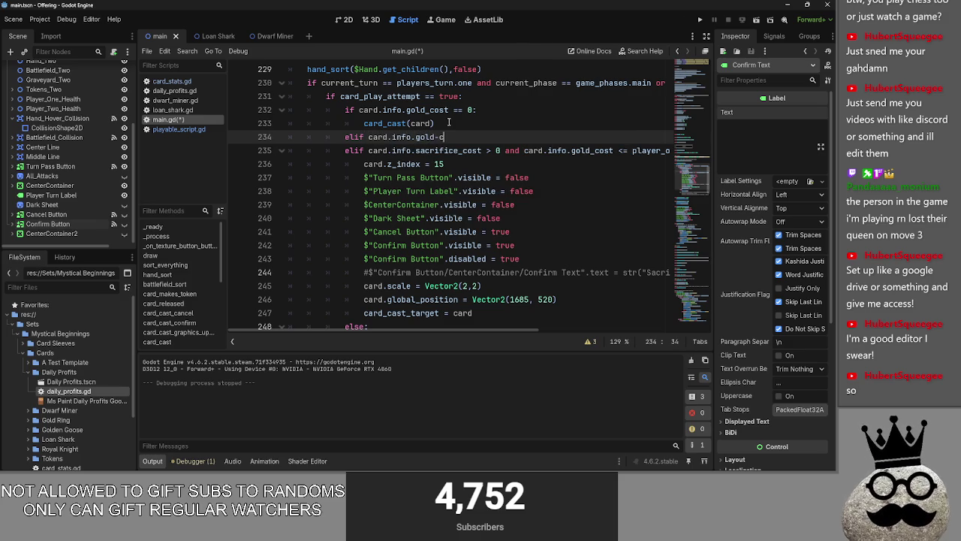
{"action": "type", "text": "cost <"}
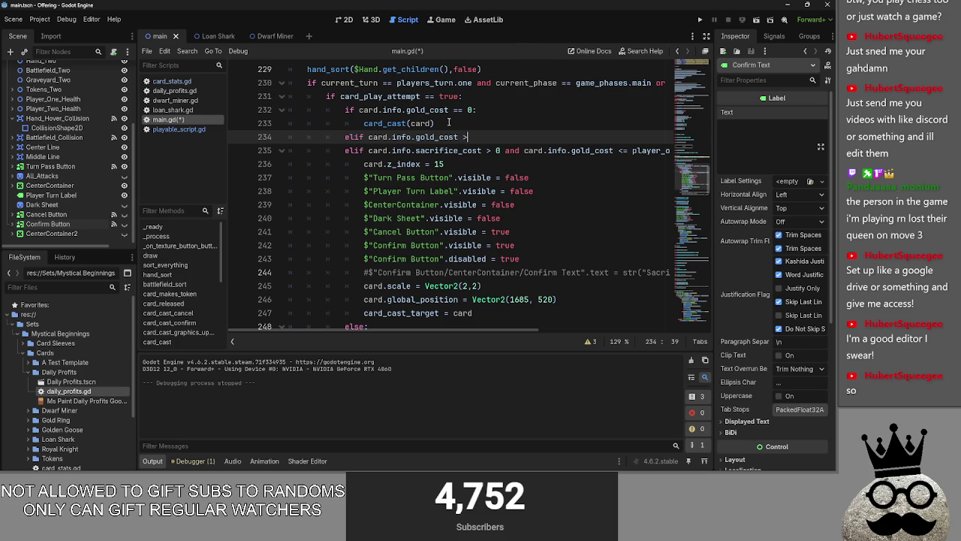
{"action": "type", "text": "= "}
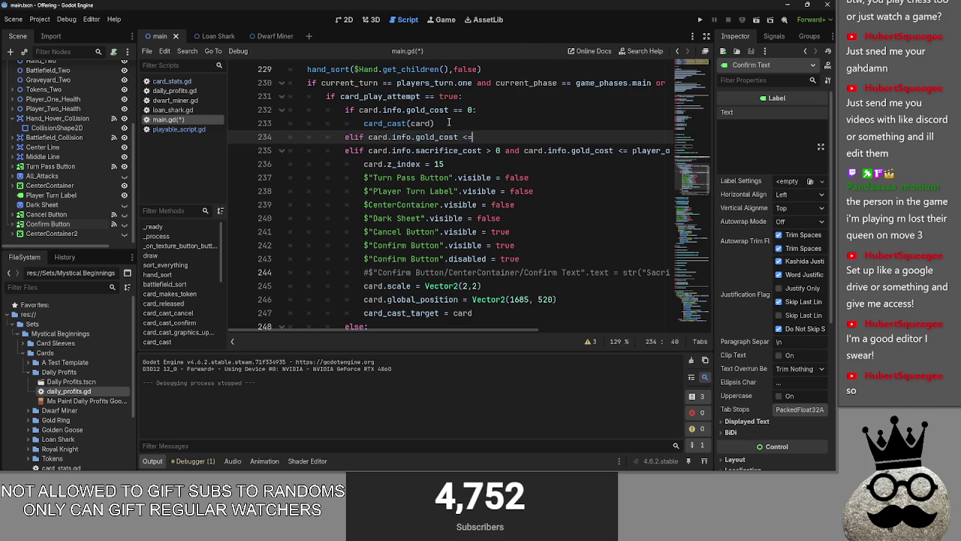
{"action": "type", "text": "p"}
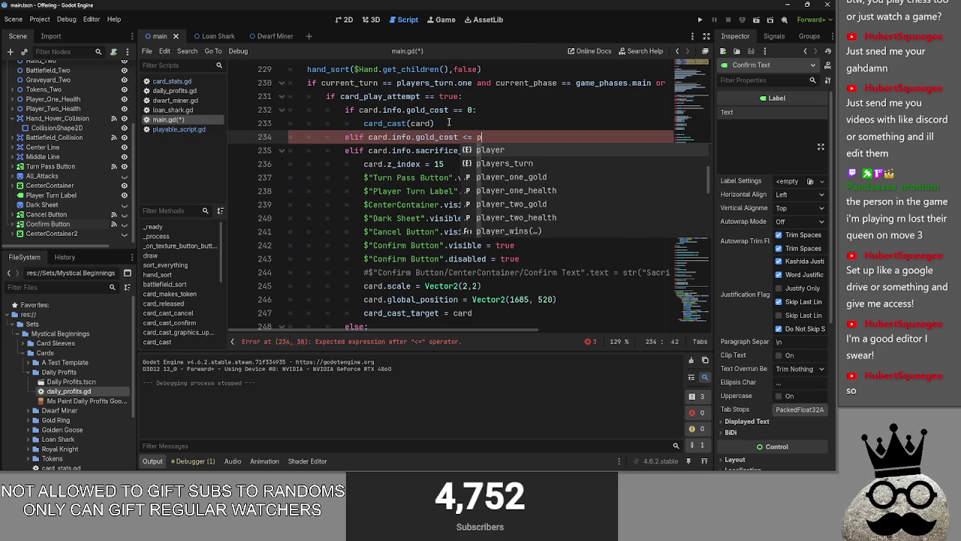
{"action": "key", "text": "Down"}
{"action": "key", "text": "Down"}
{"action": "key", "text": "Return"}
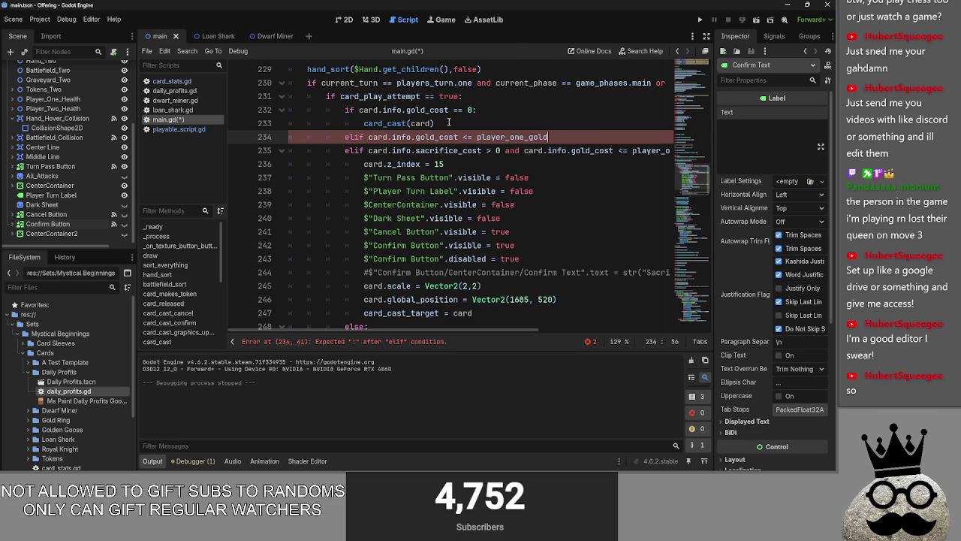
{"action": "type", "text": ":"}
{"action": "key", "text": "Return"}
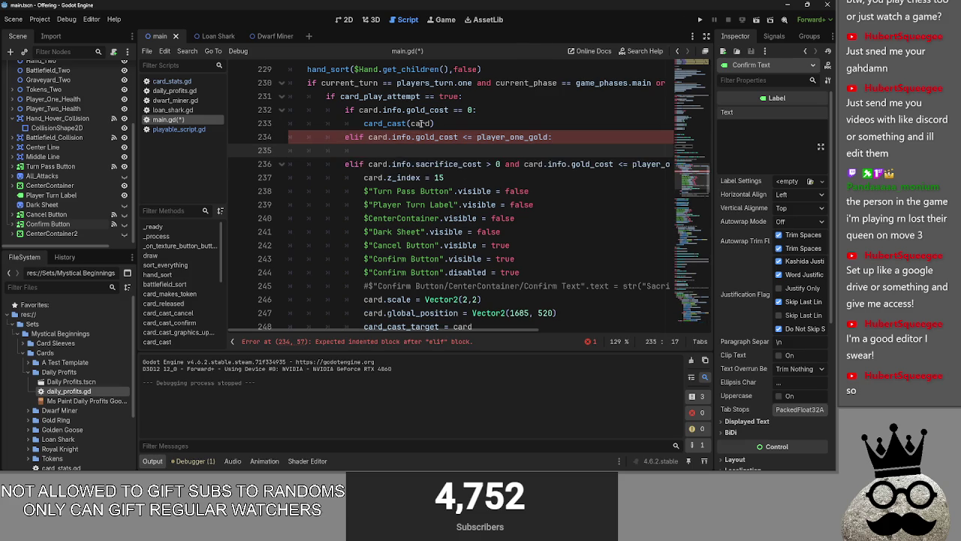
- Paste card_cast(card) into the new branch and delete the trailing else branch
{"action": "scroll", "coordinate": [443, 195], "scroll_direction": "down", "scroll_amount": 2}
{"action": "left_click_drag", "start_coordinate": [435, 273], "coordinate": [355, 277]}
{"action": "key", "text": "ctrl+c"}
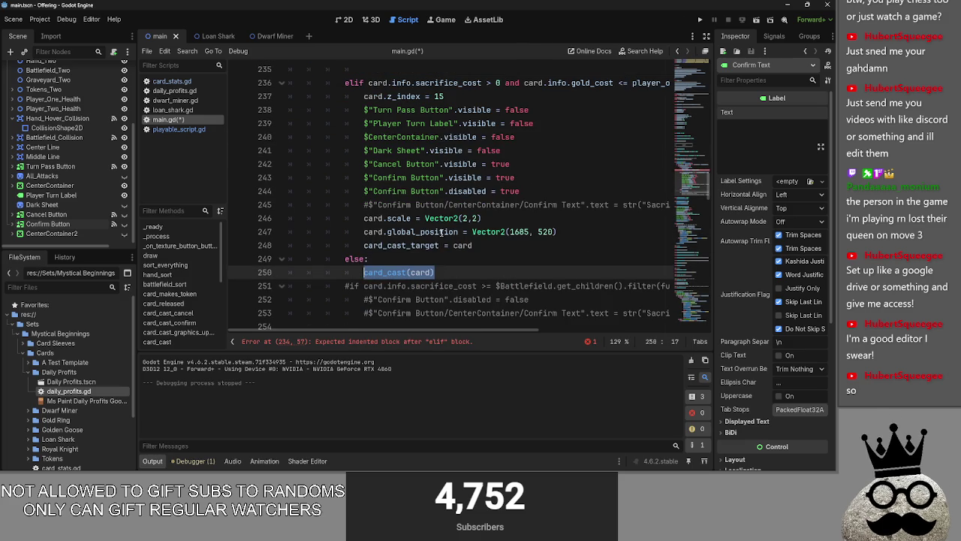
{"action": "scroll", "coordinate": [441, 232], "scroll_direction": "up", "scroll_amount": 2}
{"action": "left_click", "coordinate": [443, 150]}
{"action": "key", "text": "ctrl+v"}
{"action": "scroll", "coordinate": [446, 231], "scroll_direction": "down", "scroll_amount": 3}
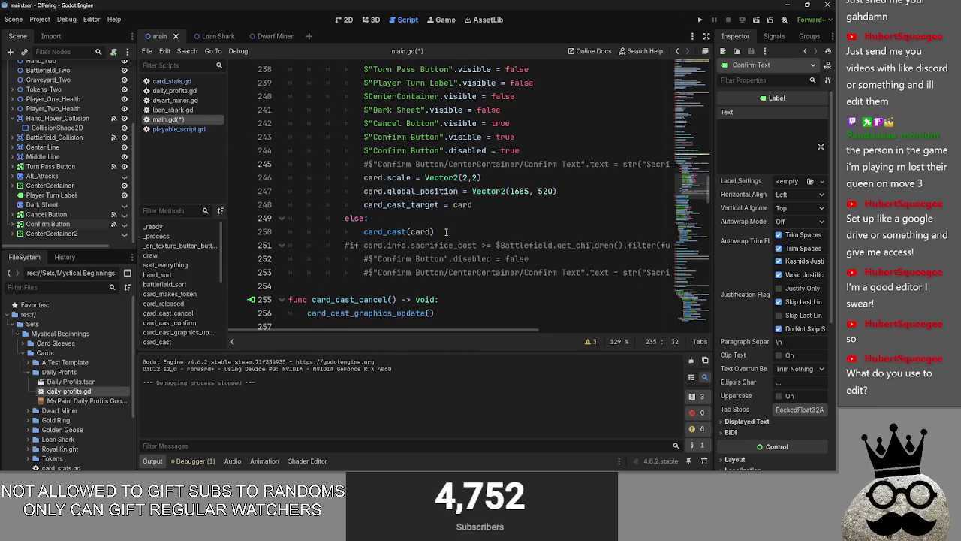
{"action": "left_click_drag", "start_coordinate": [447, 232], "coordinate": [334, 215]}
{"action": "key", "text": "BackSpace"}
{"action": "key", "text": "BackSpace"}
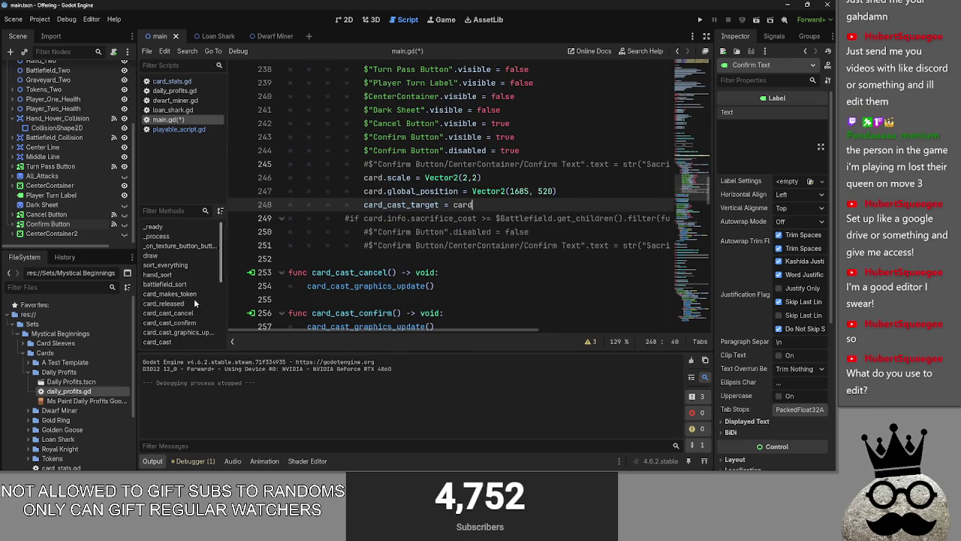
- Review the commented-out affordability check and the cancel and confirm functions
{"action": "left_click", "coordinate": [575, 248]}
{"action": "left_click", "coordinate": [510, 259]}
{"action": "scroll", "coordinate": [510, 259], "scroll_direction": "down", "scroll_amount": 3}
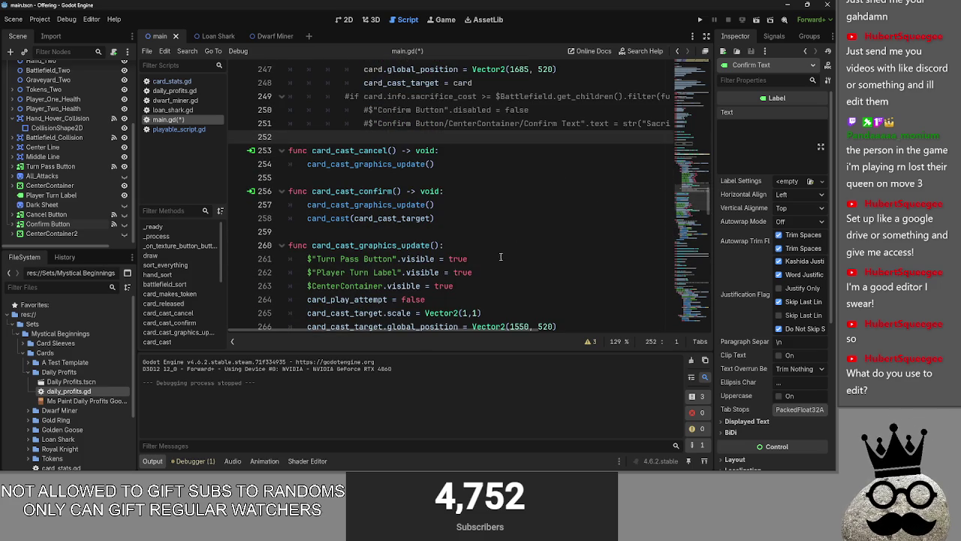
{"action": "scroll", "coordinate": [451, 234], "scroll_direction": "up", "scroll_amount": 1}
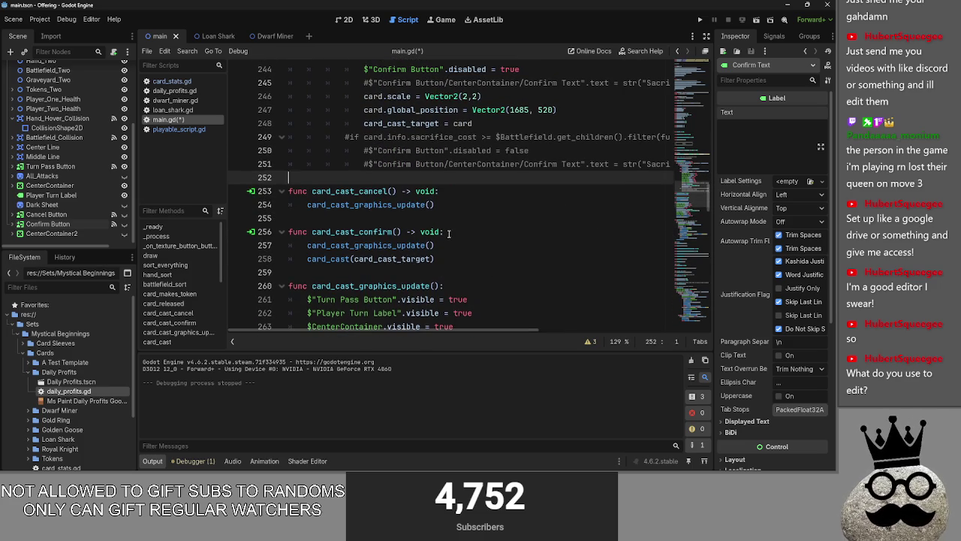
{"action": "left_click", "coordinate": [430, 223]}
{"action": "scroll", "coordinate": [421, 221], "scroll_direction": "up", "scroll_amount": 2}
{"action": "mouse_move", "coordinate": [398, 338]}
{"action": "left_mouse_down"}
{"action": "mouse_move", "coordinate": [419, 330]}
{"action": "mouse_move", "coordinate": [575, 350]}
{"action": "mouse_move", "coordinate": [392, 316]}
{"action": "mouse_move", "coordinate": [409, 321]}
{"action": "left_mouse_up"}
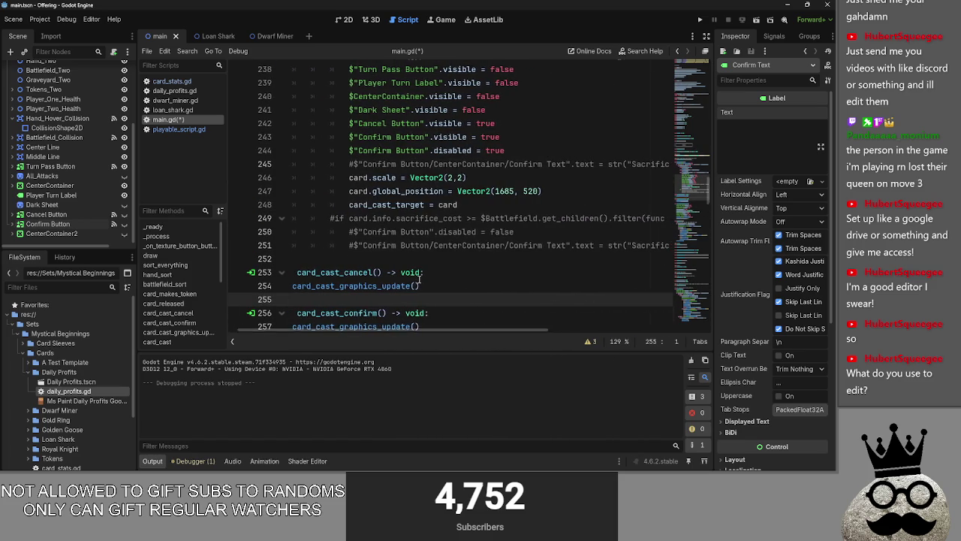
{"action": "scroll", "coordinate": [419, 279], "scroll_direction": "up", "scroll_amount": 4}
{"action": "mouse_move", "coordinate": [511, 334]}
{"action": "left_mouse_down"}
{"action": "mouse_move", "coordinate": [562, 332]}
{"action": "mouse_move", "coordinate": [533, 327]}
{"action": "left_mouse_up"}
{"action": "left_click", "coordinate": [657, 205]}
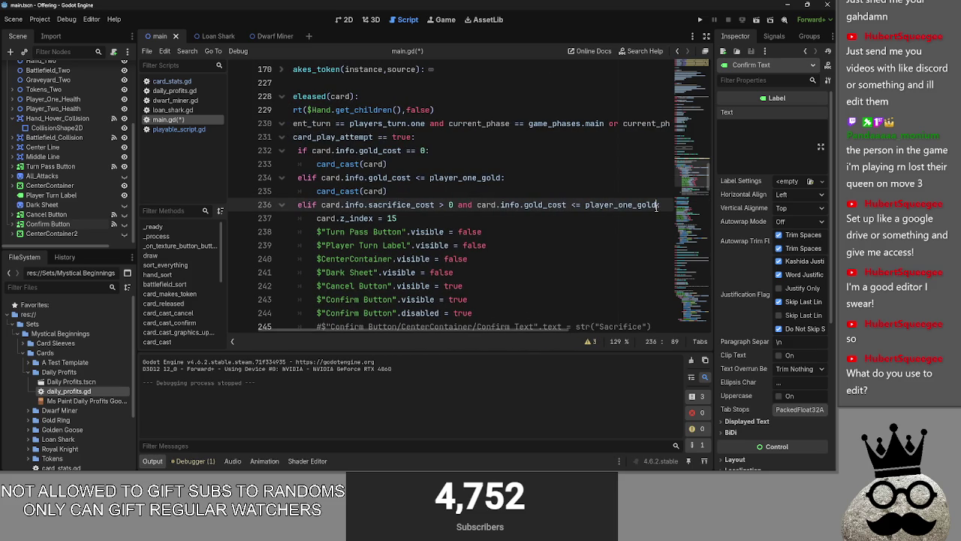
- Append 'and' plus the creature-count filter from line 249 to line 236's sacrifice condition
{"action": "type", "text": "and :"}
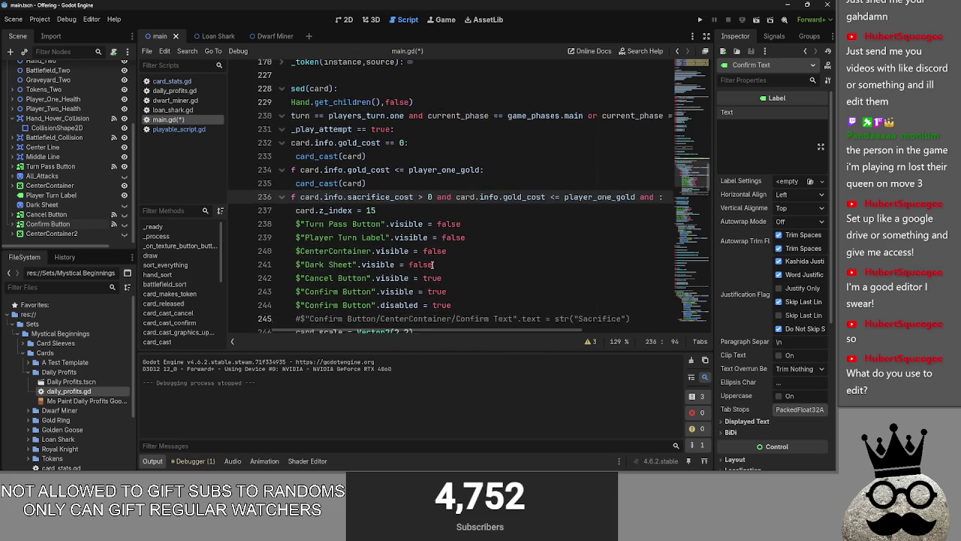
{"action": "scroll", "coordinate": [427, 265], "scroll_direction": "down", "scroll_amount": 4}
{"action": "left_click_drag", "start_coordinate": [384, 328], "coordinate": [367, 235]}
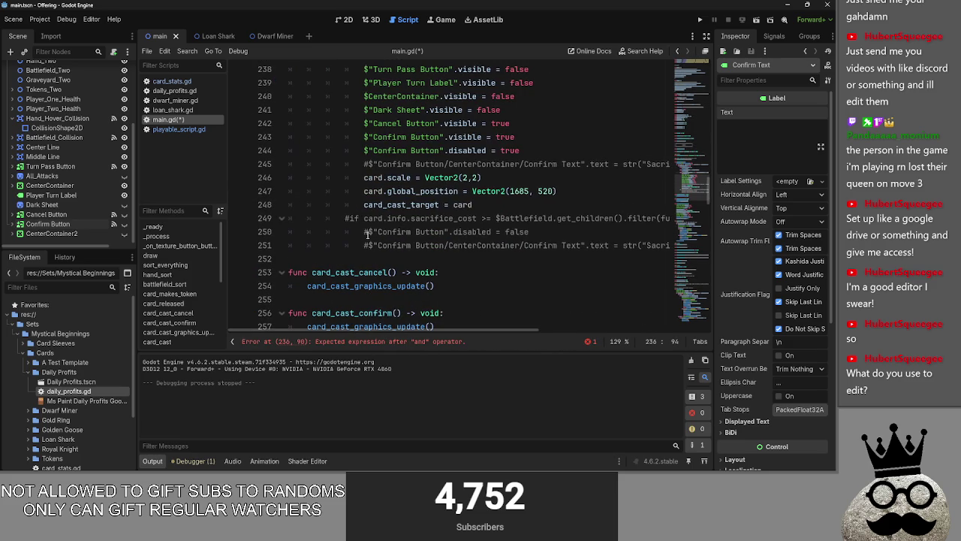
{"action": "left_click_drag", "start_coordinate": [633, 217], "coordinate": [700, 222]}
{"action": "key", "text": "ctrl+c"}
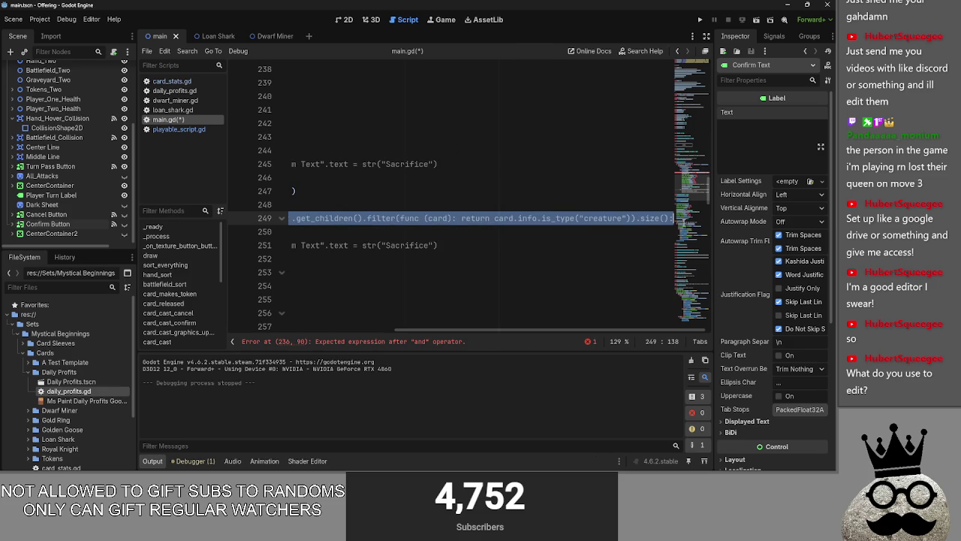
{"action": "scroll", "coordinate": [513, 283], "scroll_direction": "up", "scroll_amount": 4}
{"action": "mouse_move", "coordinate": [425, 329]}
{"action": "left_mouse_down"}
{"action": "mouse_move", "coordinate": [287, 329]}
{"action": "mouse_move", "coordinate": [348, 331]}
{"action": "left_mouse_up"}
{"action": "left_click", "coordinate": [613, 205]}
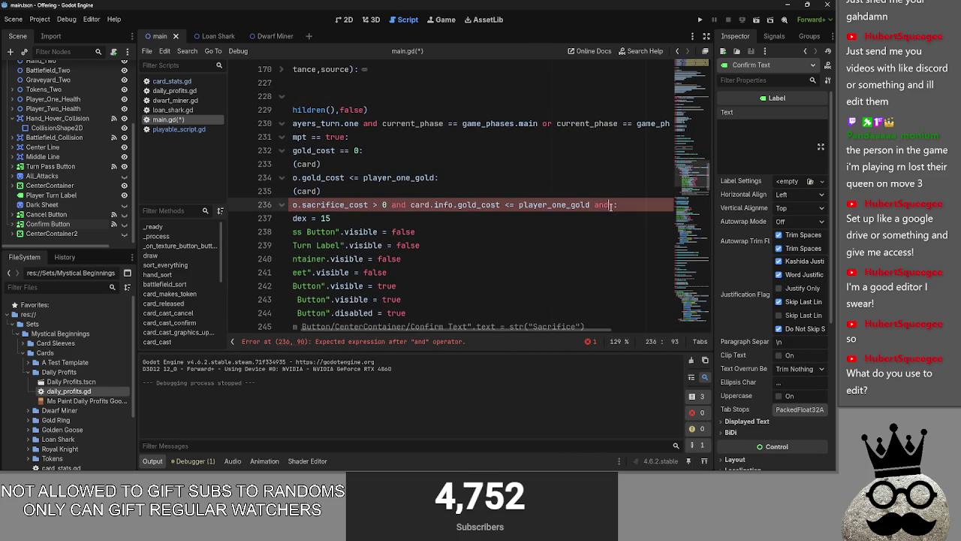
{"action": "key", "text": "ctrl+v"}
- Check line 236's sacrifice_cost >= battlefield condition against the comment, then run the game
{"action": "mouse_move", "coordinate": [519, 323]}
{"action": "left_mouse_down"}
{"action": "mouse_move", "coordinate": [407, 327]}
{"action": "mouse_move", "coordinate": [545, 328]}
{"action": "mouse_move", "coordinate": [273, 267]}
{"action": "left_mouse_up"}
{"action": "scroll", "coordinate": [454, 261], "scroll_direction": "down", "scroll_amount": 4}
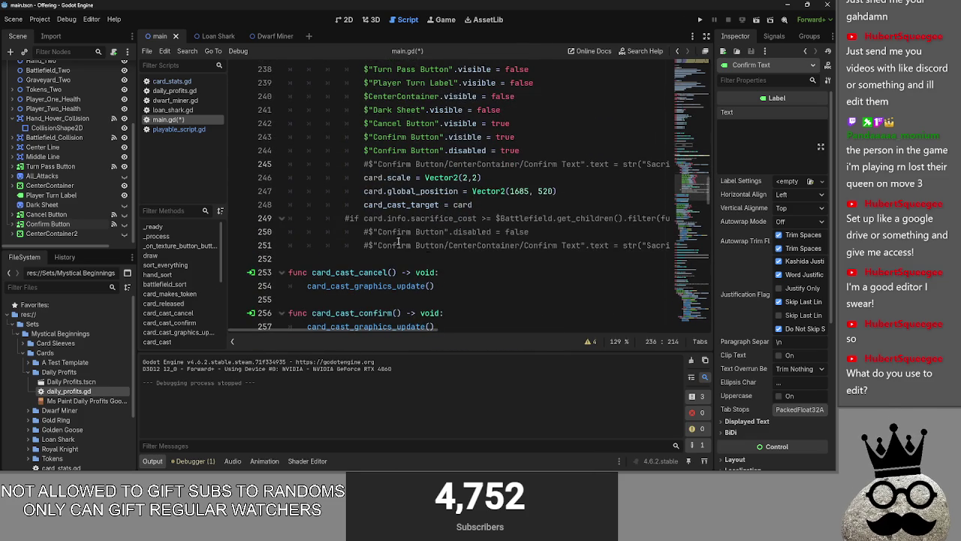
{"action": "scroll", "coordinate": [454, 262], "scroll_direction": "up", "scroll_amount": 4}
{"action": "left_click_drag", "start_coordinate": [345, 205], "coordinate": [576, 204]}
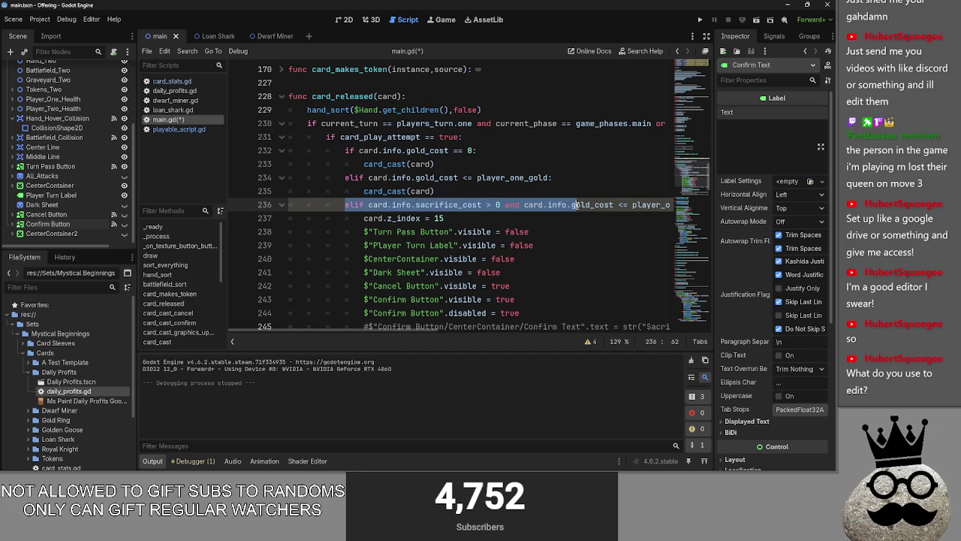
{"action": "left_click", "coordinate": [485, 204]}
{"action": "left_click_drag", "start_coordinate": [406, 331], "coordinate": [454, 331]}
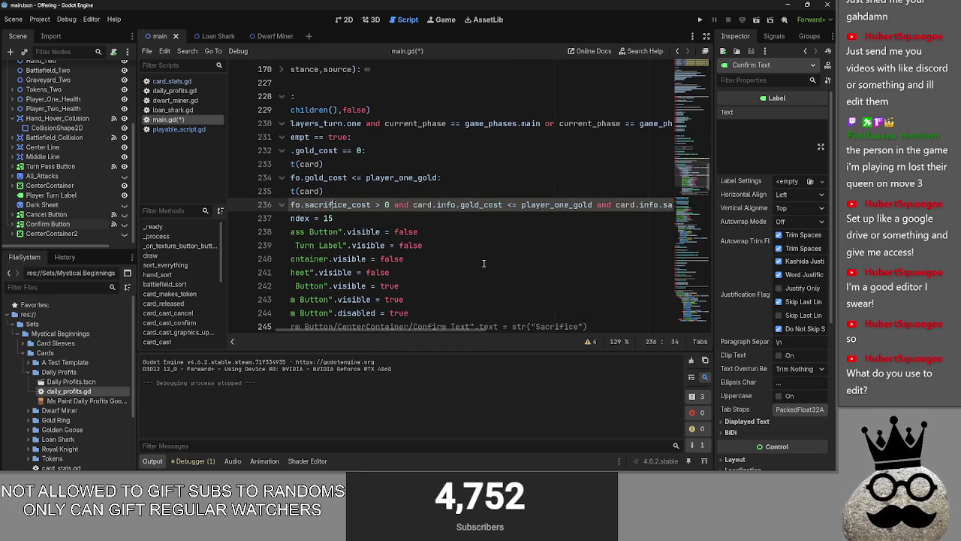
{"action": "double_click", "coordinate": [481, 205]}
{"action": "left_click_drag", "start_coordinate": [470, 331], "coordinate": [522, 330]}
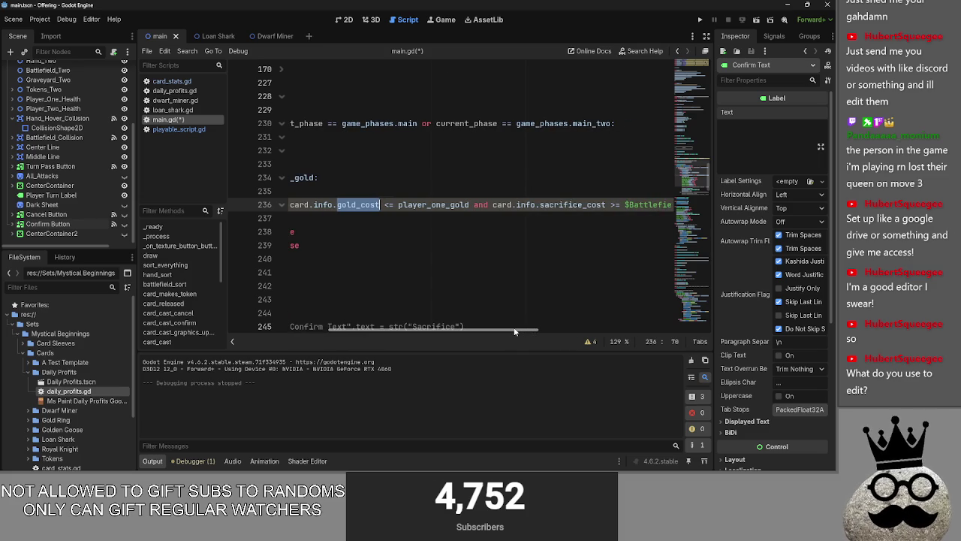
{"action": "left_click_drag", "start_coordinate": [515, 332], "coordinate": [571, 332]}
{"action": "left_click", "coordinate": [428, 213]}
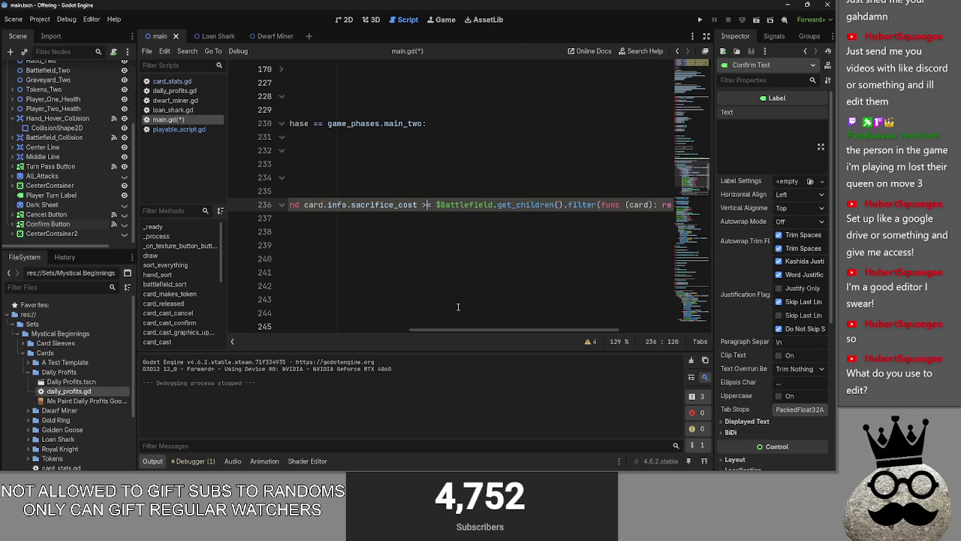
{"action": "left_click_drag", "start_coordinate": [466, 330], "coordinate": [487, 330]}
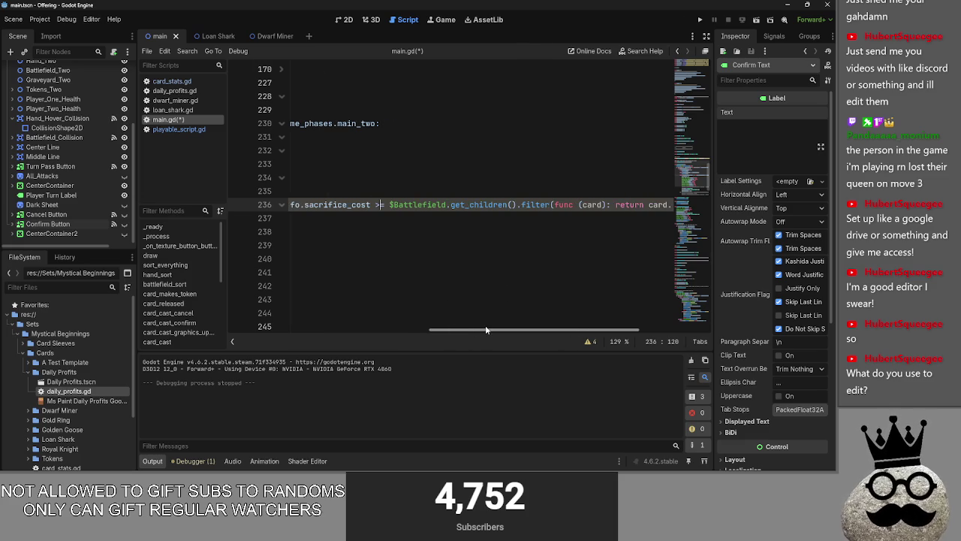
{"action": "mouse_move", "coordinate": [487, 330]}
{"action": "left_mouse_down"}
{"action": "mouse_move", "coordinate": [532, 329]}
{"action": "mouse_move", "coordinate": [407, 325]}
{"action": "left_mouse_up"}
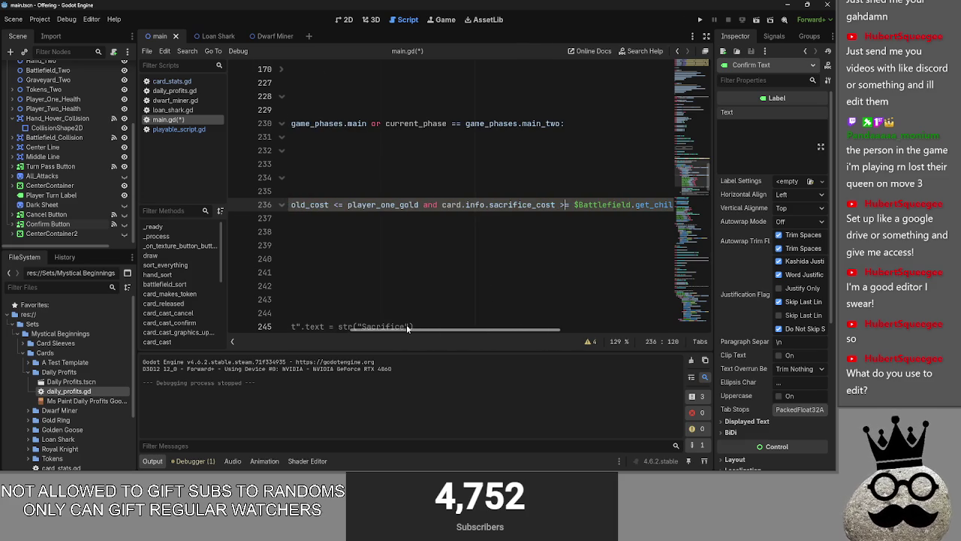
{"action": "left_click", "coordinate": [700, 19]}
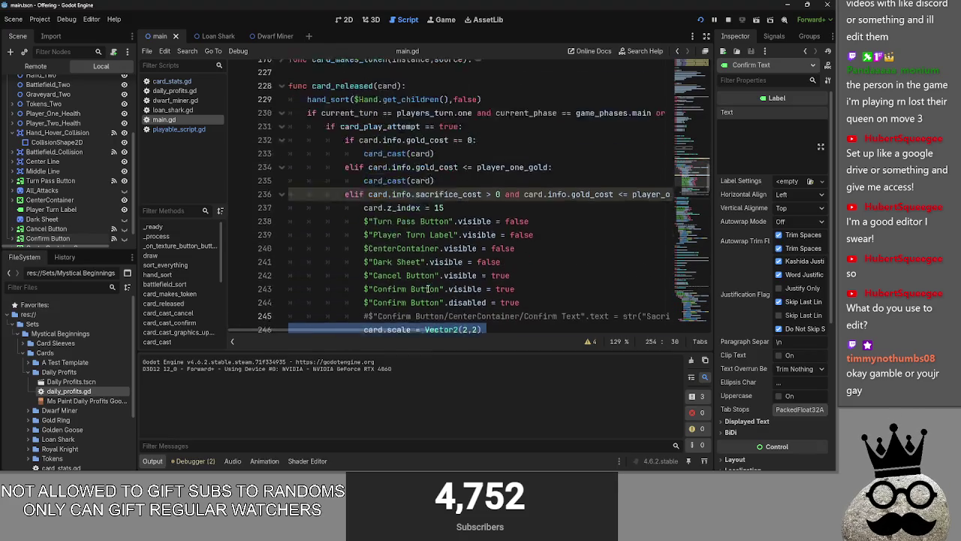
{"action": "scroll", "coordinate": [428, 289], "scroll_direction": "up", "scroll_amount": 2}
{"action": "left_click", "coordinate": [552, 251]}
{"action": "scroll", "coordinate": [558, 252], "scroll_direction": "down", "scroll_amount": 1}
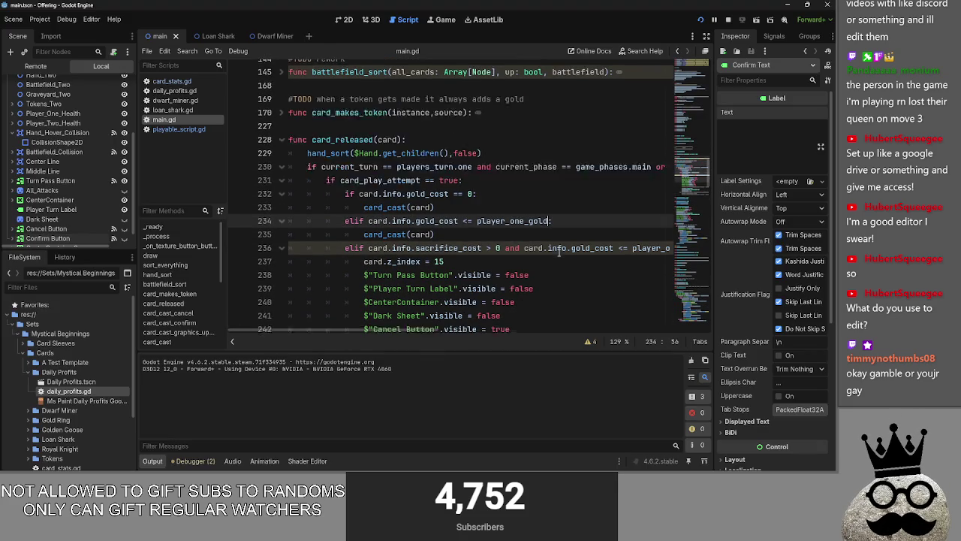
{"action": "left_click", "coordinate": [549, 210]}
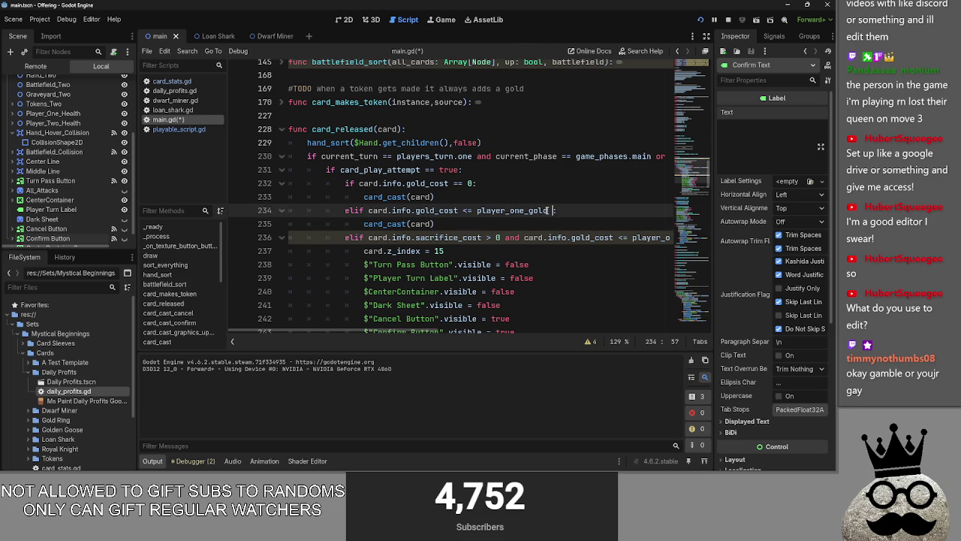
{"action": "type", "text": "and"}
{"action": "left_click", "coordinate": [484, 211]}
{"action": "left_click", "coordinate": [488, 224]}
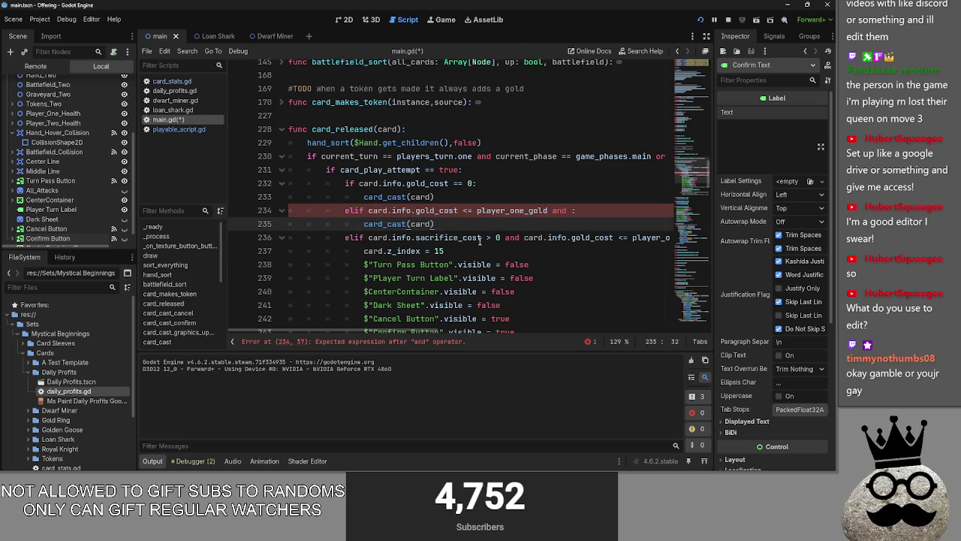
{"action": "left_click", "coordinate": [573, 211]}
{"action": "key", "text": "BackSpace"}
{"action": "key", "text": "BackSpace"}
{"action": "key", "text": "BackSpace"}
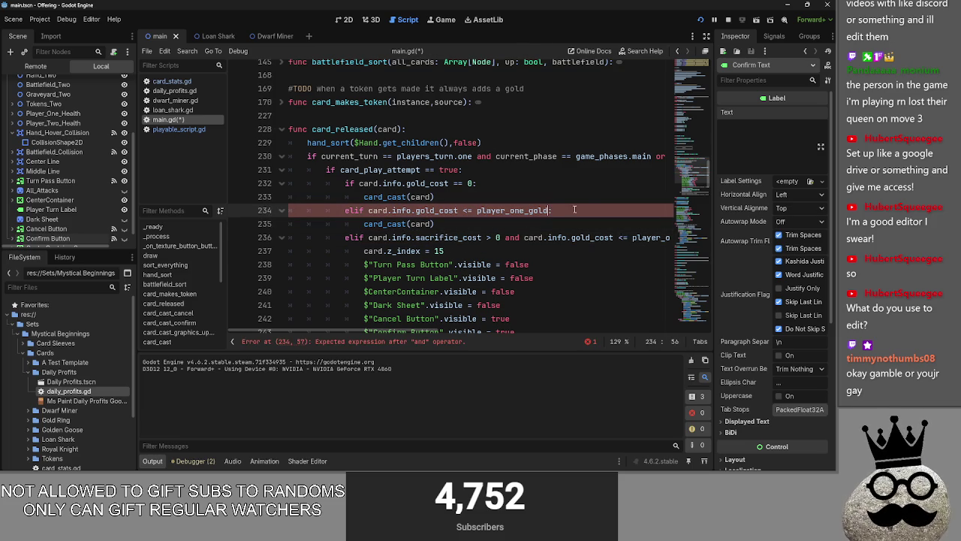
{"action": "scroll", "coordinate": [524, 223], "scroll_direction": "down", "scroll_amount": 1}
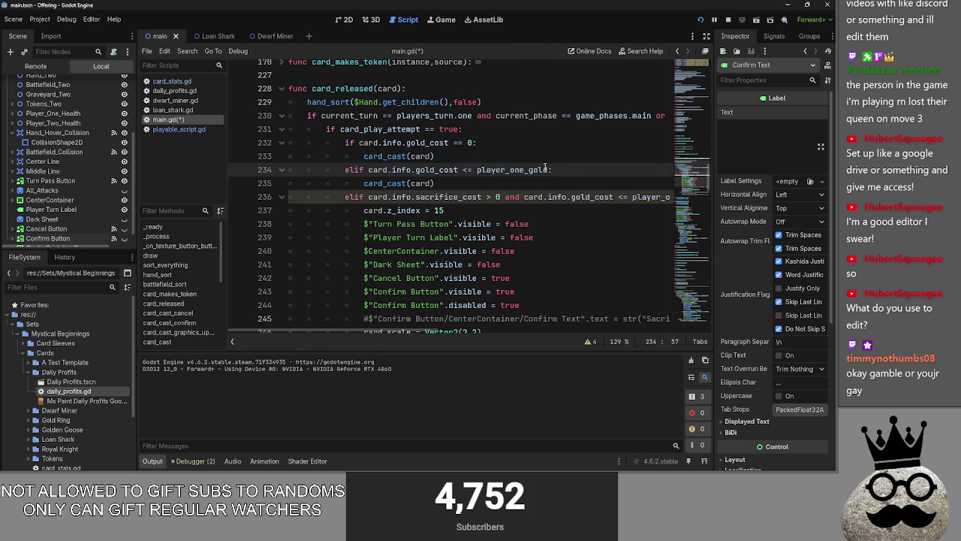
{"action": "key", "text": "BackSpace"}
{"action": "type", "text": ":"}
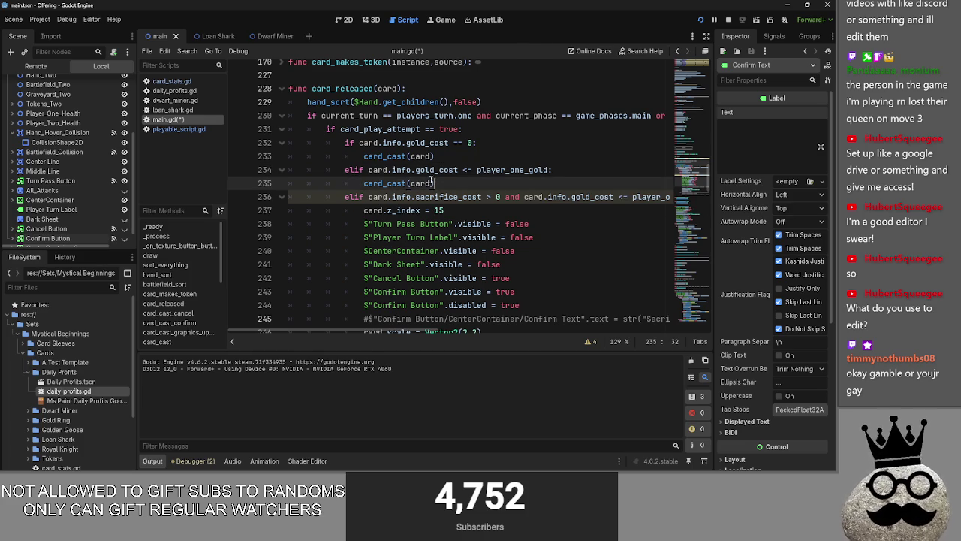
{"action": "left_click", "coordinate": [350, 144]}
{"action": "left_click_drag", "start_coordinate": [353, 143], "coordinate": [509, 153]}
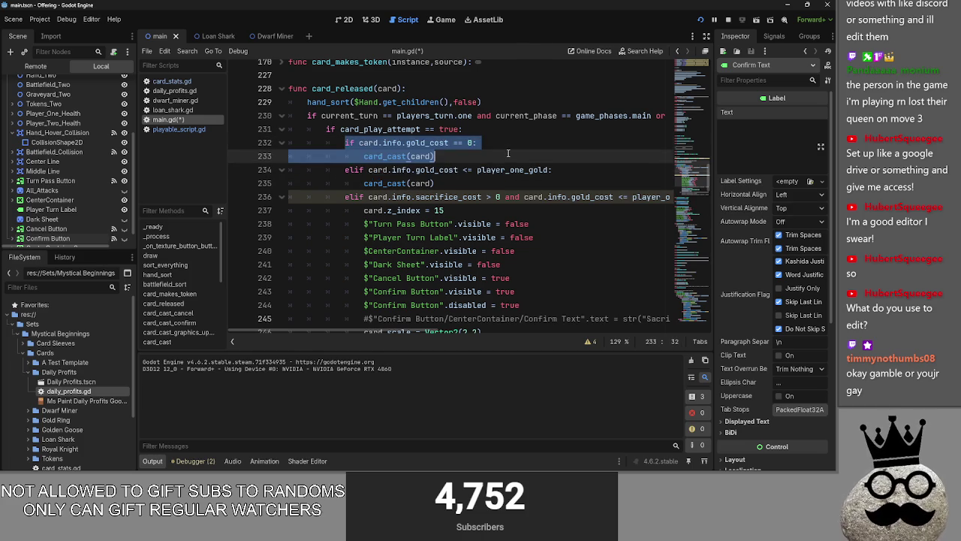
{"action": "left_click", "coordinate": [508, 153]}
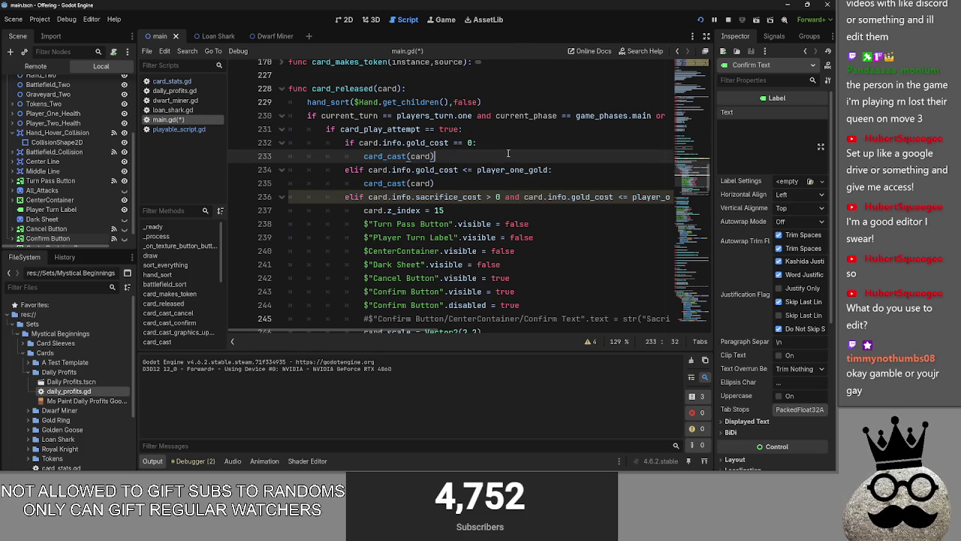
{"action": "left_click", "coordinate": [549, 170]}
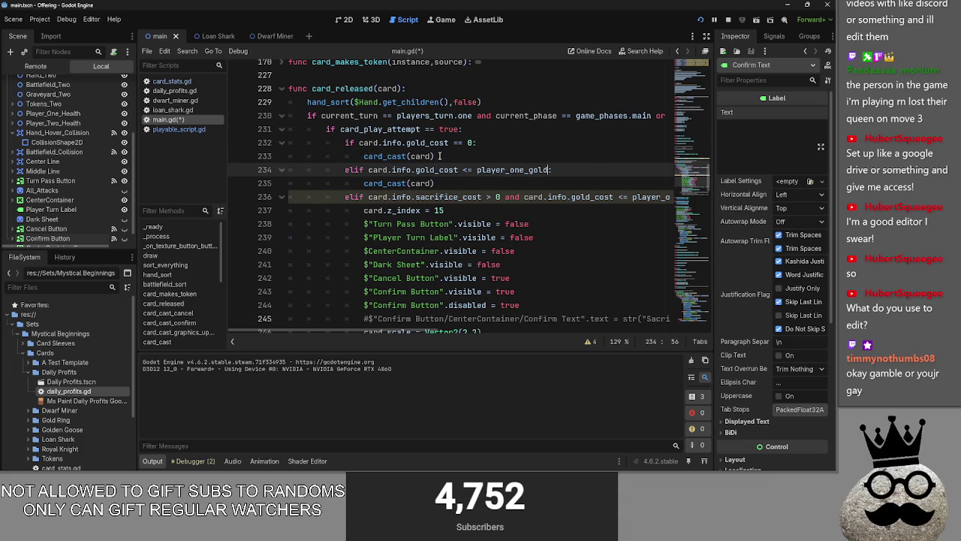
{"action": "key", "text": "Up"}
{"action": "left_click", "coordinate": [472, 143]}
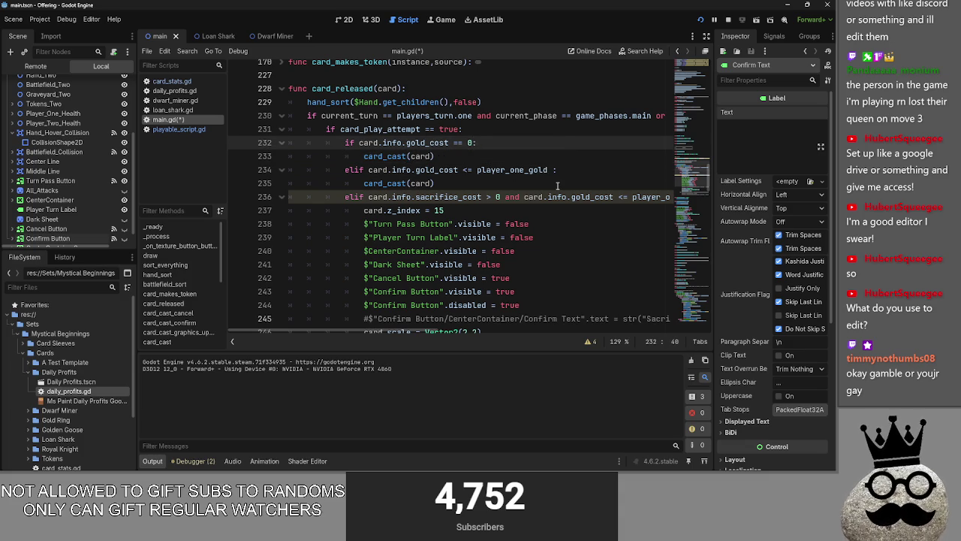
{"action": "left_click", "coordinate": [537, 169]}
{"action": "left_click_drag", "start_coordinate": [552, 170], "coordinate": [430, 170]}
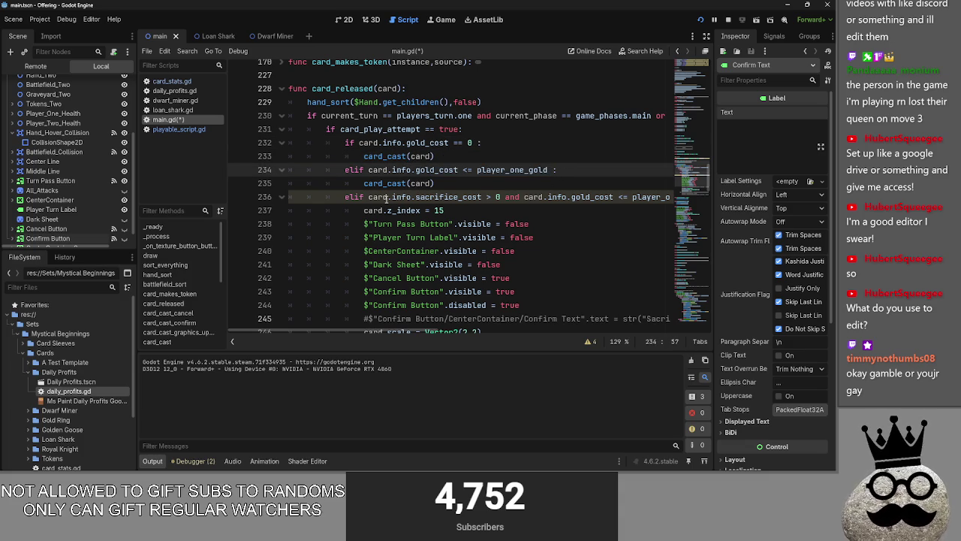
{"action": "left_click", "coordinate": [368, 197]}
{"action": "left_click_drag", "start_coordinate": [368, 197], "coordinate": [501, 197]}
{"action": "key", "text": "ctrl+c"}
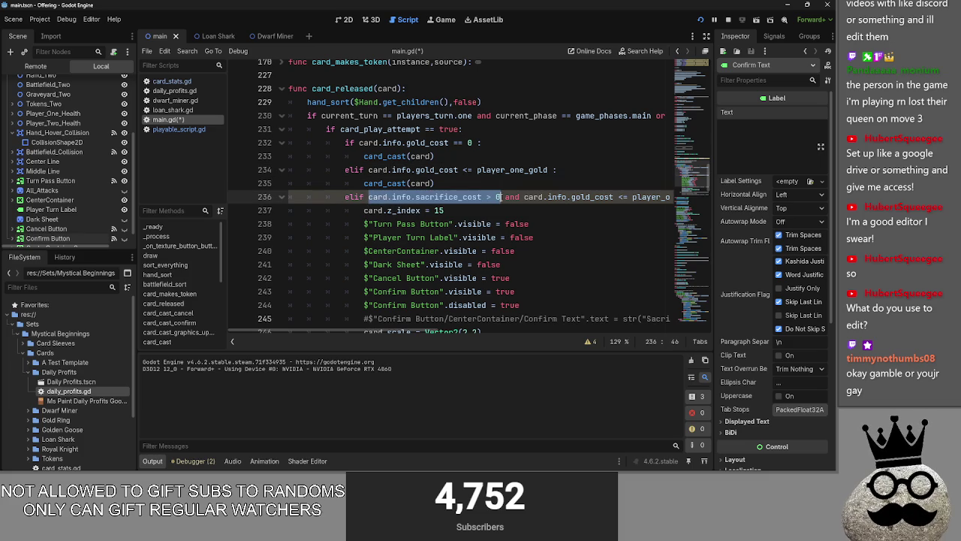
{"action": "left_click", "coordinate": [557, 169]}
{"action": "key", "text": "BackSpace"}
{"action": "type", "text": "and"}
{"action": "key", "text": "ctrl+v"}
{"action": "type", "text": ":"}
{"action": "double_click", "coordinate": [609, 170]}
{"action": "left_click", "coordinate": [659, 171]}
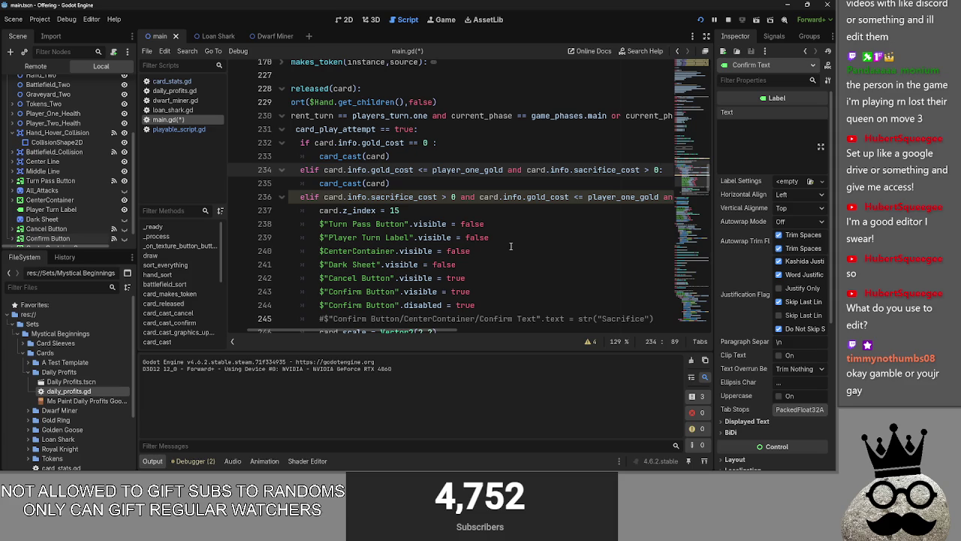
{"action": "key", "text": "ctrl+BackSpace"}
{"action": "key", "text": "ctrl+BackSpace"}
{"action": "key", "text": "ctrl+BackSpace"}
{"action": "key", "text": "BackSpace"}
{"action": "key", "text": "BackSpace"}
{"action": "key", "text": "BackSpace"}
{"action": "key", "text": "Up"}
{"action": "key", "text": "Up"}
{"action": "key", "text": "Left"}
{"action": "key", "text": "BackSpace"}
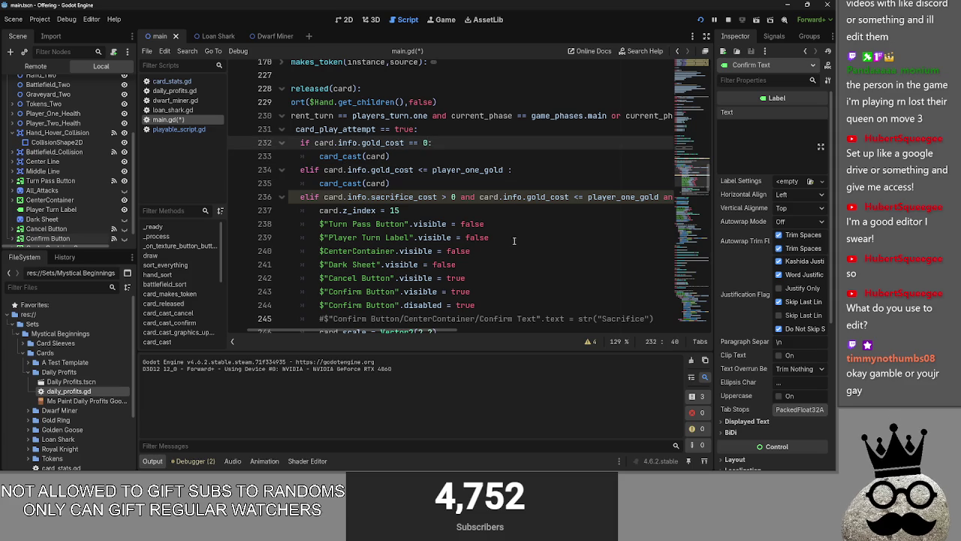
{"action": "left_click", "coordinate": [536, 171]}
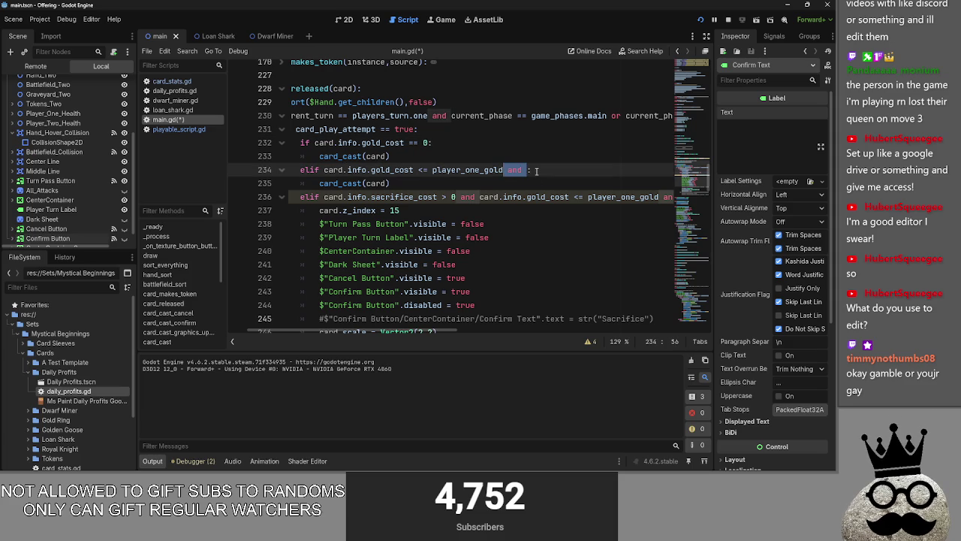
{"action": "type", "text": ":"}
{"action": "key", "text": "ctrl+s"}
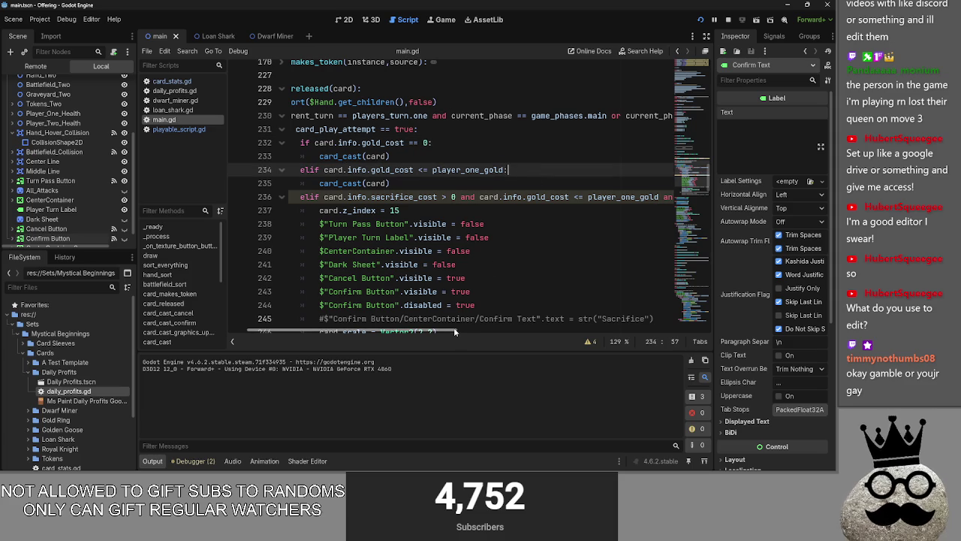
{"action": "mouse_move", "coordinate": [459, 332]}
{"action": "left_mouse_down"}
{"action": "mouse_move", "coordinate": [572, 338]}
{"action": "mouse_move", "coordinate": [379, 331]}
{"action": "left_mouse_up"}
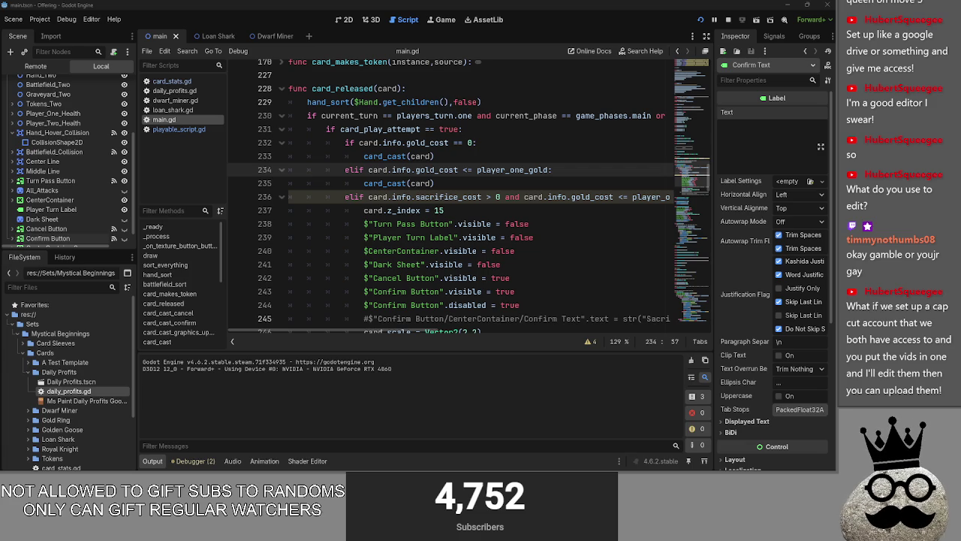
{"action": "key", "text": "alt+Tab"}
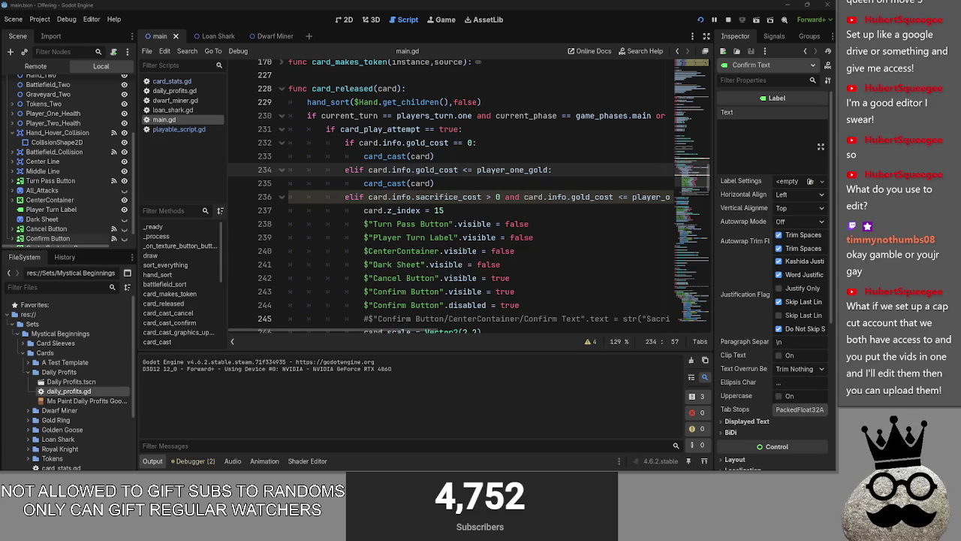
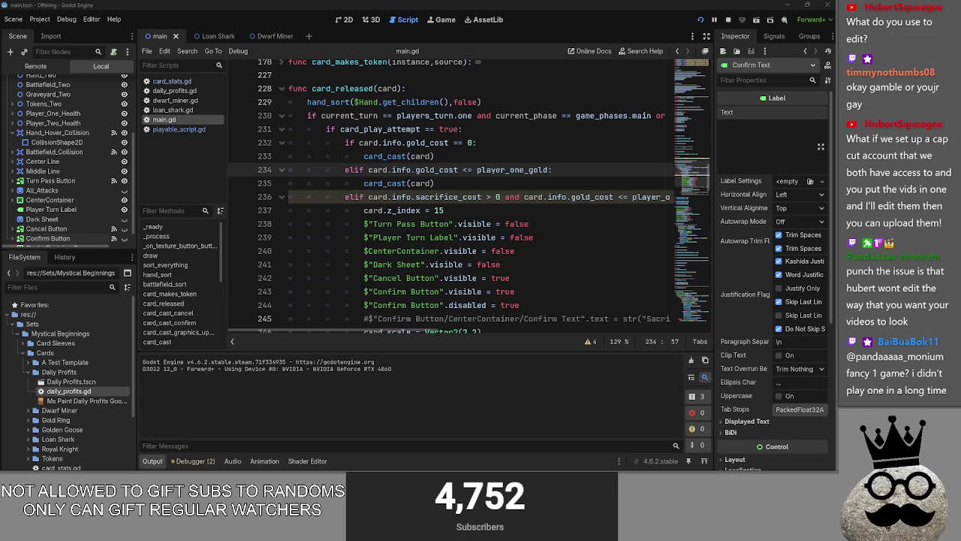
- Bring the YouTube browser forward, maximize it and scroll through the DougDoug Files channel videos
{"action": "key", "text": "alt+Tab"}
{"action": "key", "text": "alt+Tab"}
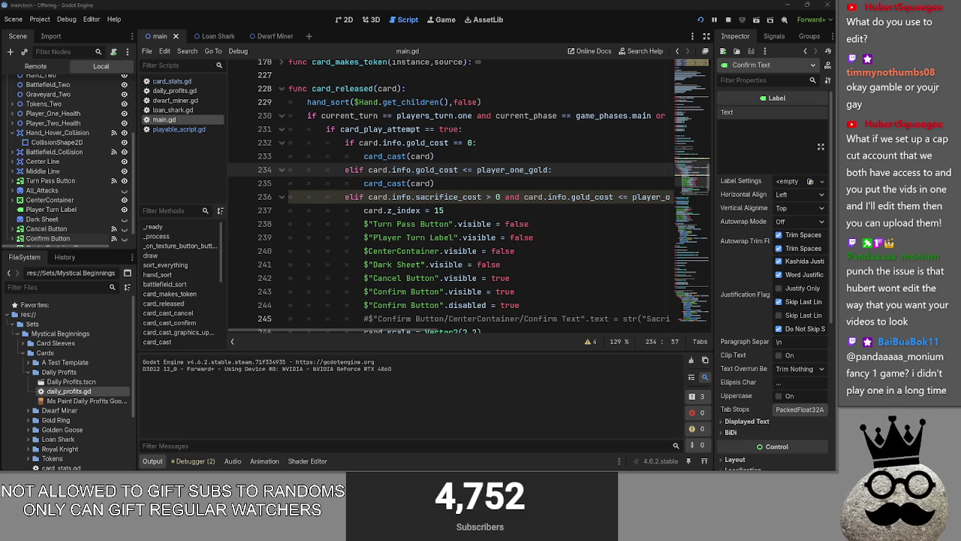
{"action": "key", "text": "alt+Tab"}
{"action": "left_click", "coordinate": [529, 104]}
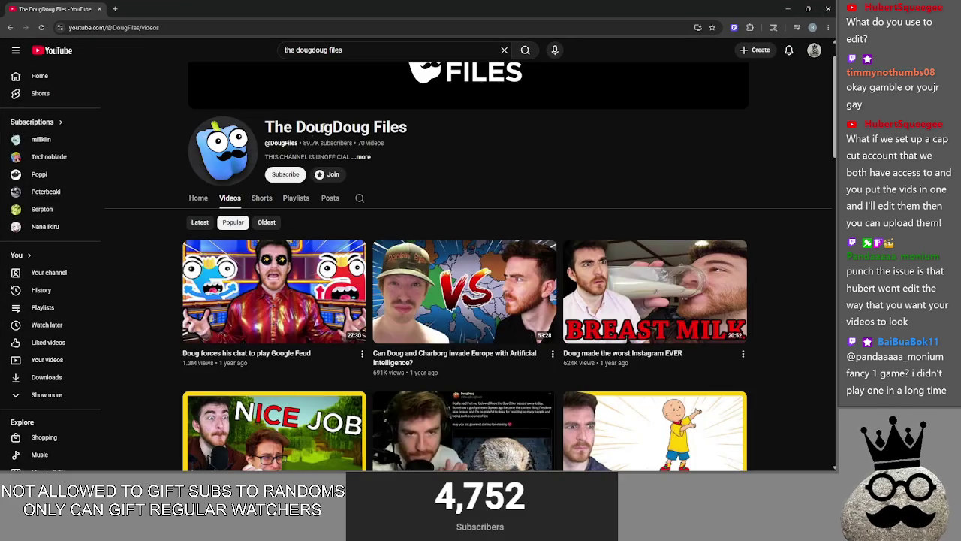
{"action": "scroll", "coordinate": [146, 288], "scroll_direction": "down", "scroll_amount": 2}
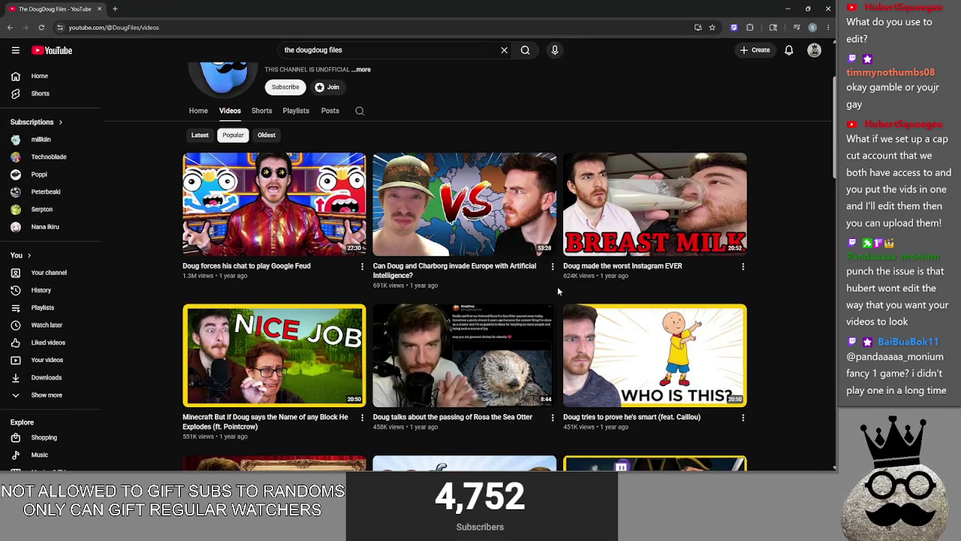
{"action": "scroll", "coordinate": [575, 315], "scroll_direction": "down", "scroll_amount": 1}
{"action": "scroll", "coordinate": [778, 282], "scroll_direction": "down", "scroll_amount": 1}
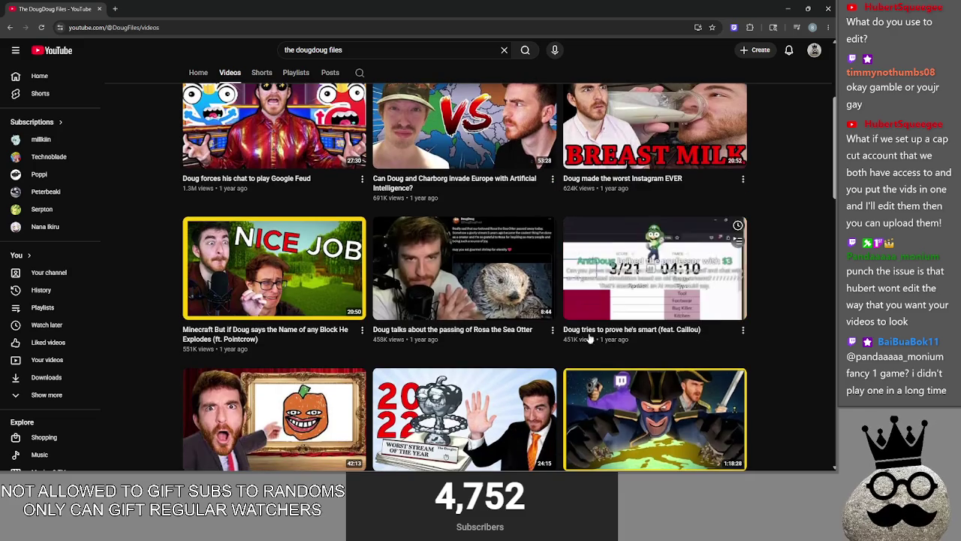
{"action": "scroll", "coordinate": [382, 347], "scroll_direction": "down", "scroll_amount": 1}
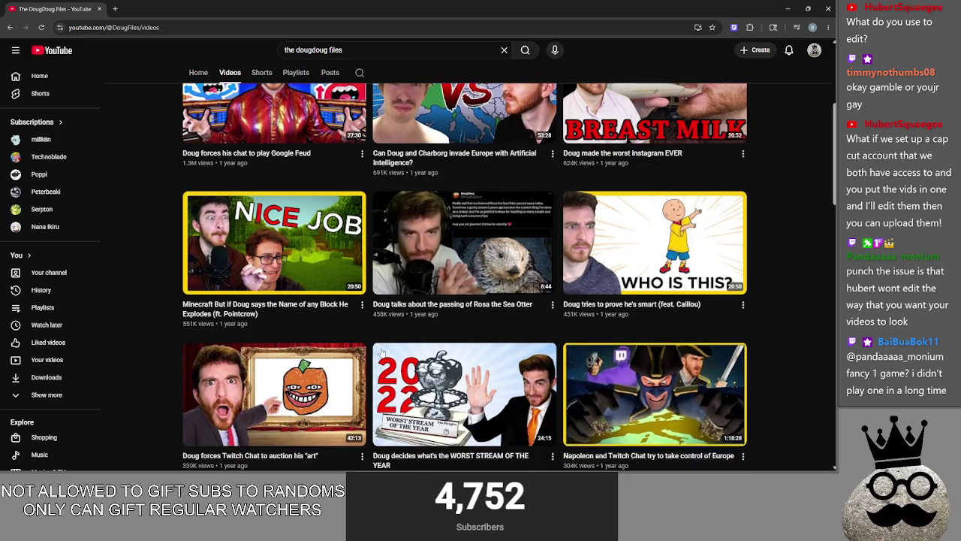
{"action": "scroll", "coordinate": [180, 318], "scroll_direction": "down", "scroll_amount": 1}
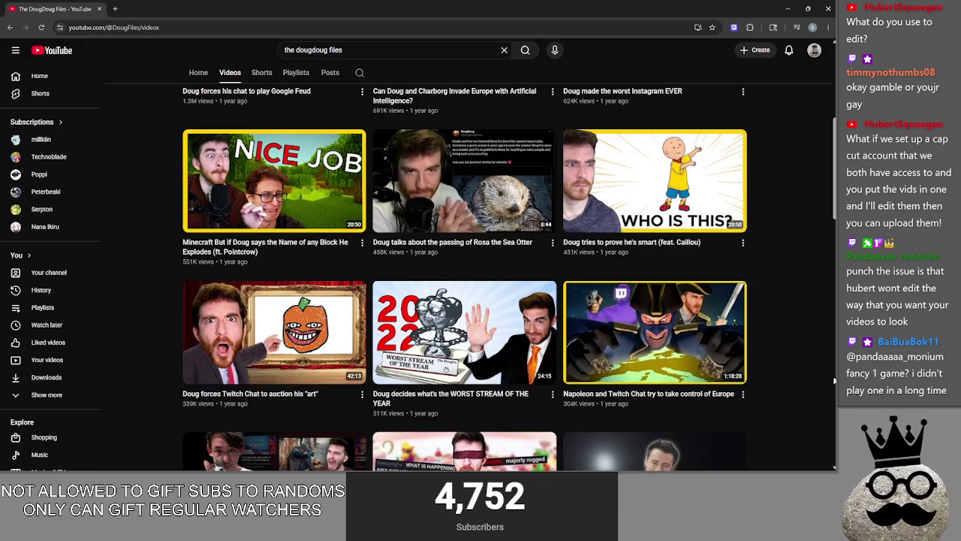
{"action": "scroll", "coordinate": [796, 374], "scroll_direction": "up", "scroll_amount": 5}
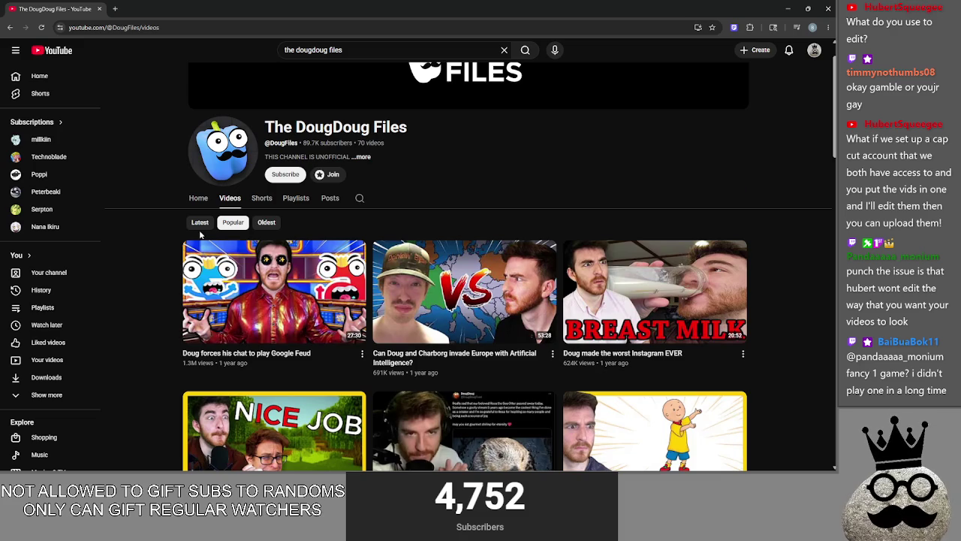
- List the channel's videos by Latest and open, then close, the About panel
{"action": "left_click", "coordinate": [199, 222]}
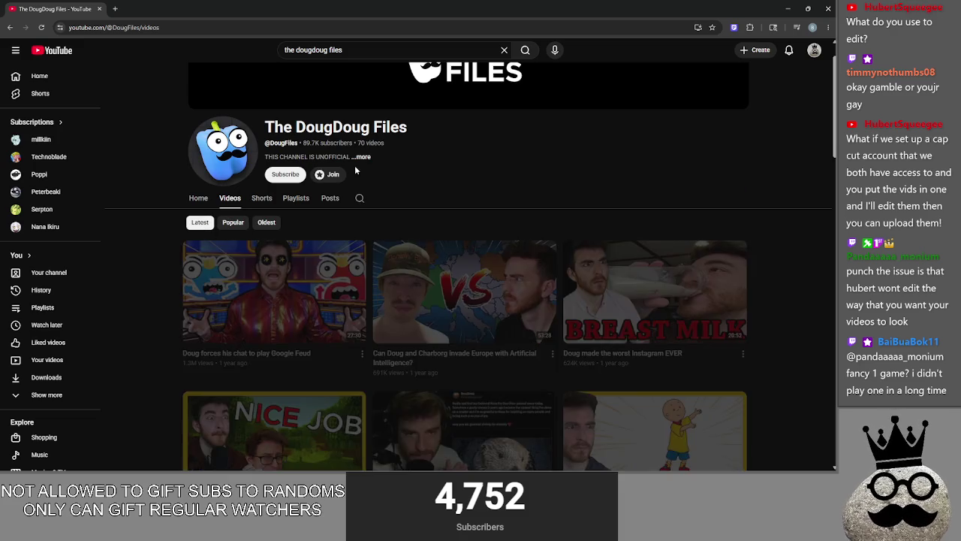
{"action": "left_click", "coordinate": [363, 160]}
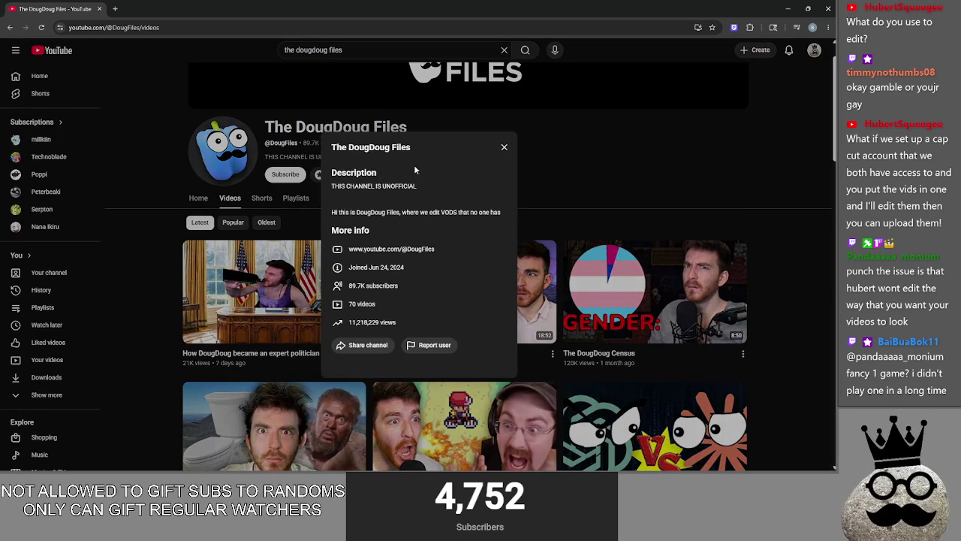
{"action": "left_click", "coordinate": [505, 149]}
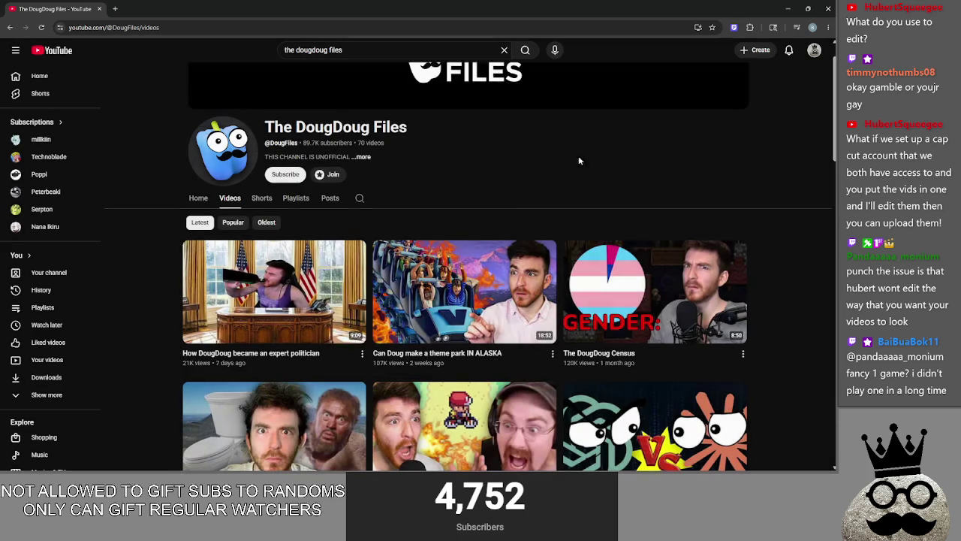
{"action": "scroll", "coordinate": [765, 223], "scroll_direction": "down", "scroll_amount": 3}
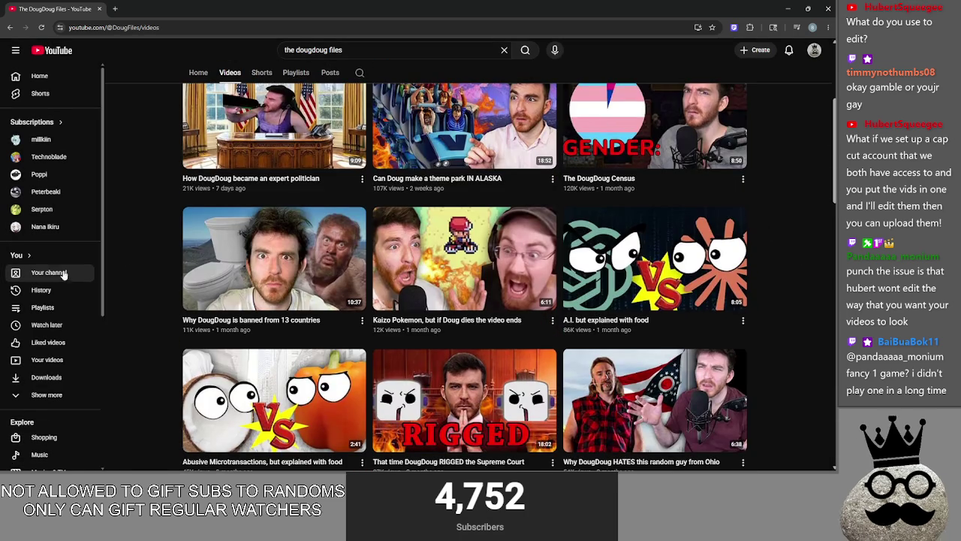
{"action": "scroll", "coordinate": [275, 300], "scroll_direction": "down", "scroll_amount": 1}
{"action": "scroll", "coordinate": [786, 322], "scroll_direction": "up", "scroll_amount": 3}
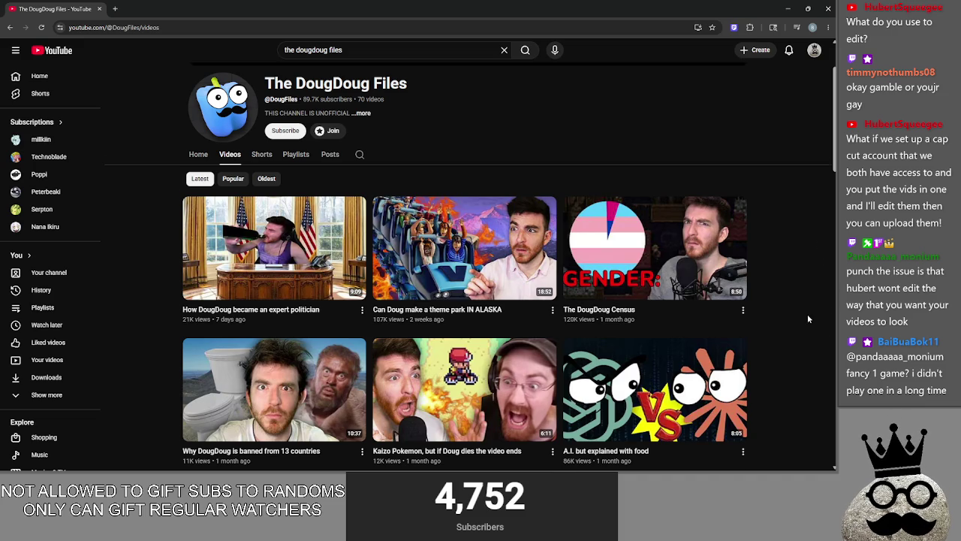
- Scroll further through the videos, then close the browser and return to main.gd line 235
{"action": "scroll", "coordinate": [808, 319], "scroll_direction": "down", "scroll_amount": 9}
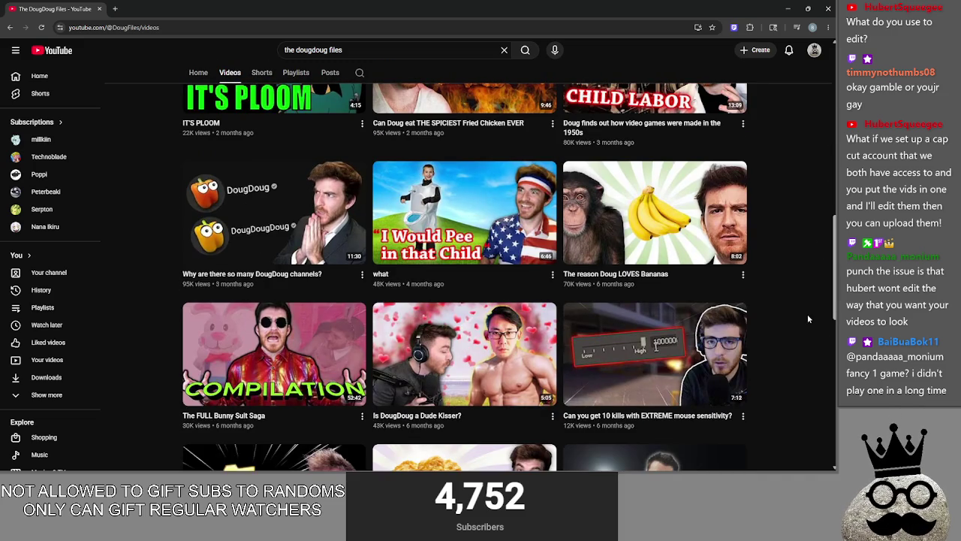
{"action": "scroll", "coordinate": [785, 257], "scroll_direction": "down", "scroll_amount": 1}
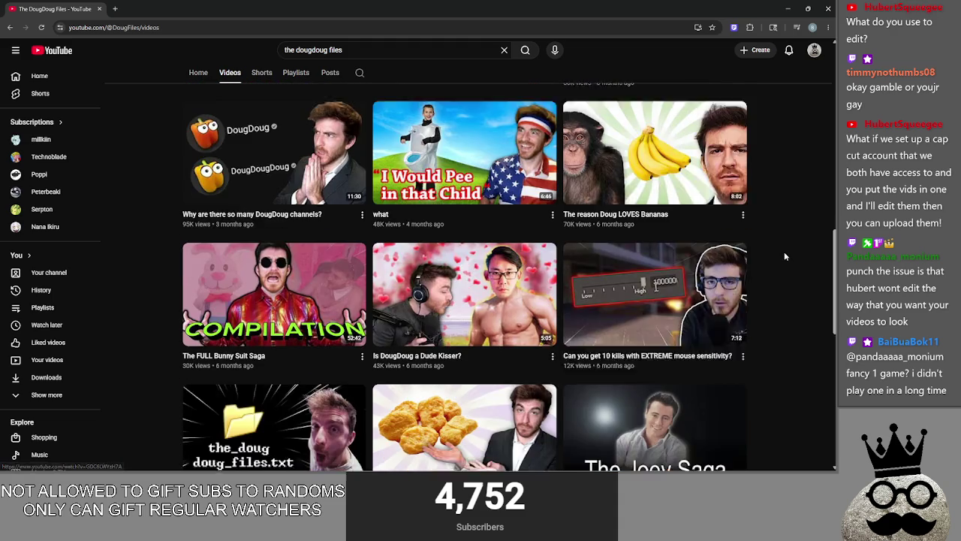
{"action": "scroll", "coordinate": [785, 257], "scroll_direction": "down", "scroll_amount": 2}
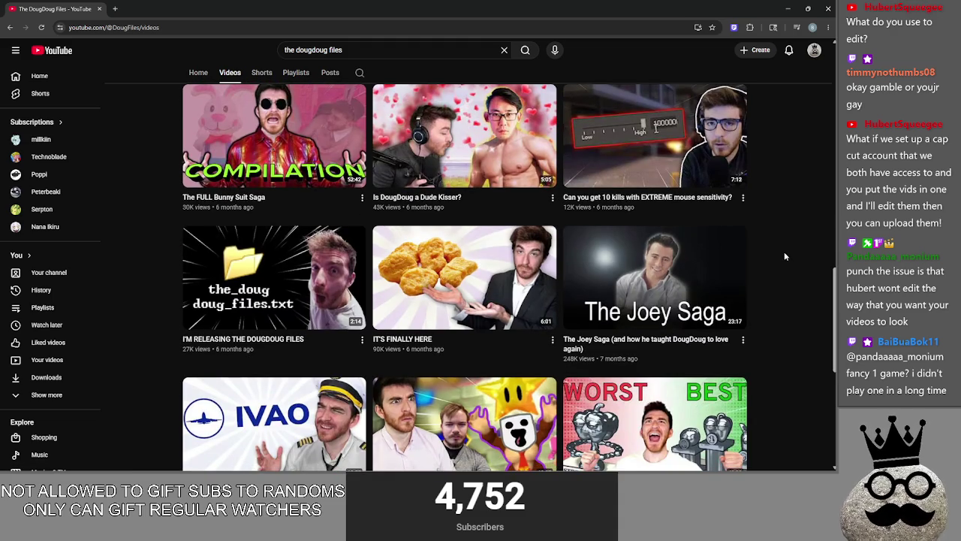
{"action": "scroll", "coordinate": [781, 253], "scroll_direction": "down", "scroll_amount": 2}
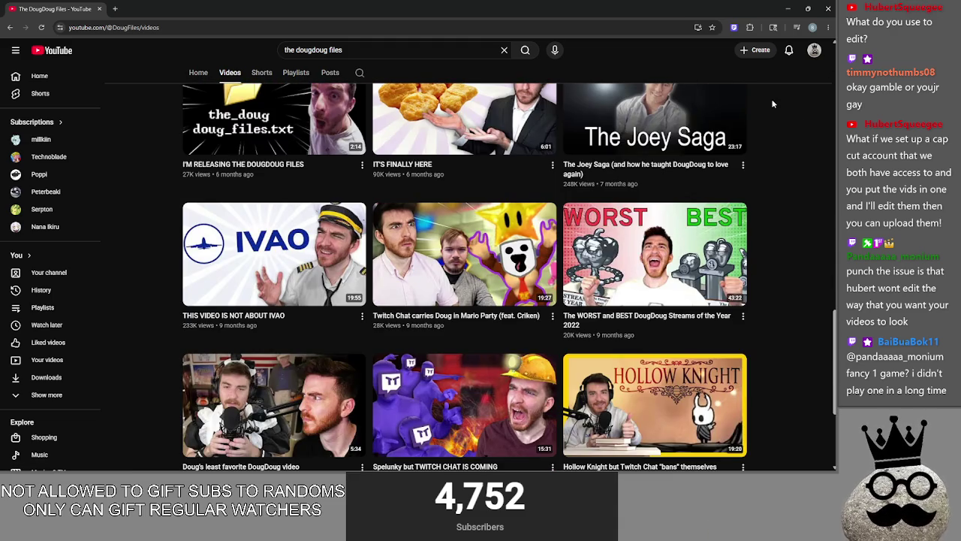
{"action": "scroll", "coordinate": [808, 134], "scroll_direction": "down", "scroll_amount": 2}
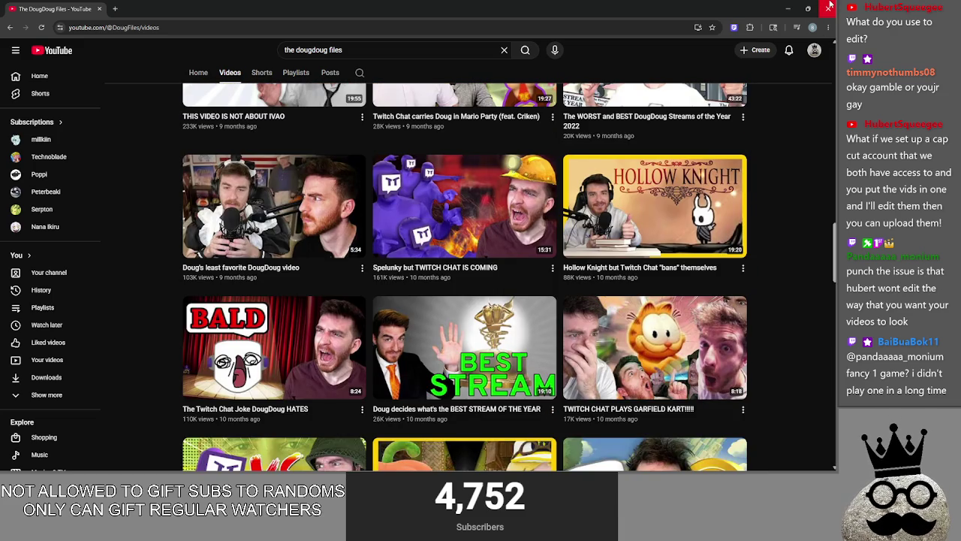
{"action": "left_click", "coordinate": [829, 6]}
{"action": "left_click", "coordinate": [488, 185]}
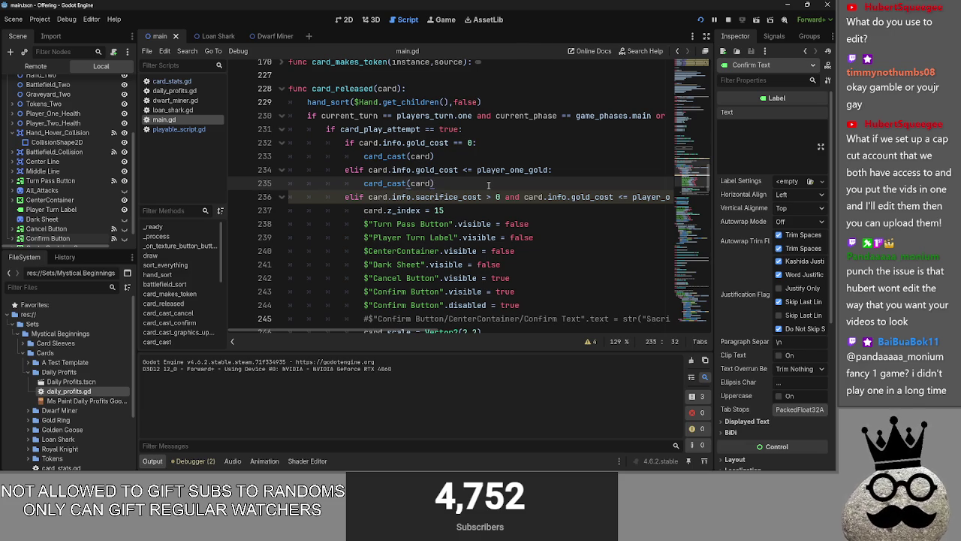
- Select the gold-cost condition on line 232, then move to line 234
{"action": "left_click", "coordinate": [473, 144]}
{"action": "mouse_move", "coordinate": [475, 144]}
{"action": "left_mouse_down"}
{"action": "mouse_move", "coordinate": [309, 144]}
{"action": "mouse_move", "coordinate": [347, 146]}
{"action": "left_mouse_up"}
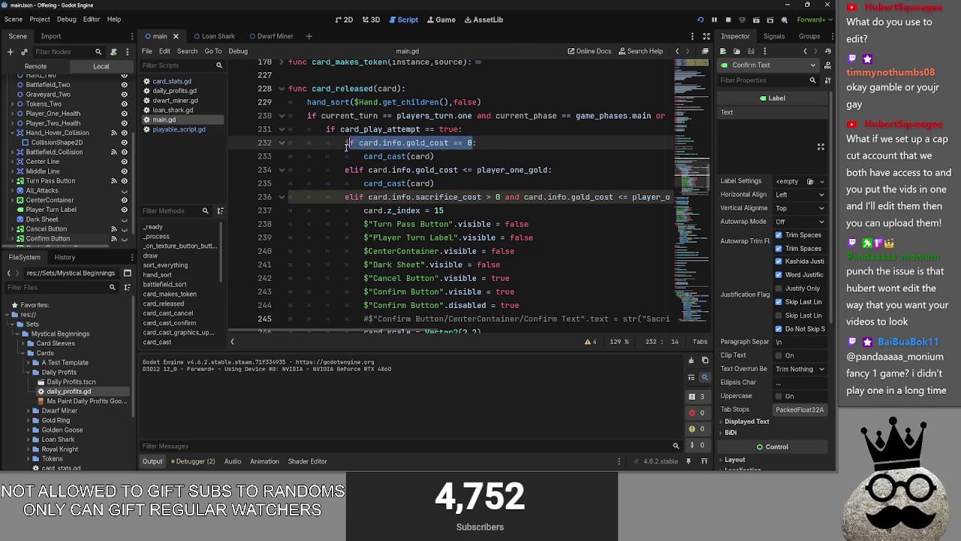
{"action": "left_click", "coordinate": [496, 170]}
{"action": "scroll", "coordinate": [460, 331], "scroll_direction": "right", "scroll_amount": 1}
{"action": "scroll", "coordinate": [460, 331], "scroll_direction": "right", "scroll_amount": 5}
- Inspect the script warnings about Main, hand_hovered and hand_unhovered, then collapse the list
{"action": "left_click", "coordinate": [588, 341]}
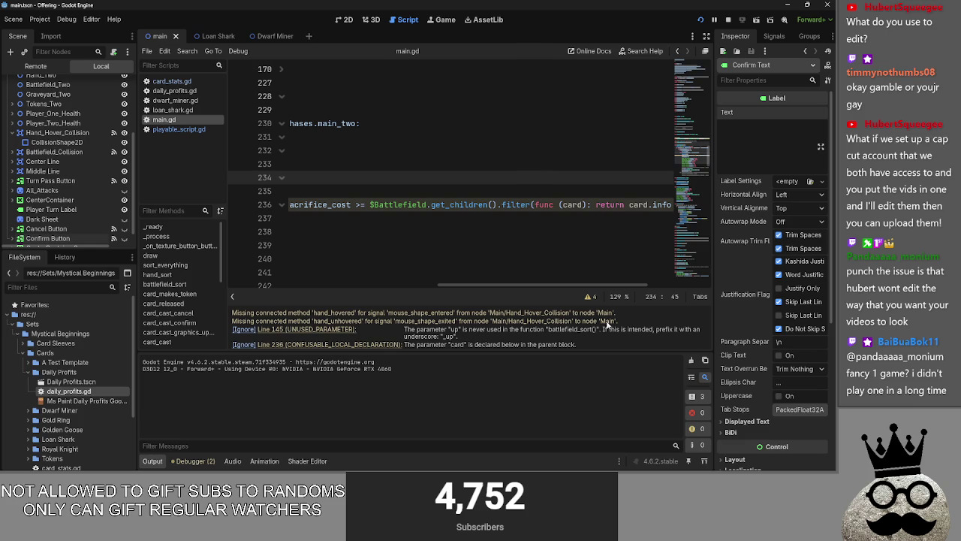
{"action": "double_click", "coordinate": [497, 313]}
{"action": "left_click", "coordinate": [351, 319]}
{"action": "double_click", "coordinate": [347, 316]}
{"action": "left_click", "coordinate": [346, 328]}
{"action": "double_click", "coordinate": [360, 321]}
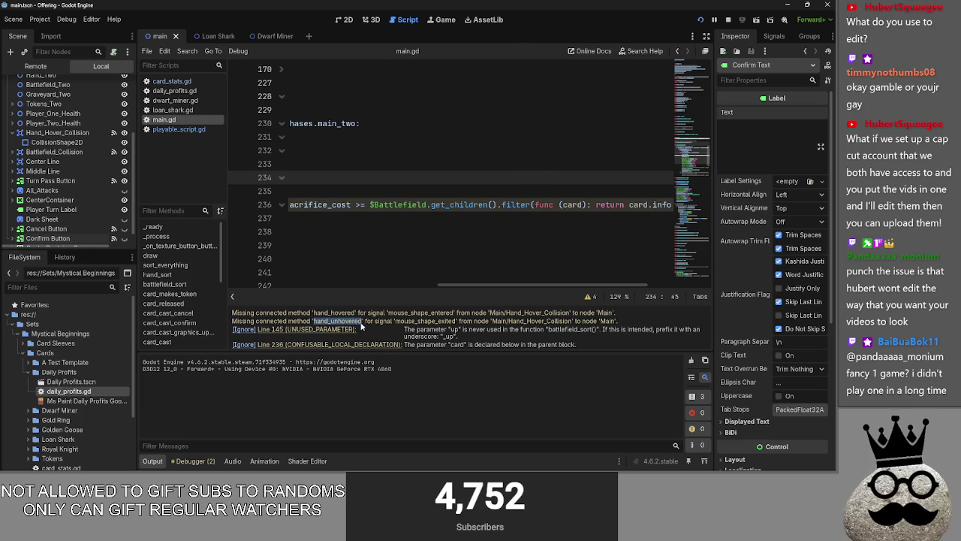
{"action": "left_click", "coordinate": [591, 296]}
- Remove the trailing battlefield sacrifice check so line 236 ends at card.info.gold_cost <= player_one_gold:
{"action": "mouse_move", "coordinate": [437, 331]}
{"action": "left_mouse_down"}
{"action": "mouse_move", "coordinate": [242, 335]}
{"action": "mouse_move", "coordinate": [339, 334]}
{"action": "left_mouse_up"}
{"action": "left_click_drag", "start_coordinate": [456, 205], "coordinate": [676, 205]}
{"action": "scroll", "coordinate": [497, 301], "scroll_direction": "down", "scroll_amount": 3}
{"action": "mouse_move", "coordinate": [497, 332]}
{"action": "left_mouse_down"}
{"action": "mouse_move", "coordinate": [249, 319]}
{"action": "mouse_move", "coordinate": [609, 309]}
{"action": "left_mouse_up"}
{"action": "key", "text": "ctrl+v"}
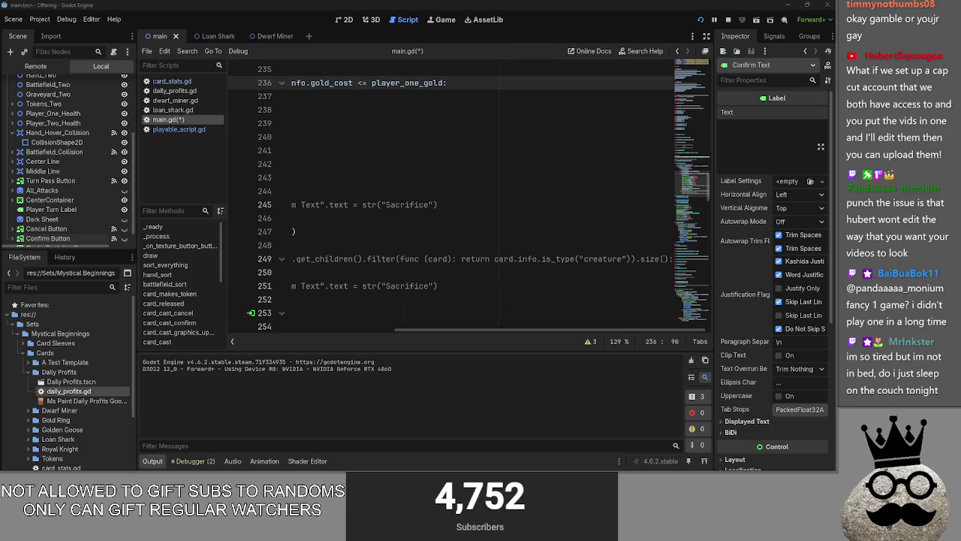
- Insert two blank lines just above func card_cast_cancel()
{"action": "scroll", "coordinate": [547, 331], "scroll_direction": "left", "scroll_amount": 5}
{"action": "scroll", "coordinate": [449, 300], "scroll_direction": "up", "scroll_amount": 2}
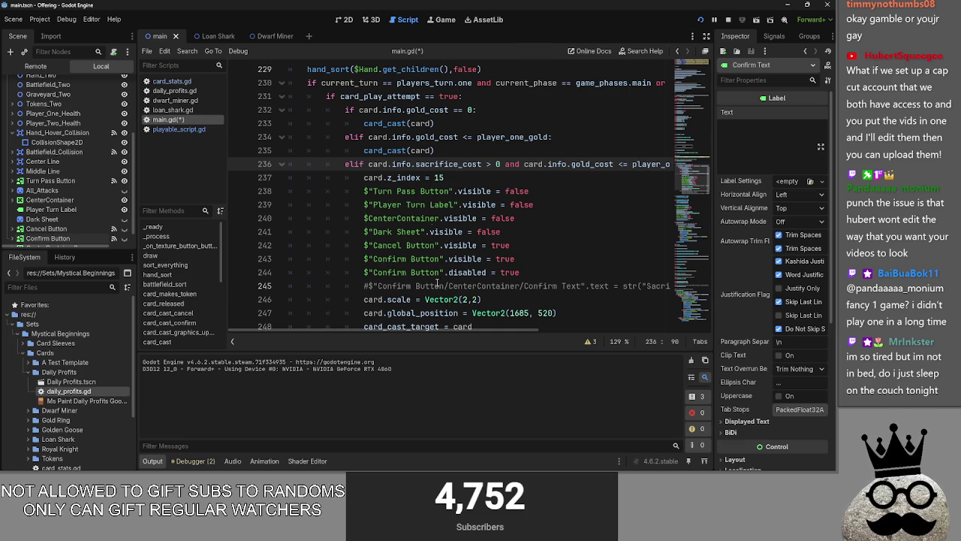
{"action": "scroll", "coordinate": [437, 283], "scroll_direction": "up", "scroll_amount": 3}
{"action": "left_click", "coordinate": [473, 231]}
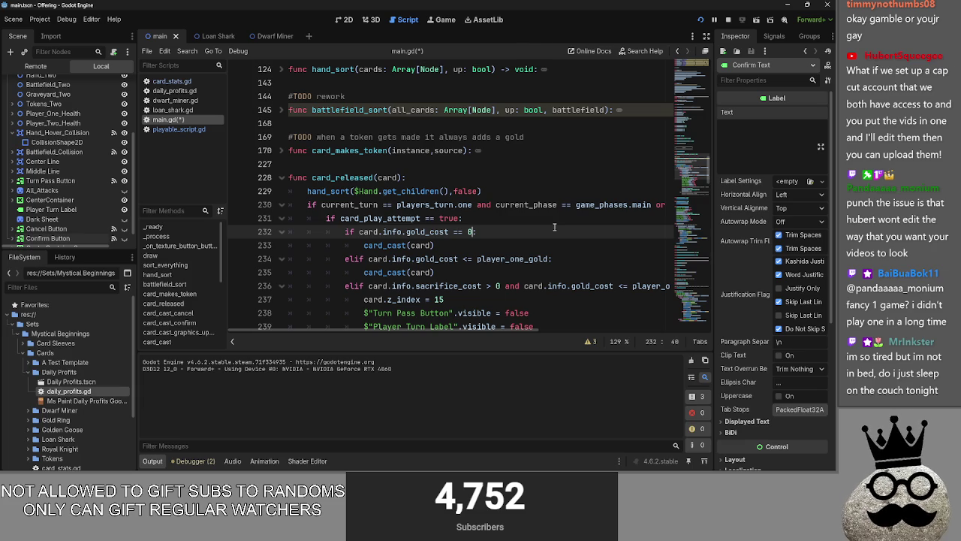
{"action": "scroll", "coordinate": [484, 235], "scroll_direction": "down", "scroll_amount": 5}
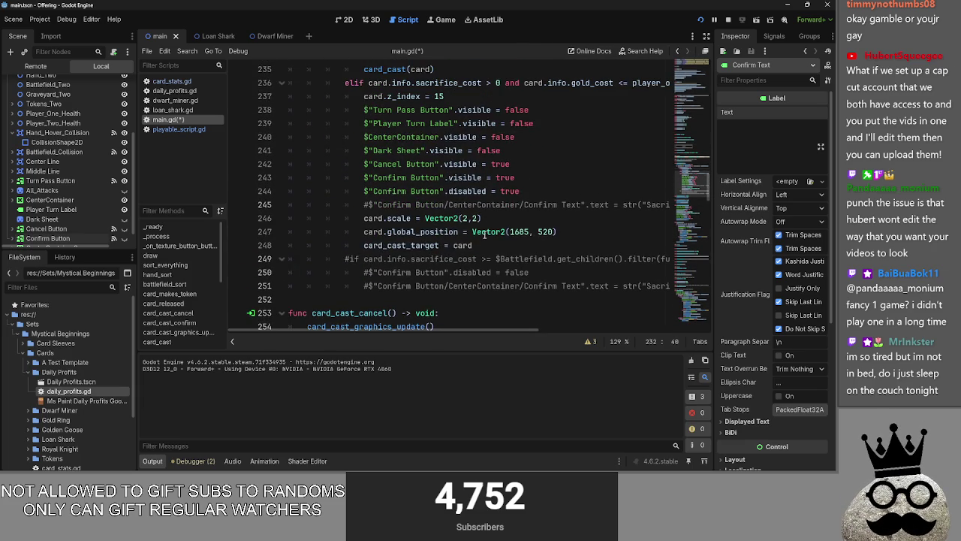
{"action": "left_click", "coordinate": [373, 299]}
{"action": "key", "text": "Return"}
{"action": "key", "text": "Return"}
{"action": "key", "text": "Up"}
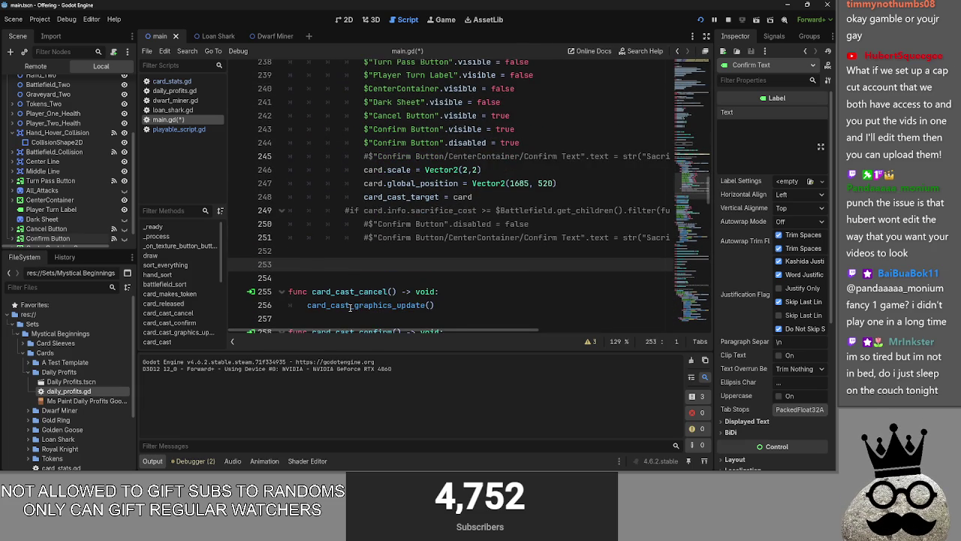
- Scroll back through the code and look through the other open windows
{"action": "scroll", "coordinate": [353, 308], "scroll_direction": "up", "scroll_amount": 1}
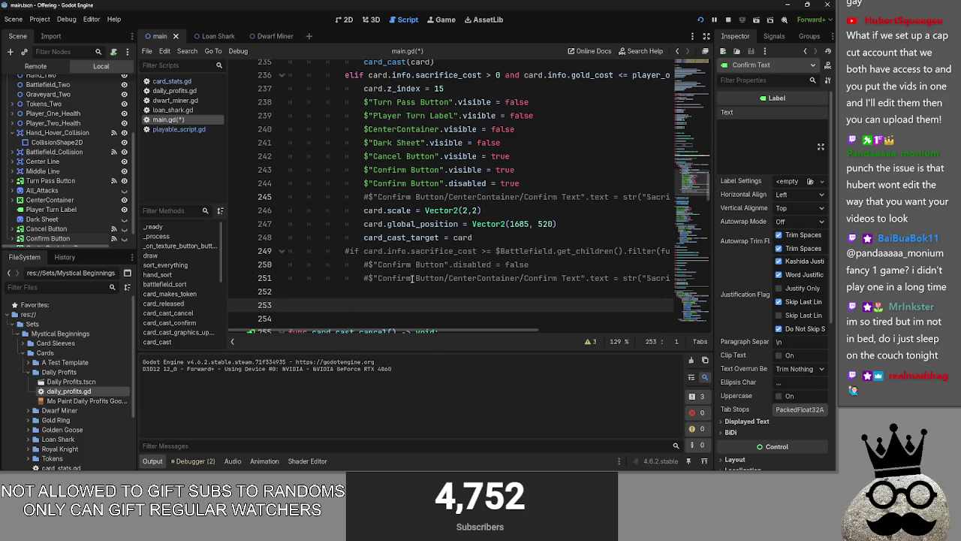
{"action": "scroll", "coordinate": [413, 278], "scroll_direction": "up", "scroll_amount": 10}
{"action": "key", "text": "alt+Tab"}
{"action": "key", "text": "alt+Tab"}
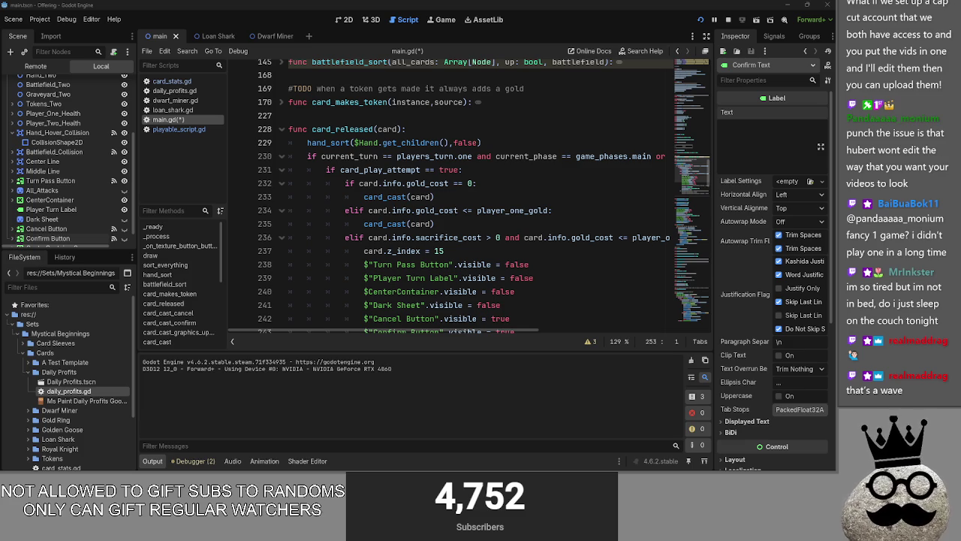
{"action": "scroll", "coordinate": [432, 290], "scroll_direction": "down", "scroll_amount": 1}
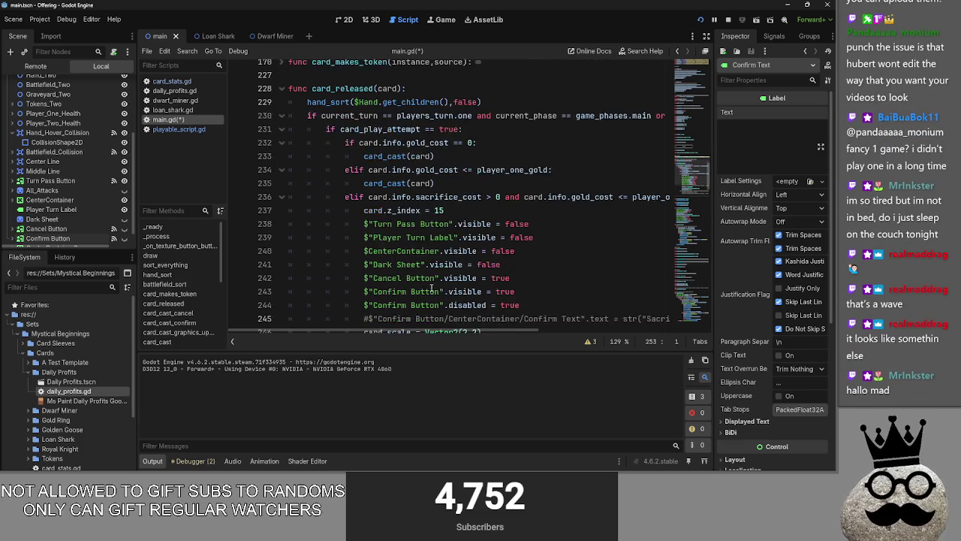
{"action": "scroll", "coordinate": [432, 290], "scroll_direction": "down", "scroll_amount": 5}
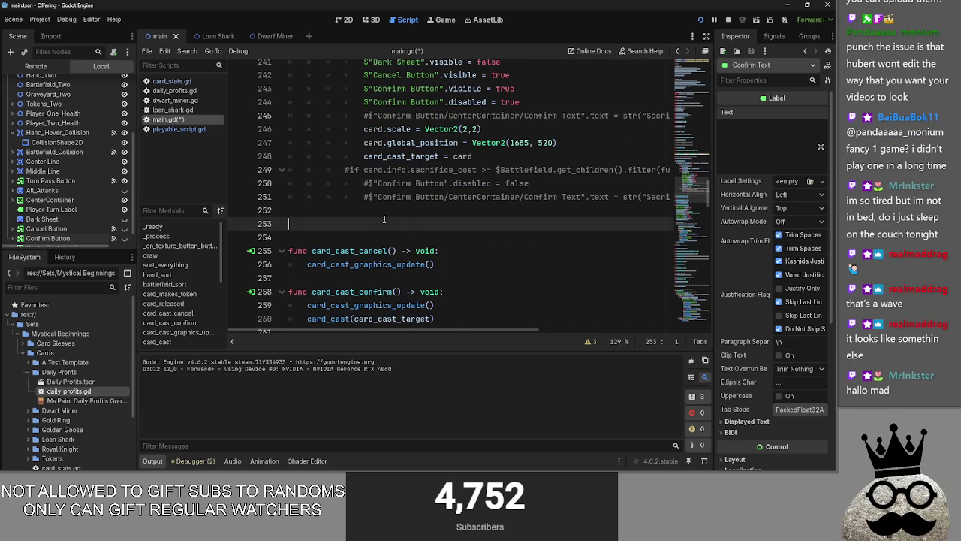
{"action": "key", "text": "alt+Tab"}
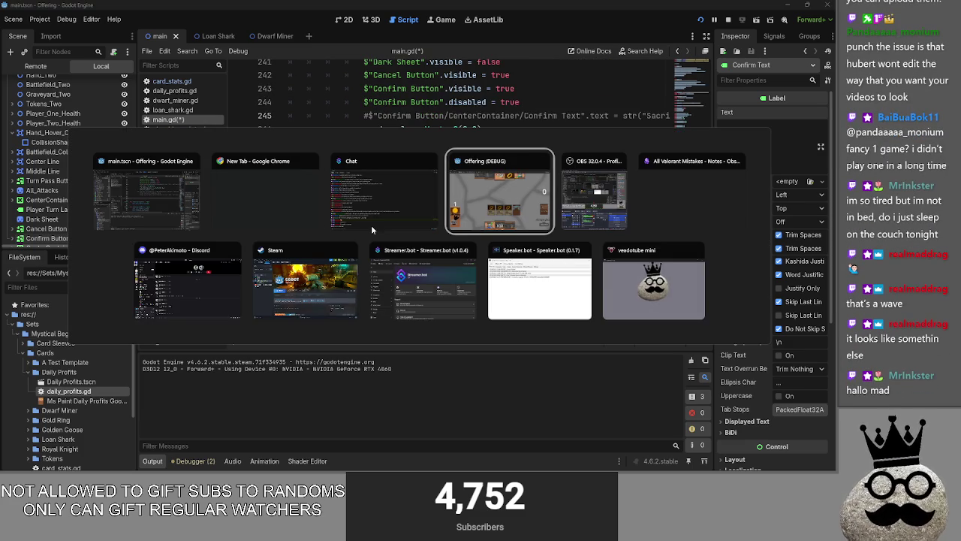
{"action": "key", "text": "Escape"}
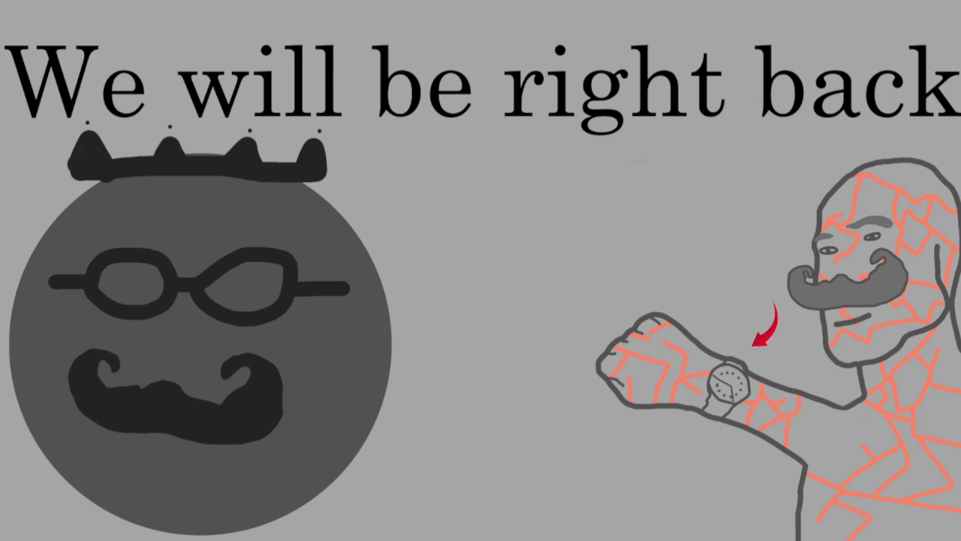
- Jump the Derke Jett Haven video to 26:50, pause it, and return to Godot
{"action": "scroll", "coordinate": [283, 281], "scroll_direction": "down", "scroll_amount": 3}
{"action": "scroll", "coordinate": [284, 294], "scroll_direction": "up", "scroll_amount": 2}
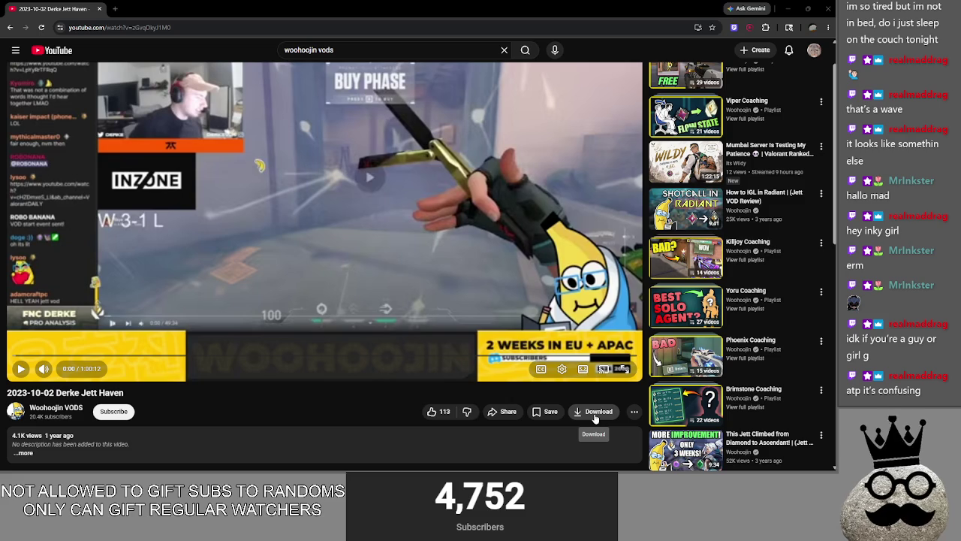
{"action": "scroll", "coordinate": [137, 382], "scroll_direction": "up", "scroll_amount": 1}
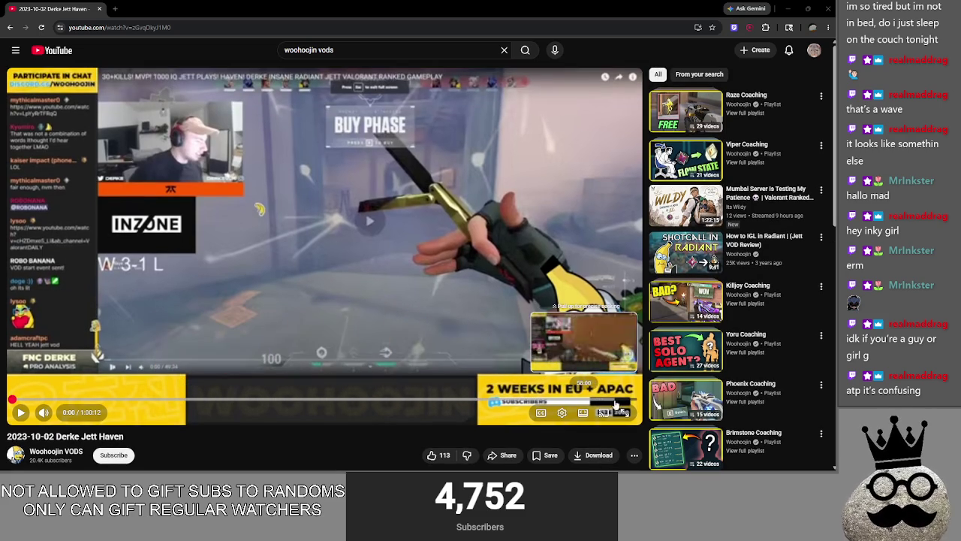
{"action": "left_click", "coordinate": [290, 399]}
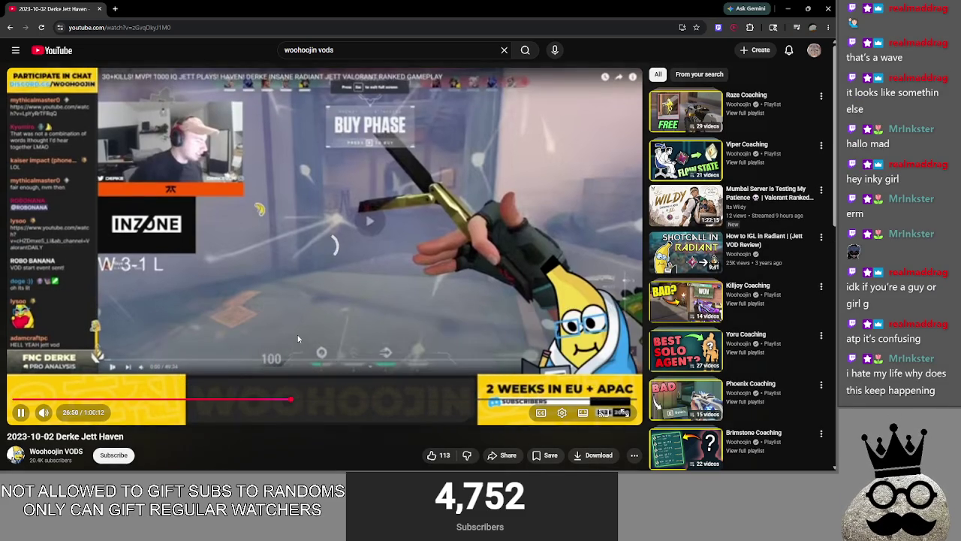
{"action": "left_click", "coordinate": [331, 355]}
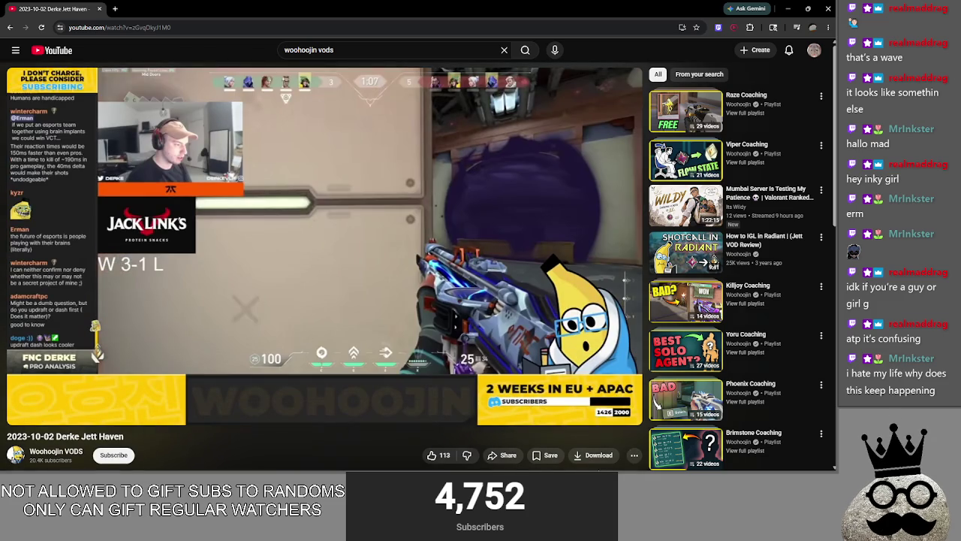
{"action": "left_click", "coordinate": [635, 455]}
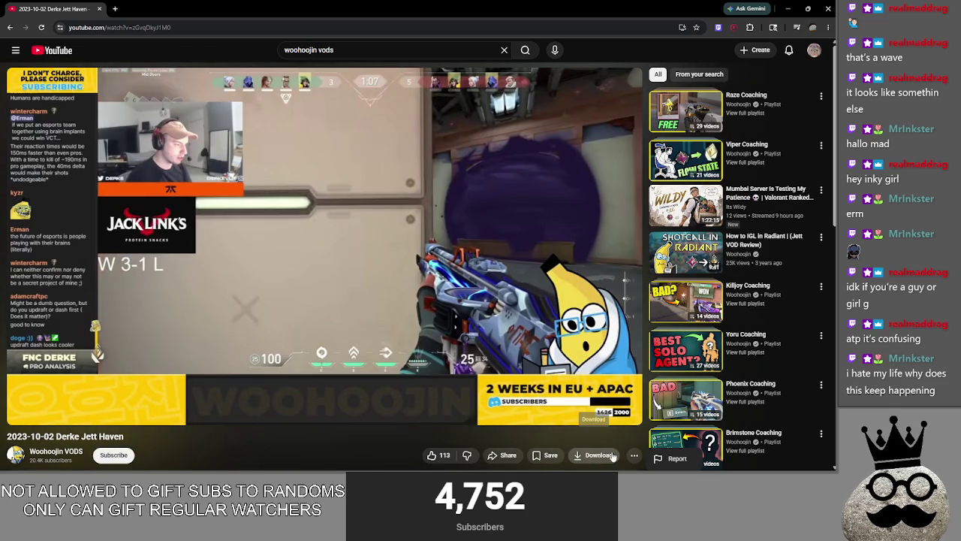
{"action": "left_click", "coordinate": [592, 457]}
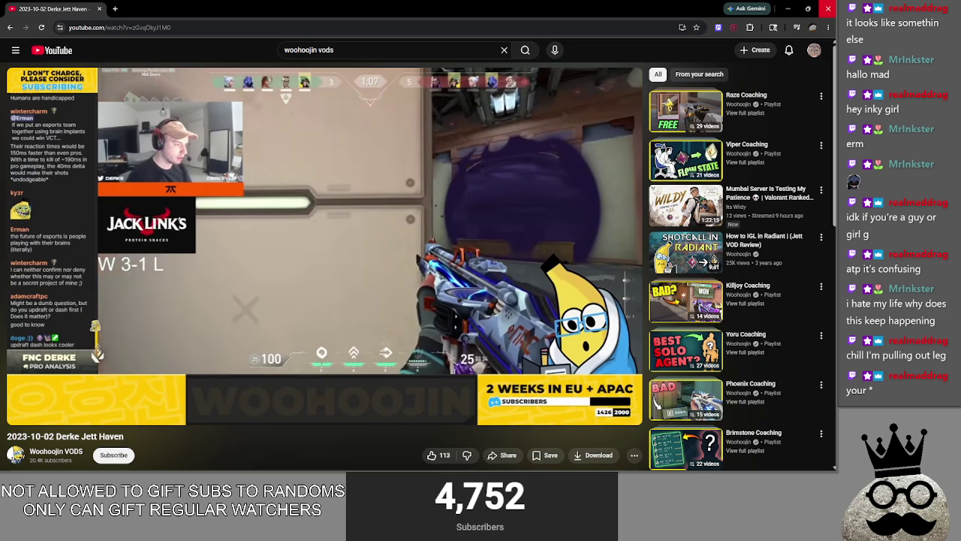
{"action": "key", "text": "alt+Tab"}
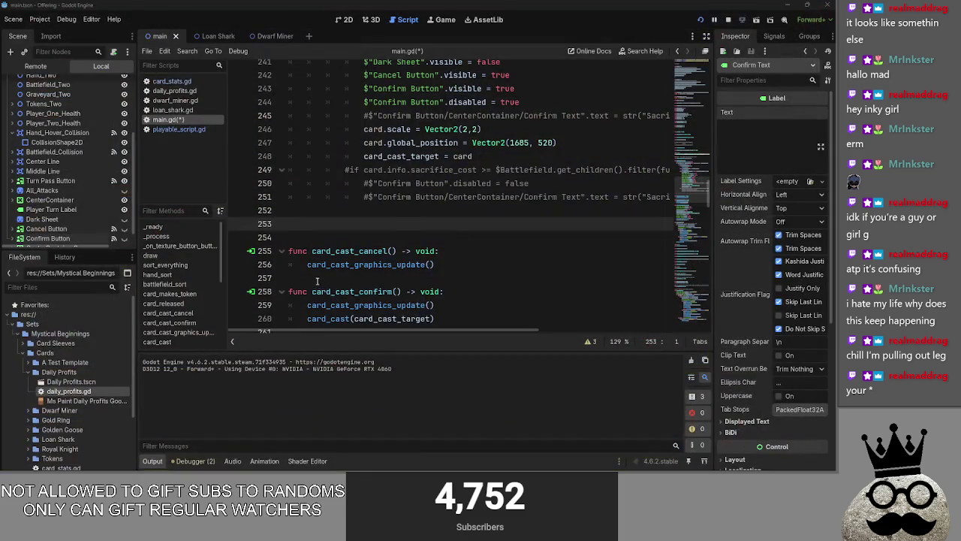
- Review the card_released code around the z_index line at line 237
{"action": "left_click", "coordinate": [363, 261]}
{"action": "scroll", "coordinate": [422, 260], "scroll_direction": "up", "scroll_amount": 5}
{"action": "scroll", "coordinate": [423, 260], "scroll_direction": "down", "scroll_amount": 2}
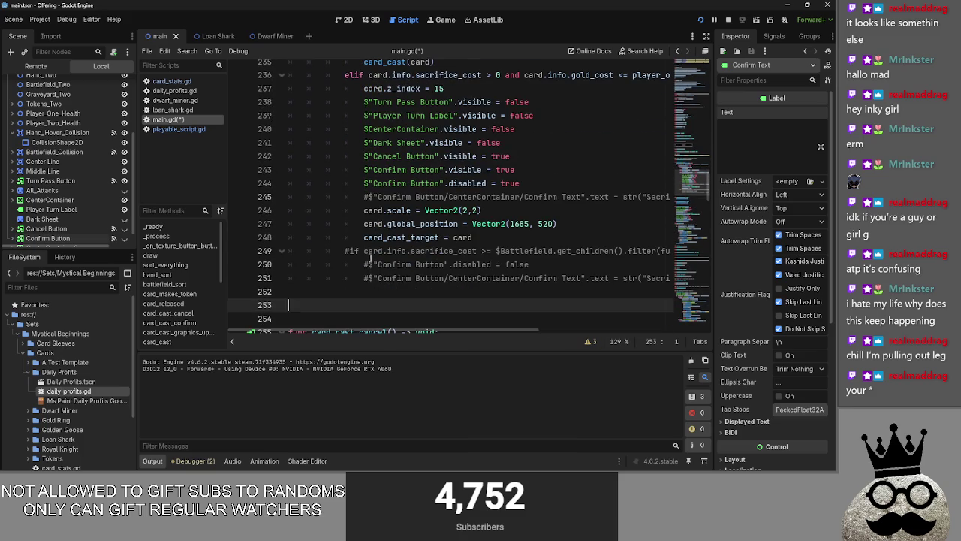
{"action": "scroll", "coordinate": [422, 261], "scroll_direction": "up", "scroll_amount": 2}
{"action": "scroll", "coordinate": [423, 260], "scroll_direction": "up", "scroll_amount": 1}
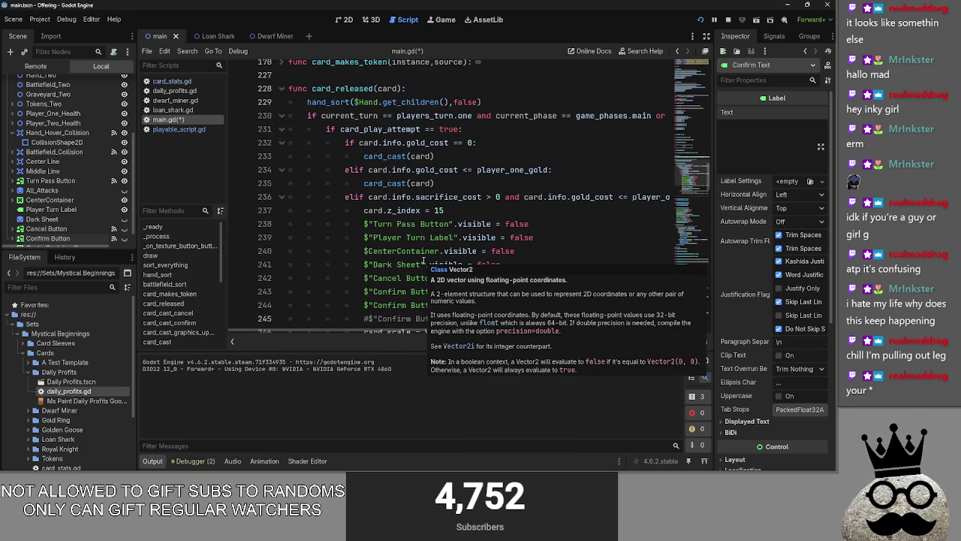
{"action": "left_click", "coordinate": [455, 210]}
{"action": "scroll", "coordinate": [458, 218], "scroll_direction": "down", "scroll_amount": 2}
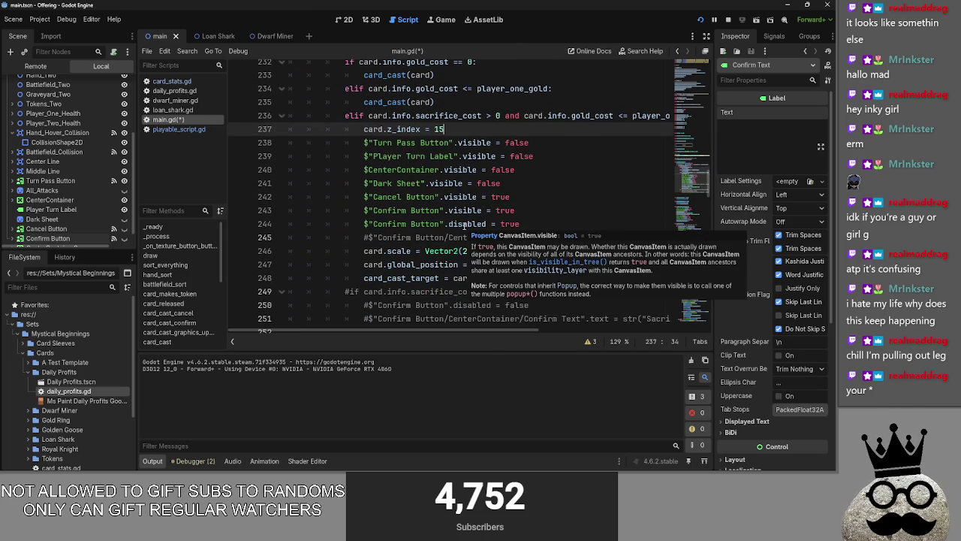
{"action": "scroll", "coordinate": [464, 225], "scroll_direction": "up", "scroll_amount": 2}
{"action": "scroll", "coordinate": [486, 214], "scroll_direction": "down", "scroll_amount": 2}
{"action": "scroll", "coordinate": [503, 255], "scroll_direction": "up", "scroll_amount": 2}
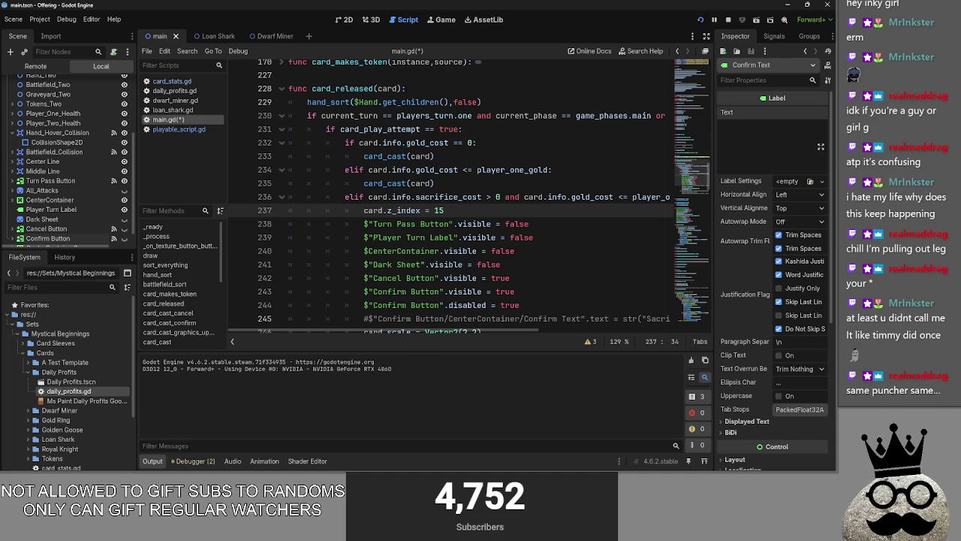
{"action": "left_click_drag", "start_coordinate": [434, 211], "coordinate": [420, 212]}
{"action": "left_click", "coordinate": [455, 210]}
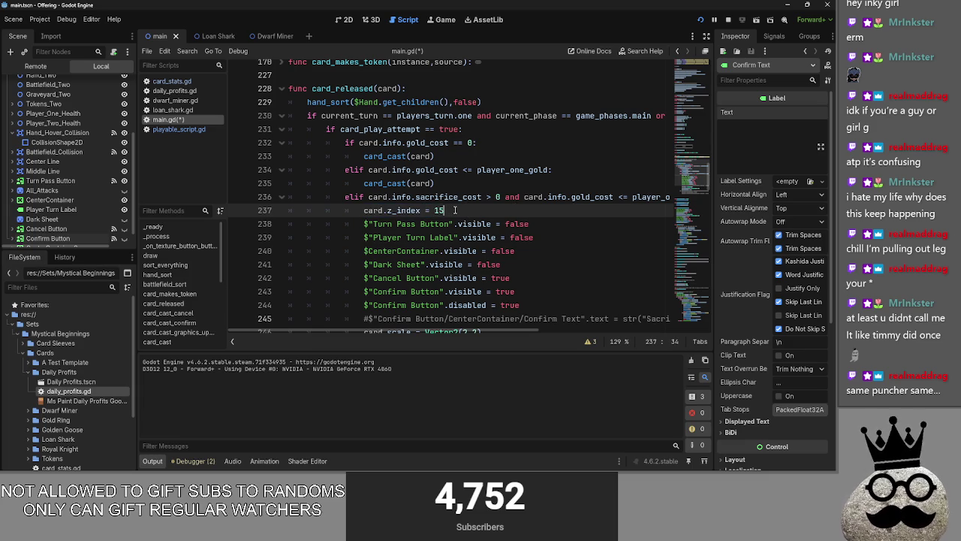
- Check the commented lines 245–248 and the empty line at 252
{"action": "scroll", "coordinate": [466, 218], "scroll_direction": "down", "scroll_amount": 4}
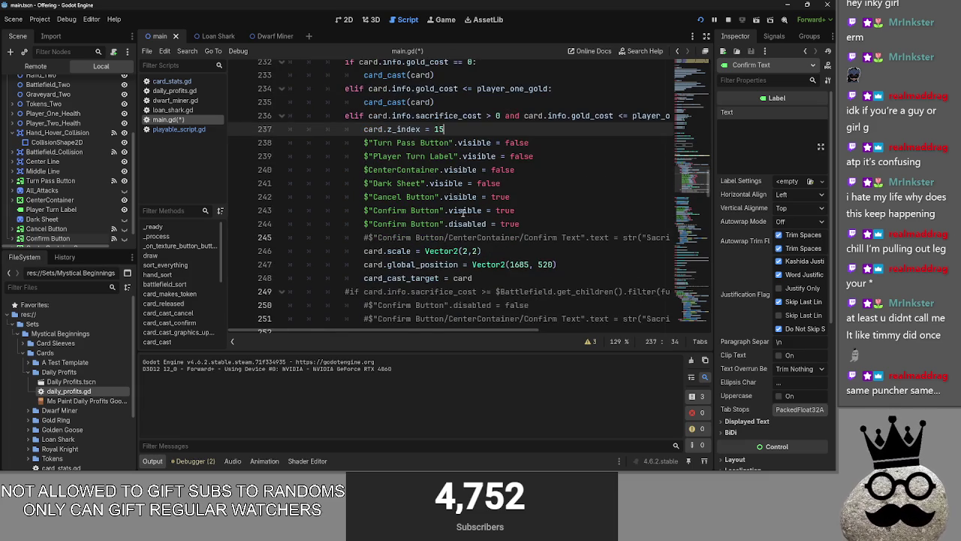
{"action": "scroll", "coordinate": [486, 216], "scroll_direction": "up", "scroll_amount": 1}
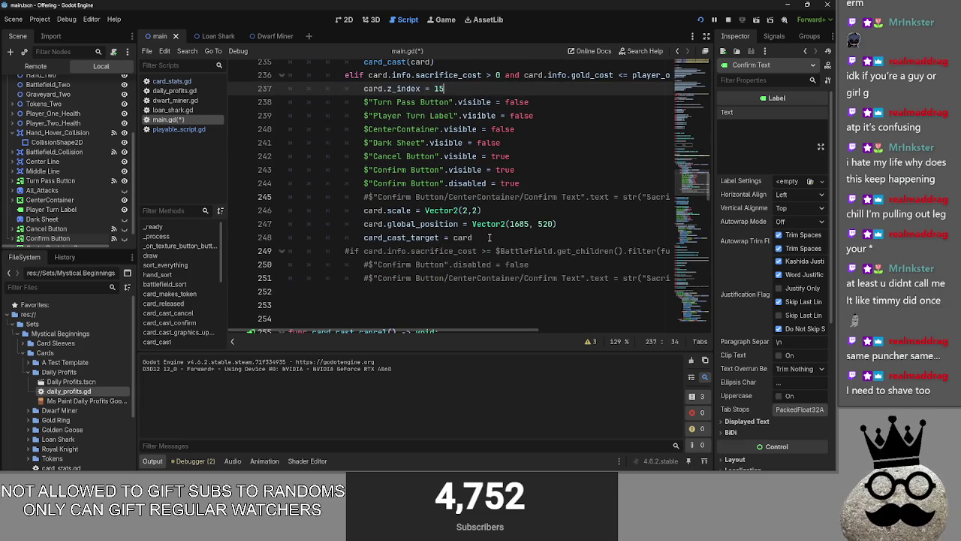
{"action": "left_click_drag", "start_coordinate": [490, 237], "coordinate": [283, 215]}
{"action": "left_click", "coordinate": [516, 242]}
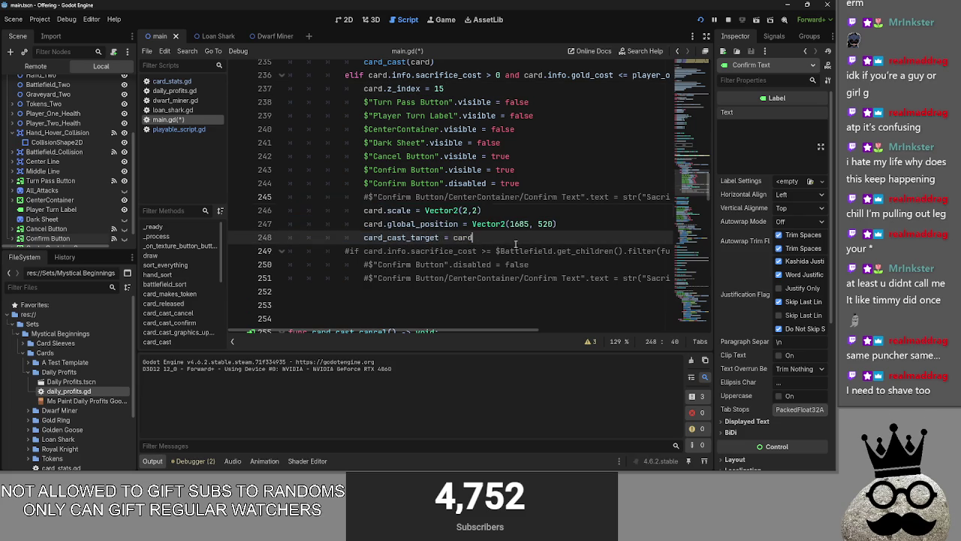
{"action": "left_click", "coordinate": [367, 197]}
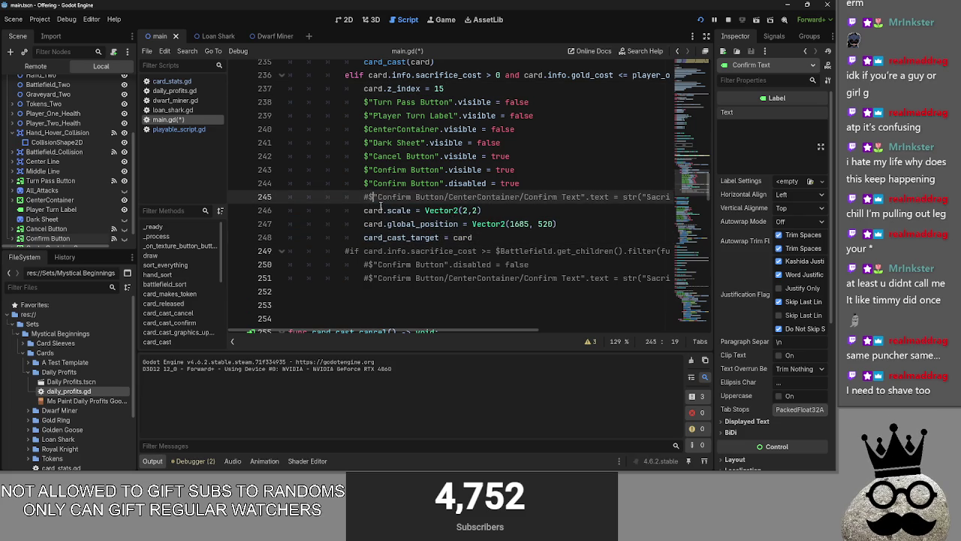
{"action": "scroll", "coordinate": [381, 205], "scroll_direction": "up", "scroll_amount": 4}
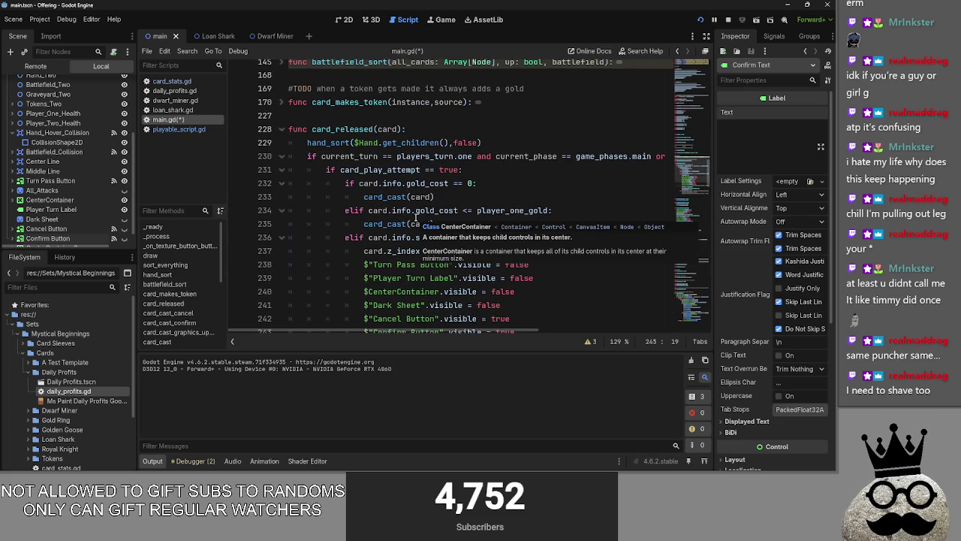
{"action": "scroll", "coordinate": [375, 225], "scroll_direction": "down", "scroll_amount": 5}
{"action": "left_click", "coordinate": [337, 253]}
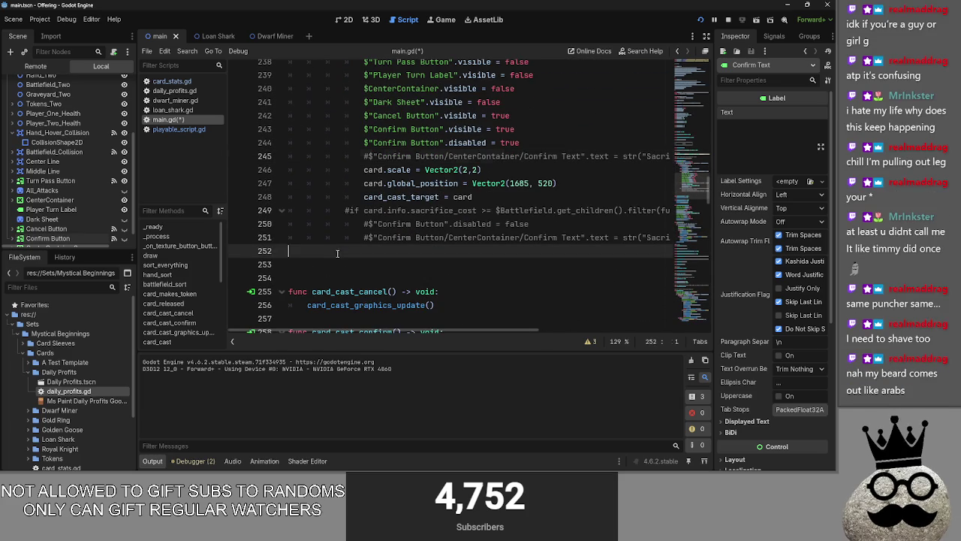
{"action": "key", "text": "Return"}
{"action": "key", "text": "BackSpace"}
{"action": "scroll", "coordinate": [339, 268], "scroll_direction": "up", "scroll_amount": 5}
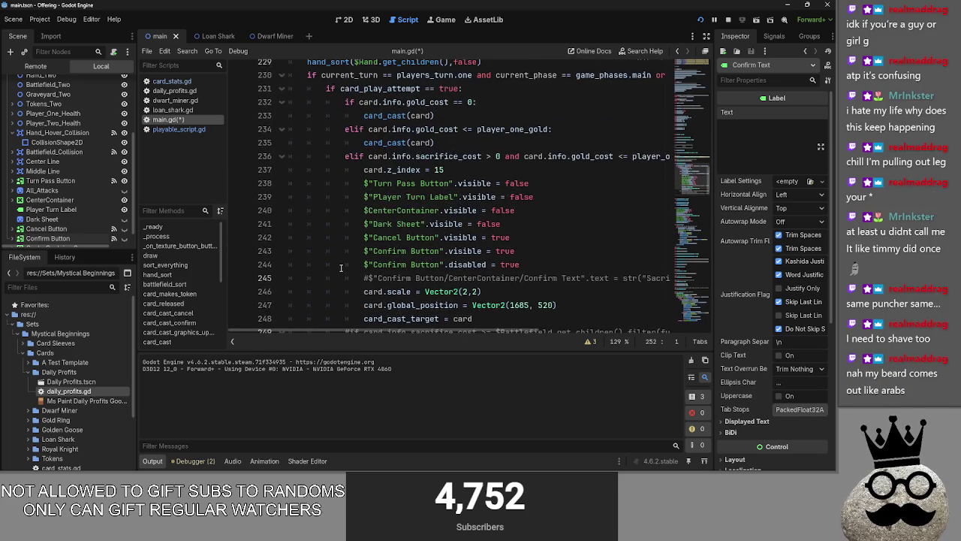
- Select lines 232–248, the old gold-cost if/elif chain, and comment them out with Ctrl+K
{"action": "left_click", "coordinate": [476, 184]}
{"action": "left_click_drag", "start_coordinate": [476, 183], "coordinate": [345, 184]}
{"action": "key", "text": "Left"}
{"action": "left_click", "coordinate": [574, 183], "text": "shift"}
{"action": "left_click", "coordinate": [574, 184]}
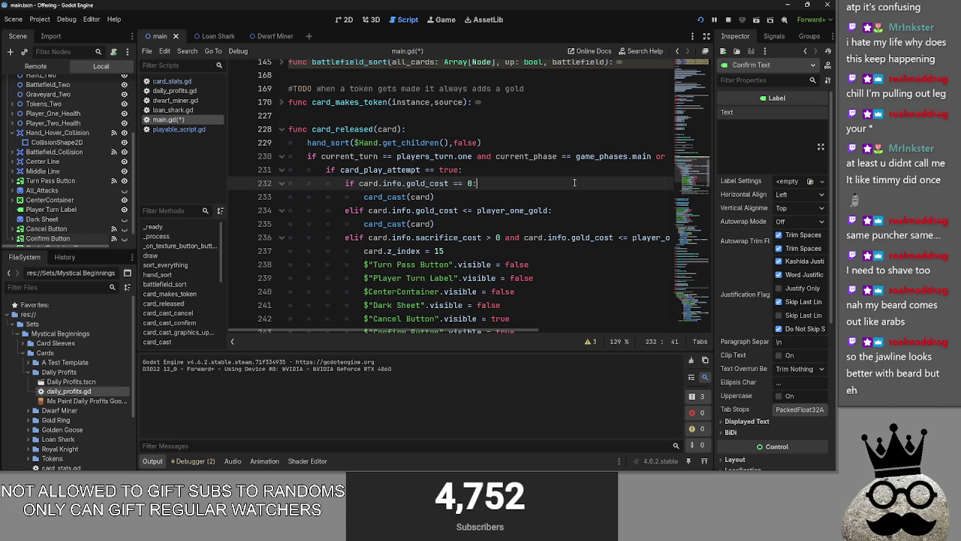
{"action": "key", "text": "Up"}
{"action": "scroll", "coordinate": [534, 190], "scroll_direction": "down", "scroll_amount": 5}
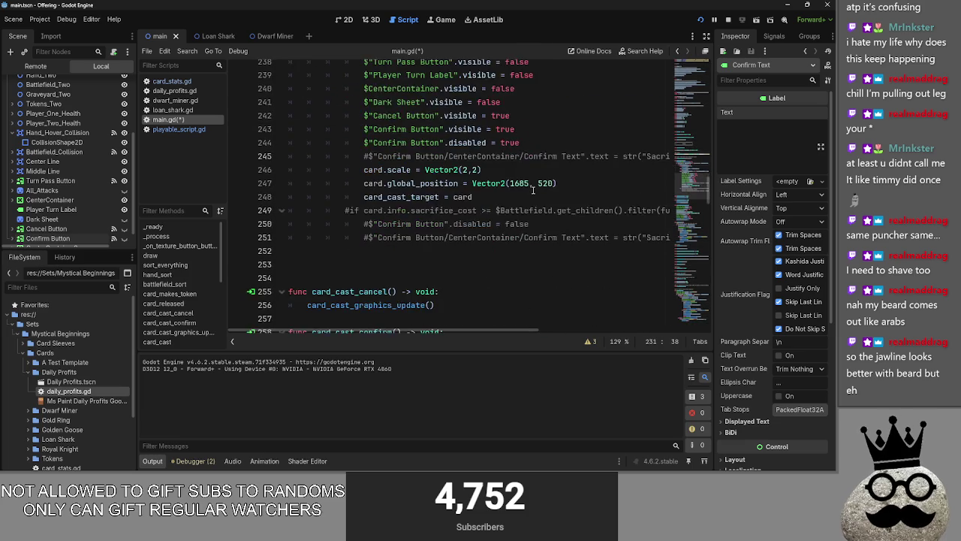
{"action": "scroll", "coordinate": [533, 190], "scroll_direction": "up", "scroll_amount": 4}
{"action": "mouse_move", "coordinate": [344, 143]}
{"action": "left_mouse_down"}
{"action": "mouse_move", "coordinate": [588, 228]}
{"action": "mouse_move", "coordinate": [568, 255]}
{"action": "mouse_move", "coordinate": [568, 237]}
{"action": "left_mouse_up"}
{"action": "key", "text": "ctrl+k"}
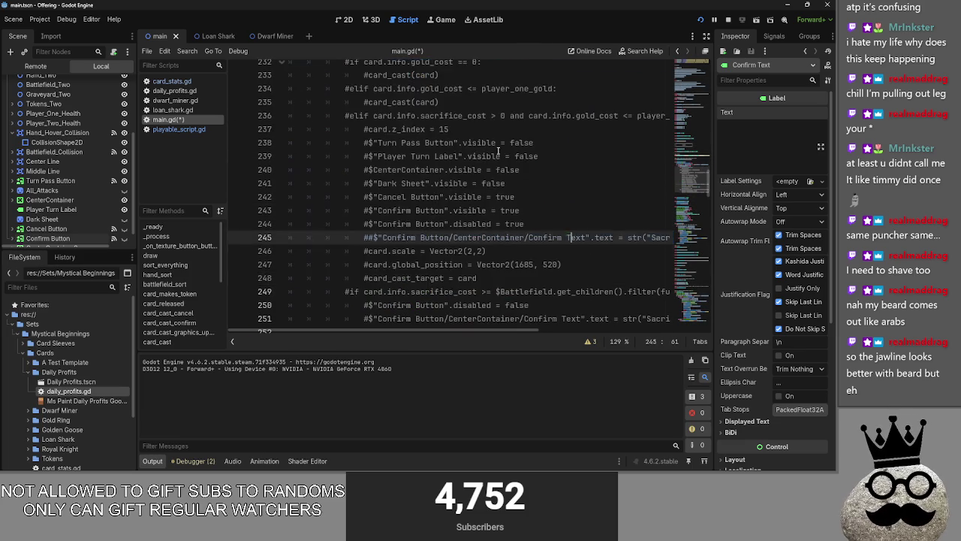
- Tidy the blank lines directly under the card_play_attempt check
{"action": "scroll", "coordinate": [498, 151], "scroll_direction": "up", "scroll_amount": 2}
{"action": "left_click", "coordinate": [480, 129]}
{"action": "key", "text": "Return"}
{"action": "key", "text": "Return"}
{"action": "key", "text": "Return"}
{"action": "key", "text": "BackSpace"}
{"action": "key", "text": "BackSpace"}
{"action": "key", "text": "BackSpace"}
{"action": "left_click", "coordinate": [358, 167]}
{"action": "left_click_drag", "start_coordinate": [358, 168], "coordinate": [293, 155]}
{"action": "key", "text": "BackSpace"}
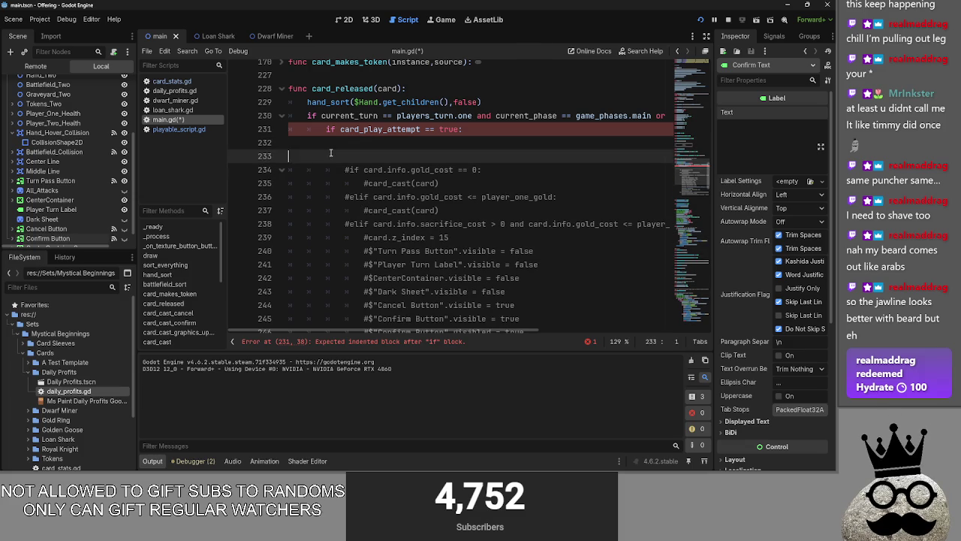
- Fold the commented-out gold_cost block and remove the empty line 233
{"action": "scroll", "coordinate": [327, 181], "scroll_direction": "down", "scroll_amount": 7}
{"action": "left_click", "coordinate": [320, 209]}
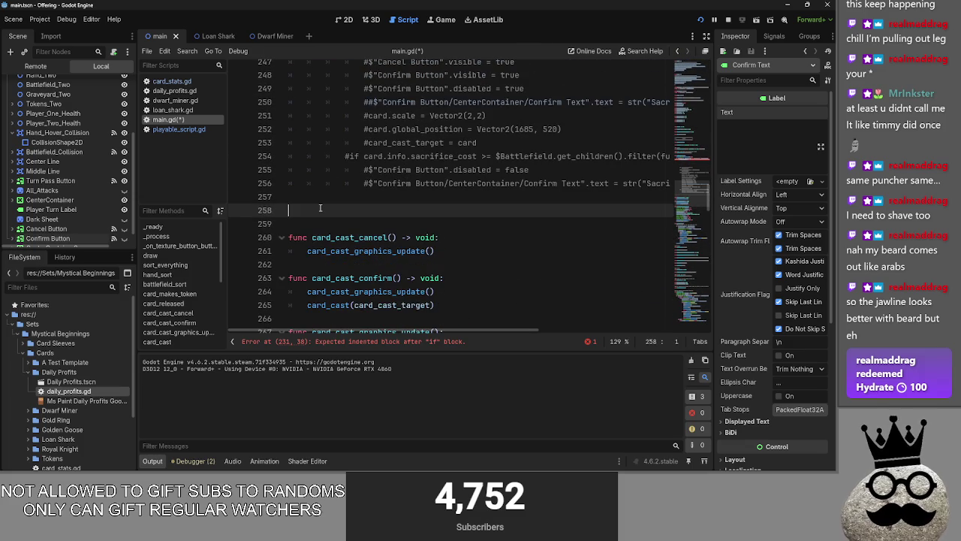
{"action": "scroll", "coordinate": [320, 208], "scroll_direction": "up", "scroll_amount": 5}
{"action": "left_click", "coordinate": [280, 129]}
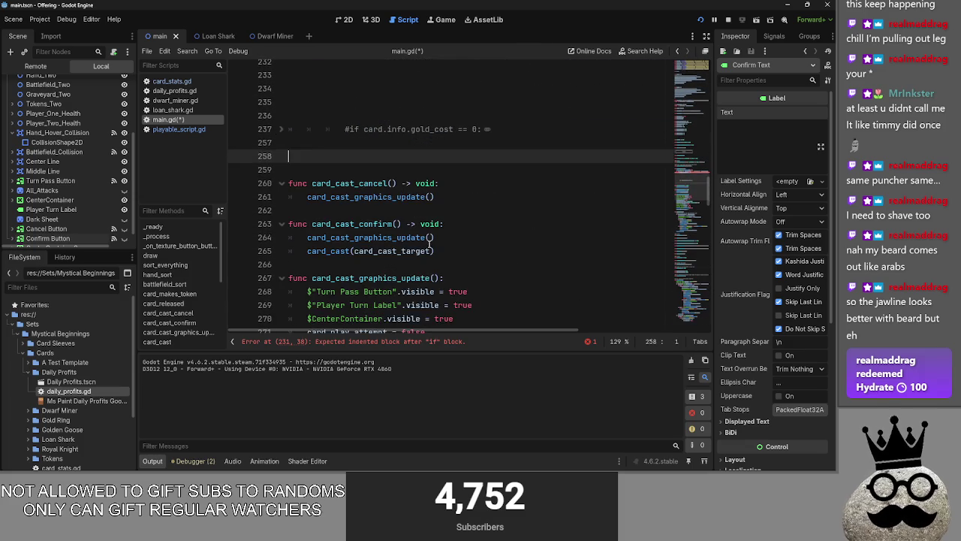
{"action": "scroll", "coordinate": [430, 238], "scroll_direction": "up", "scroll_amount": 4}
{"action": "left_click", "coordinate": [397, 236]}
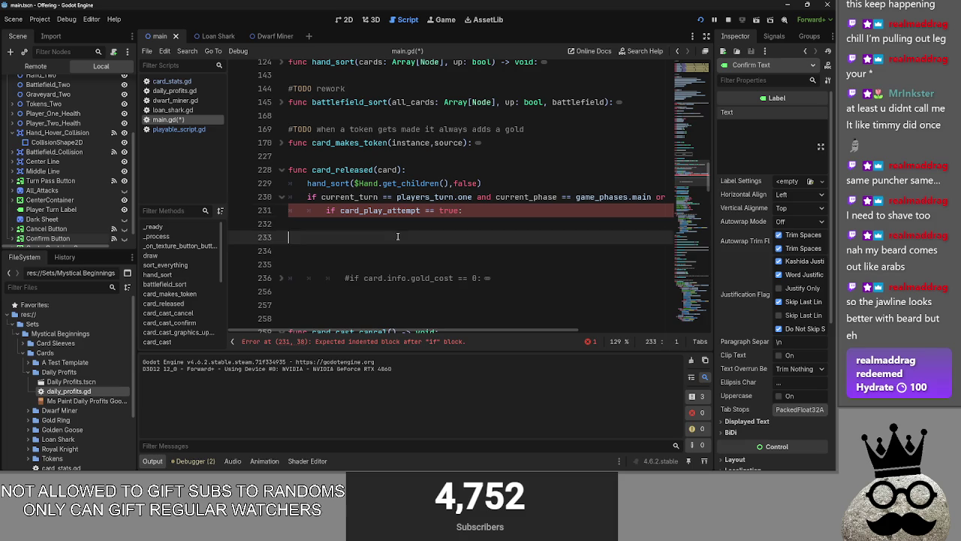
{"action": "key", "text": "BackSpace"}
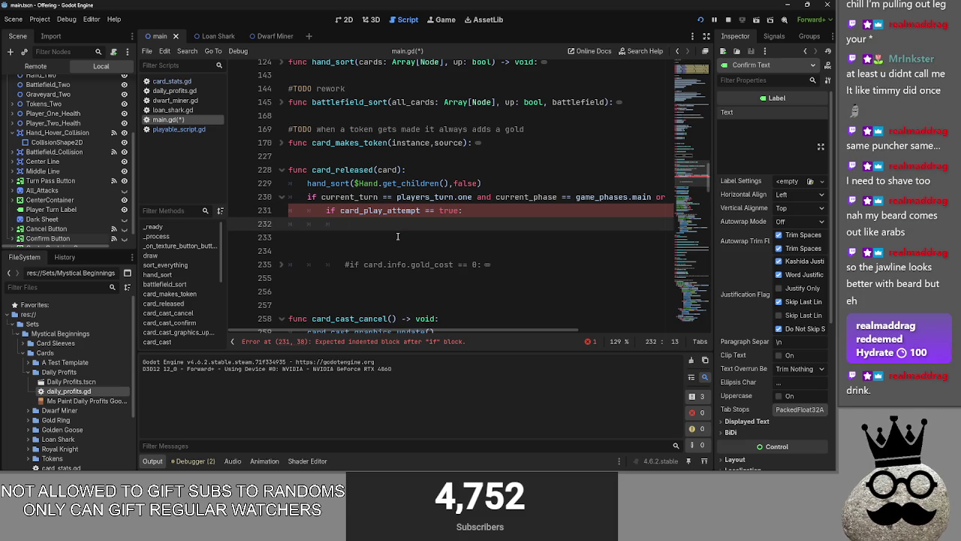
- Add a card_cost_check() call on a new line under the if card_play_attempt check
{"action": "type", "text": "if"}
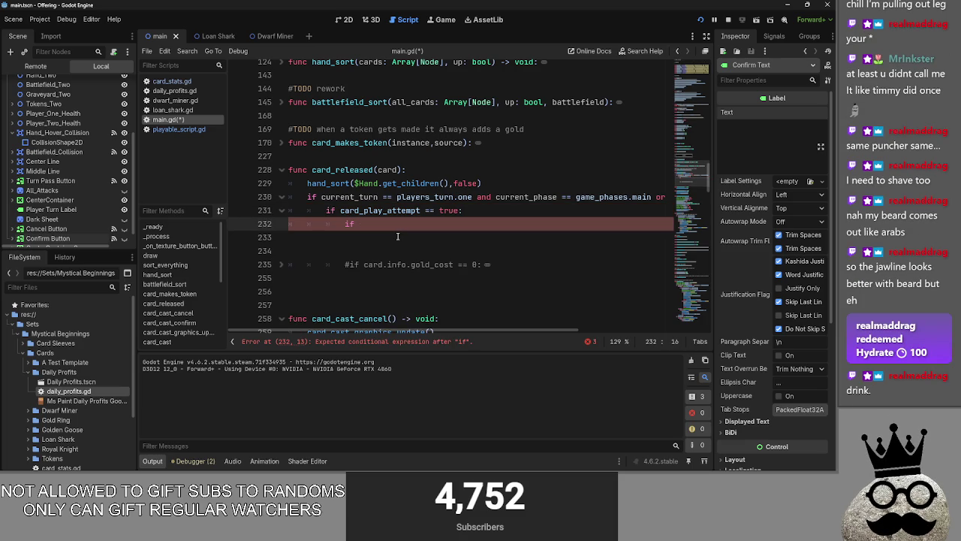
{"action": "key", "text": "BackSpace"}
{"action": "key", "text": "BackSpace"}
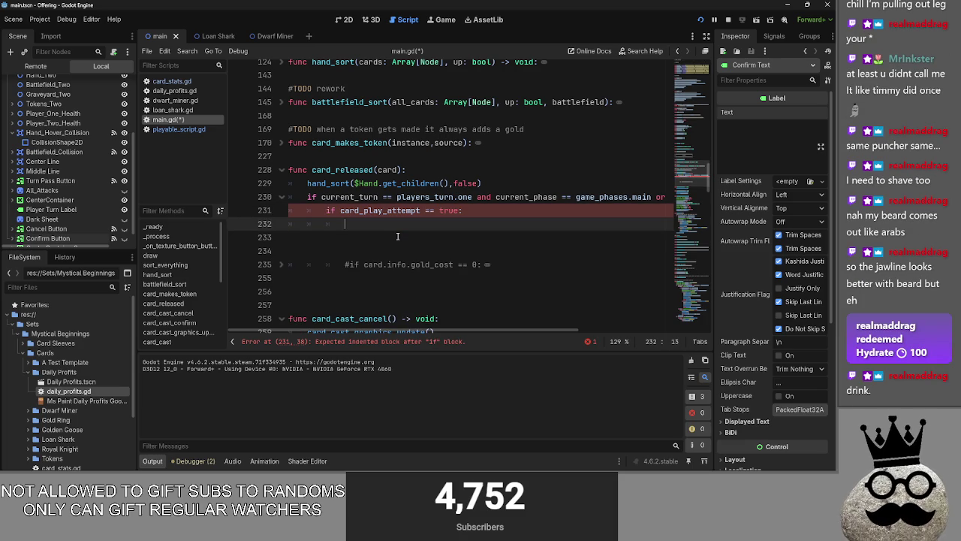
{"action": "left_click", "coordinate": [459, 211]}
{"action": "type", "text": "and"}
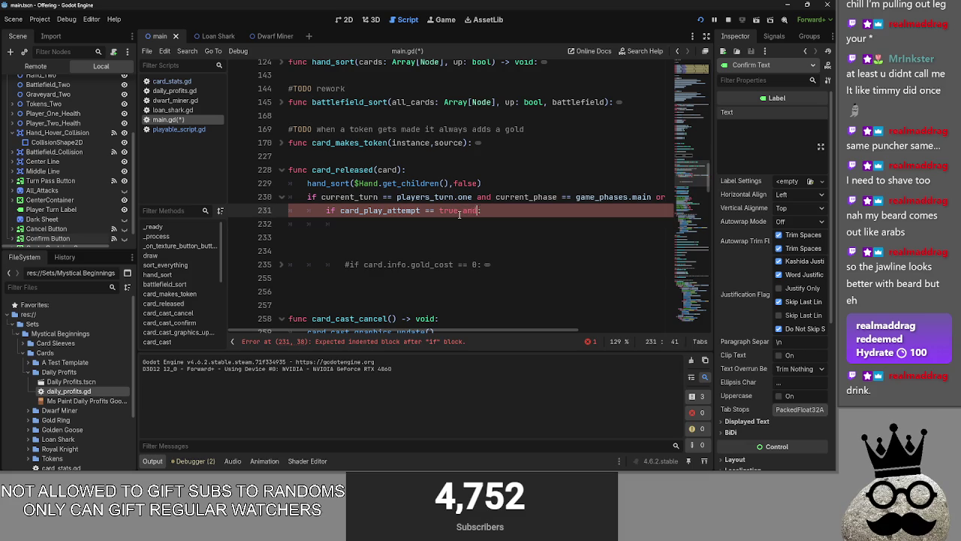
{"action": "key", "text": "BackSpace"}
{"action": "key", "text": "BackSpace"}
{"action": "key", "text": "End"}
{"action": "key", "text": "Return"}
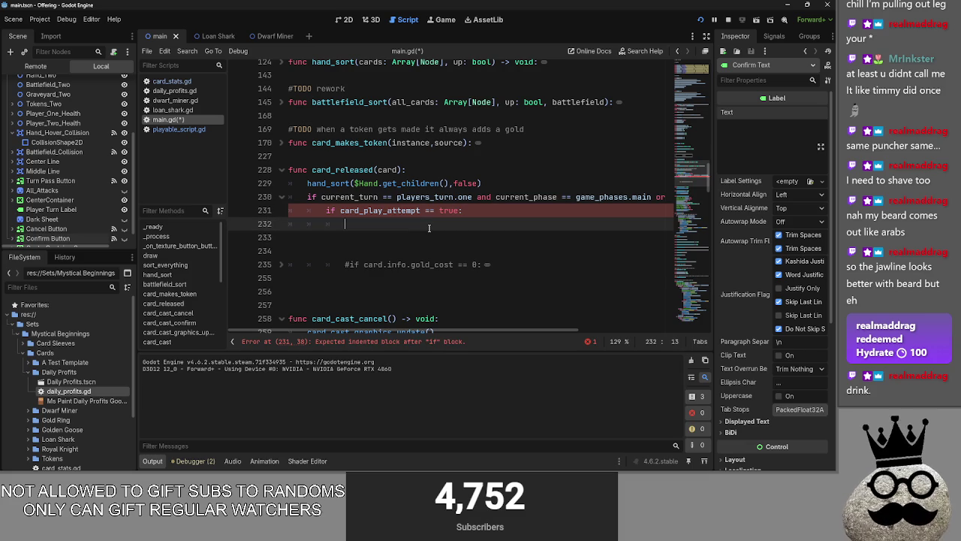
{"action": "type", "text": "card_"}
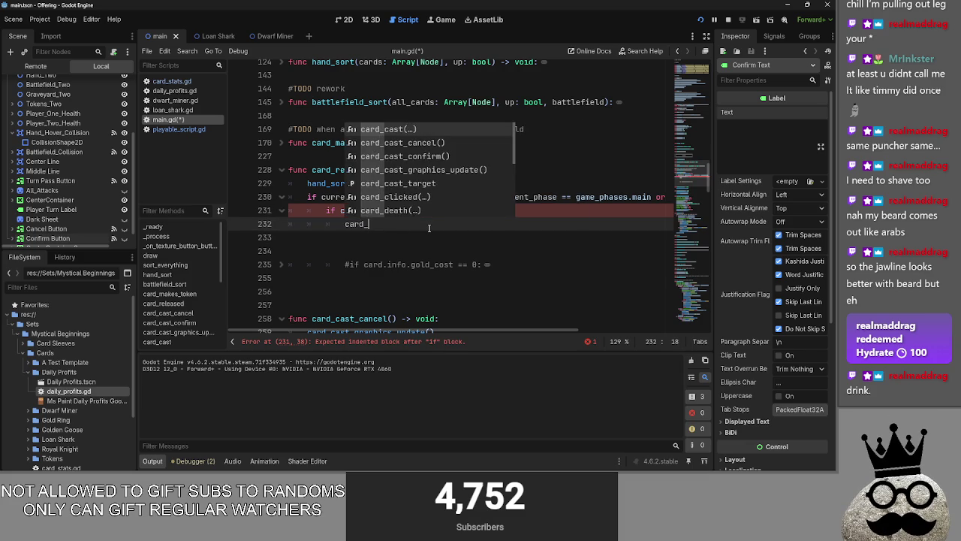
{"action": "type", "text": "cost_check"}
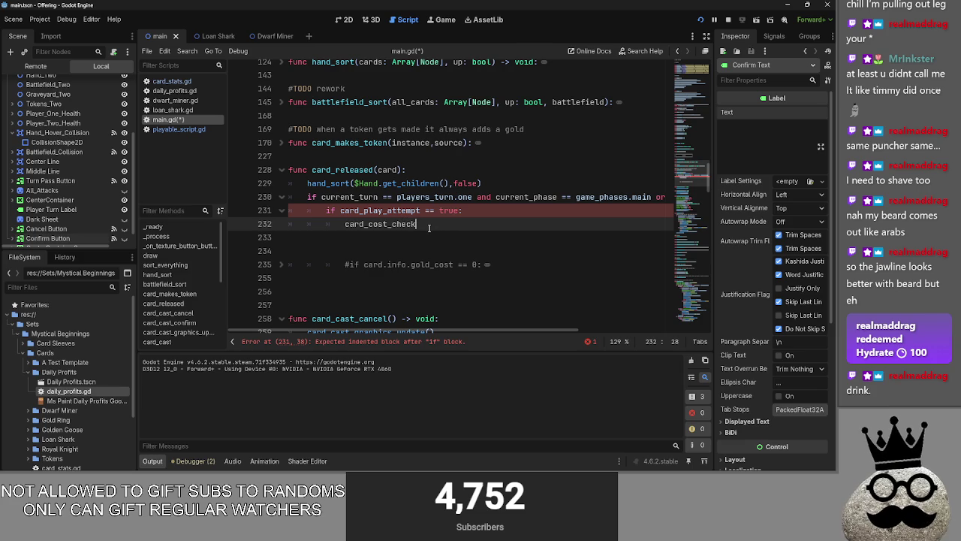
{"action": "type", "text": "()"}
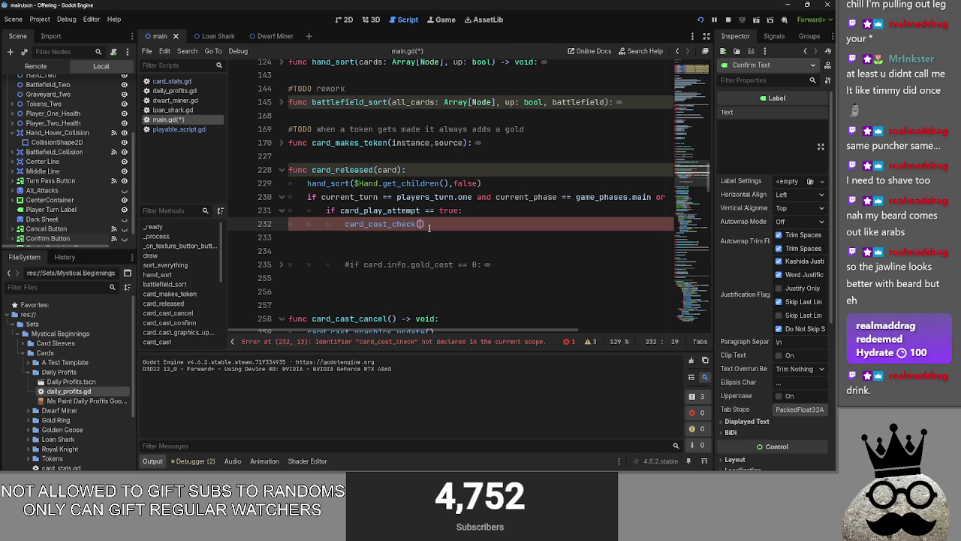
{"action": "left_click_drag", "start_coordinate": [430, 227], "coordinate": [360, 225]}
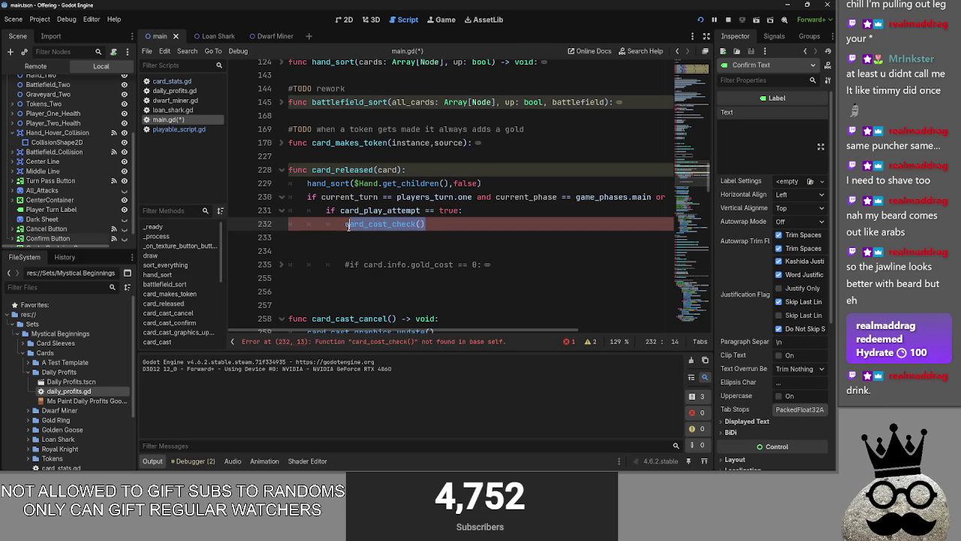
{"action": "left_click_drag", "start_coordinate": [434, 226], "coordinate": [345, 225]}
- Add func card_cost_check(): with a pass body below the call
{"action": "left_click", "coordinate": [342, 244]}
{"action": "key", "text": "Return"}
{"action": "key", "text": "Return"}
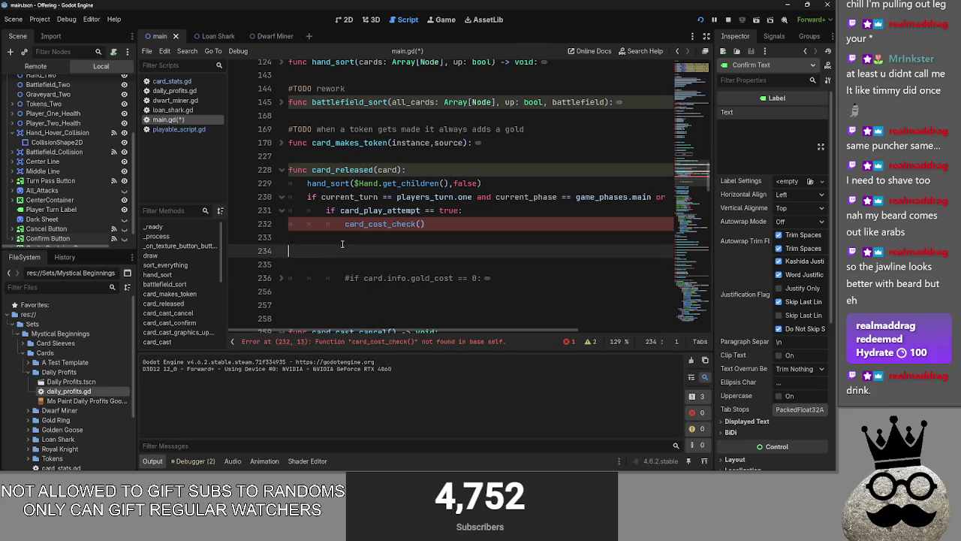
{"action": "type", "text": "func card_cost_check():"}
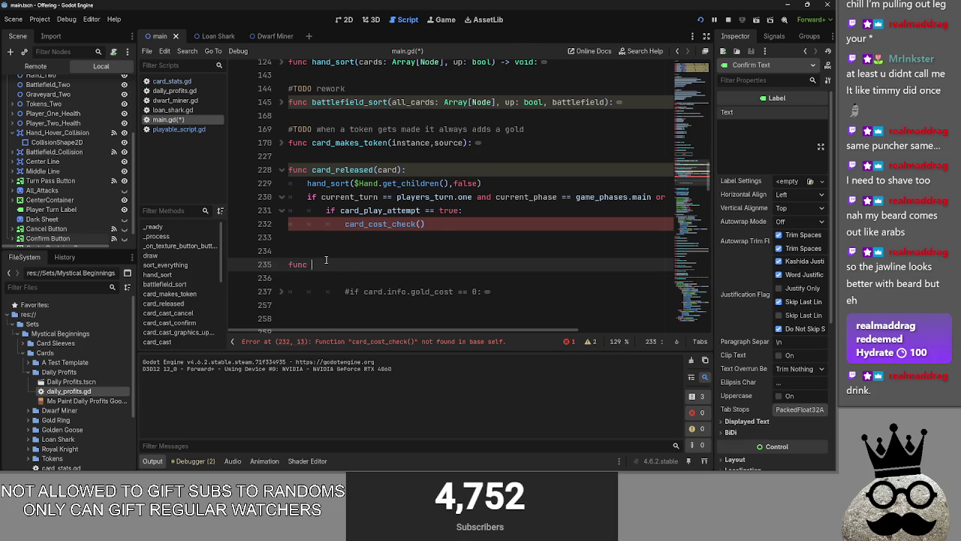
{"action": "key", "text": "Return"}
{"action": "type", "text": "pass"}
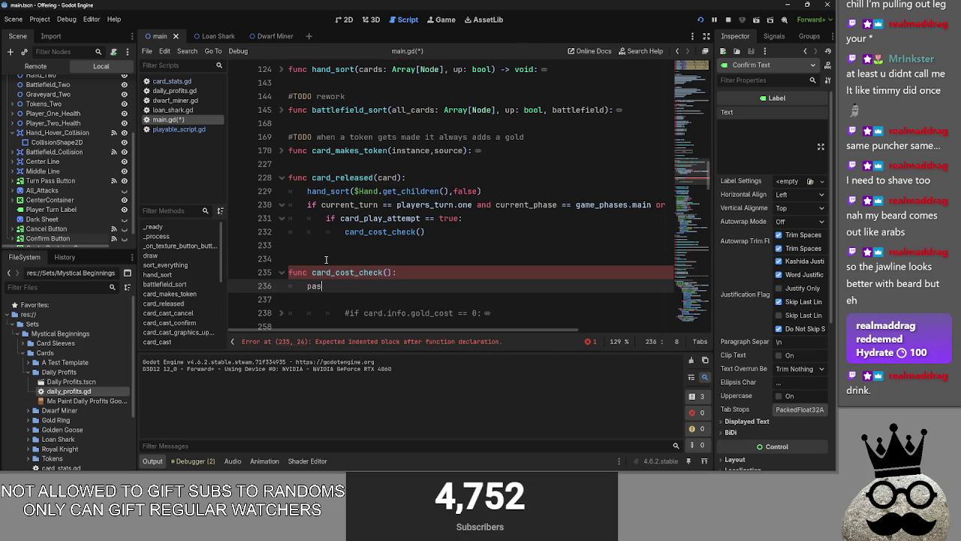
{"action": "key", "text": "Home"}
{"action": "key", "text": "Return"}
{"action": "key", "text": "Up"}
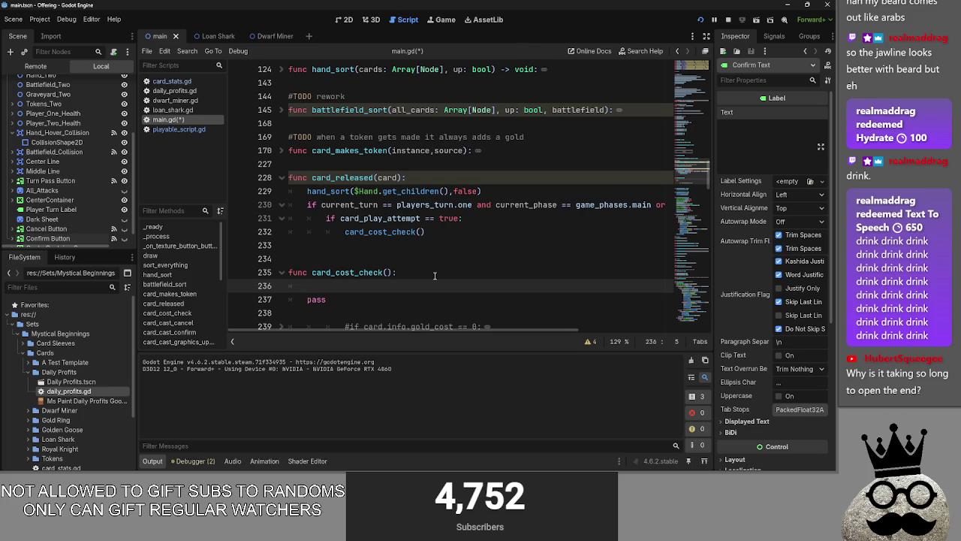
- Remove the extra blank line before func card_cost_check()
{"action": "left_click", "coordinate": [383, 249]}
{"action": "left_click", "coordinate": [352, 257]}
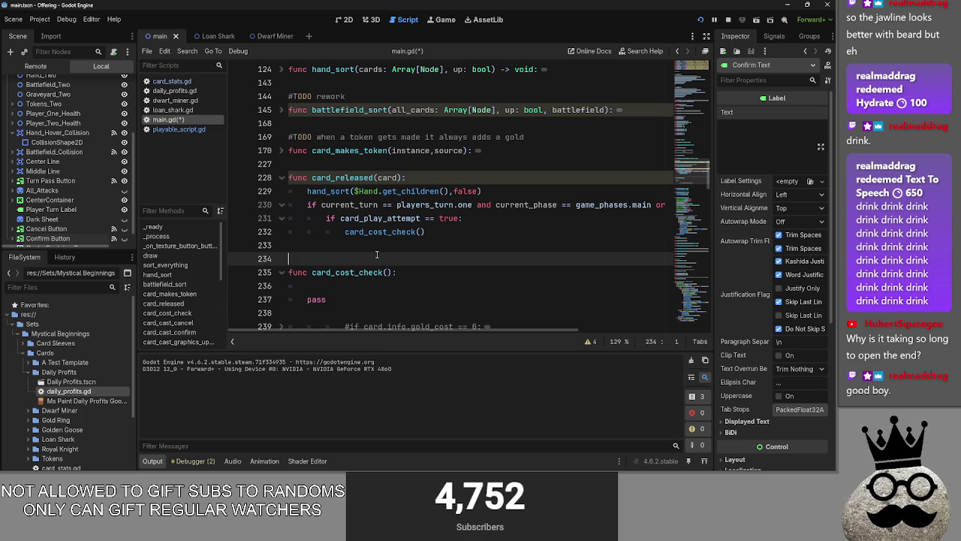
{"action": "left_click", "coordinate": [335, 250]}
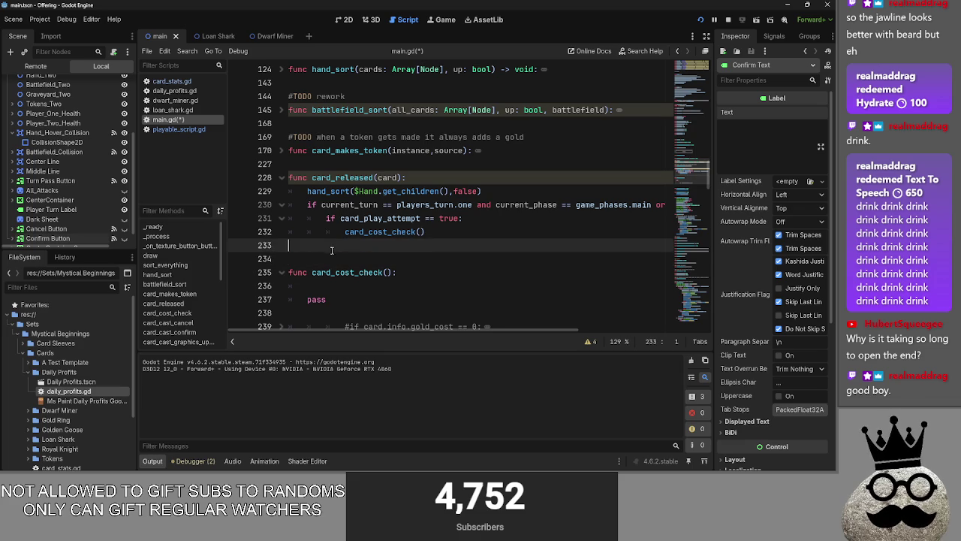
{"action": "left_click", "coordinate": [329, 258]}
{"action": "key", "text": "BackSpace"}
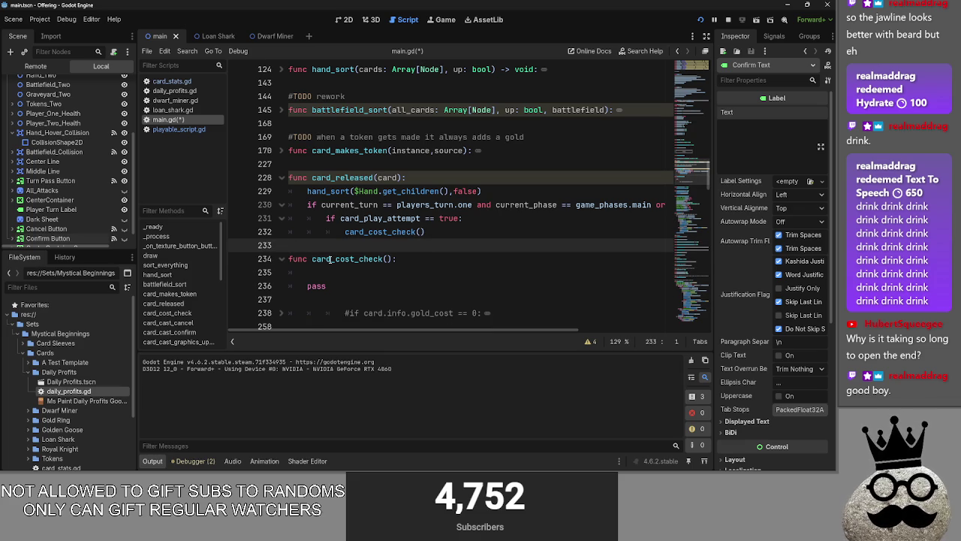
- Add two blank lines below card_cost_check()'s pass body, then select the pass line
{"action": "scroll", "coordinate": [330, 258], "scroll_direction": "down", "scroll_amount": 3}
{"action": "left_click", "coordinate": [318, 177]}
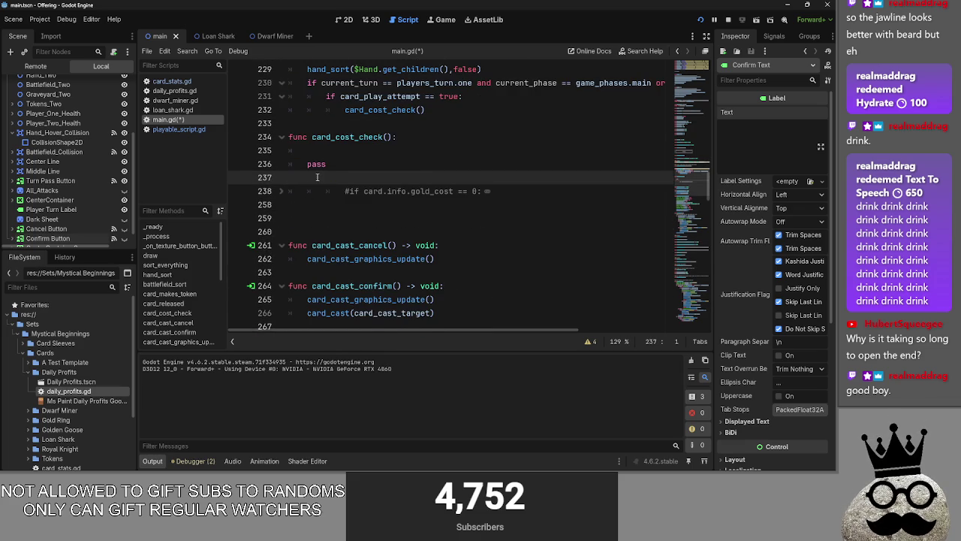
{"action": "key", "text": "Return"}
{"action": "key", "text": "Return"}
{"action": "left_click", "coordinate": [311, 191]}
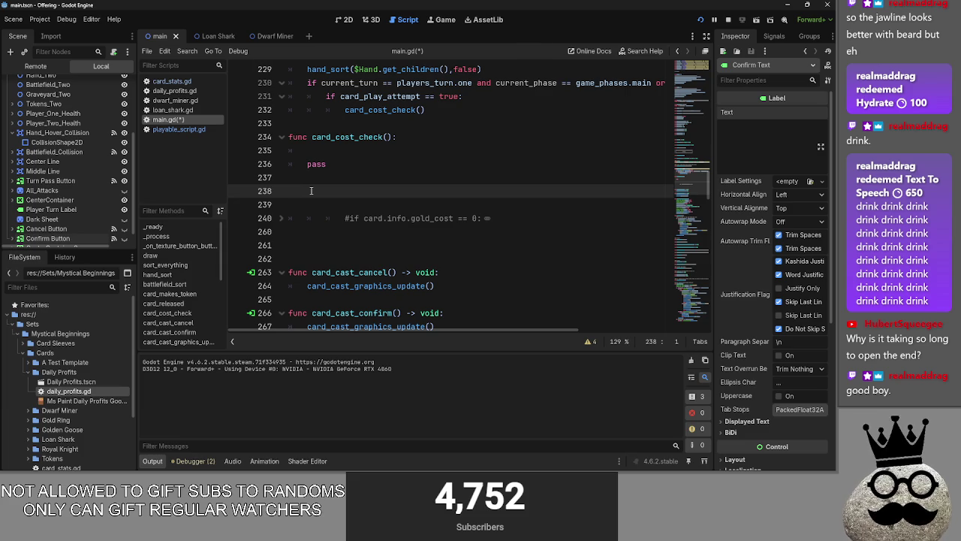
{"action": "key", "text": "super"}
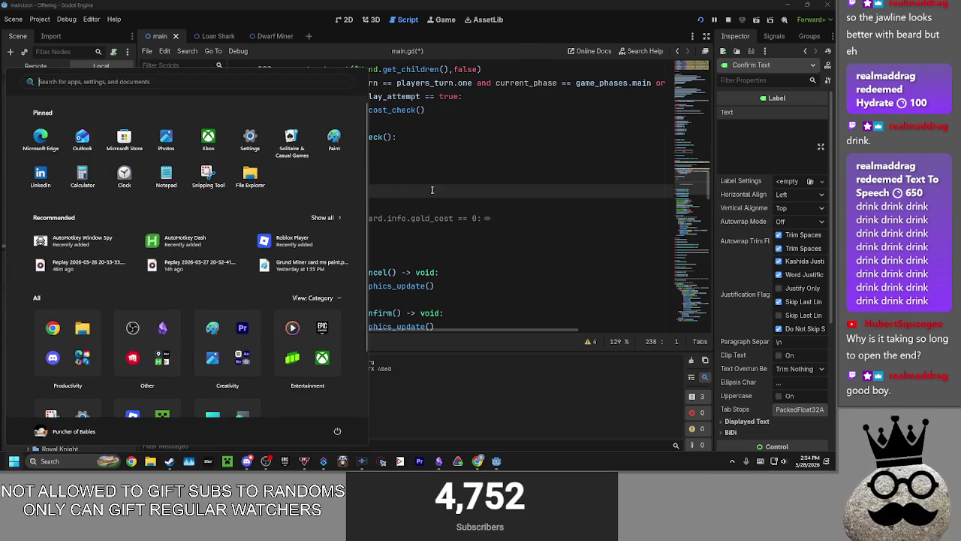
{"action": "key", "text": "Escape"}
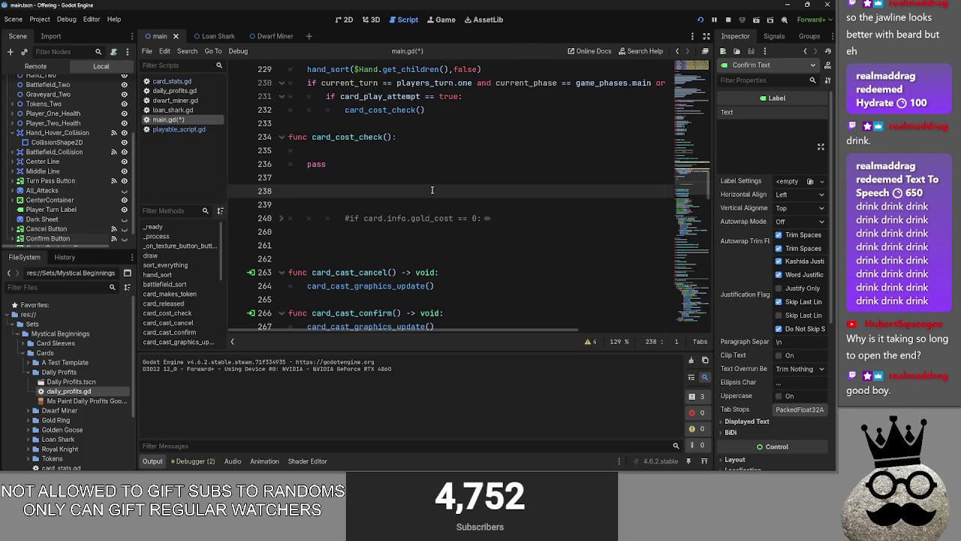
{"action": "scroll", "coordinate": [432, 190], "scroll_direction": "up", "scroll_amount": 1}
{"action": "left_click_drag", "start_coordinate": [327, 204], "coordinate": [255, 205]}
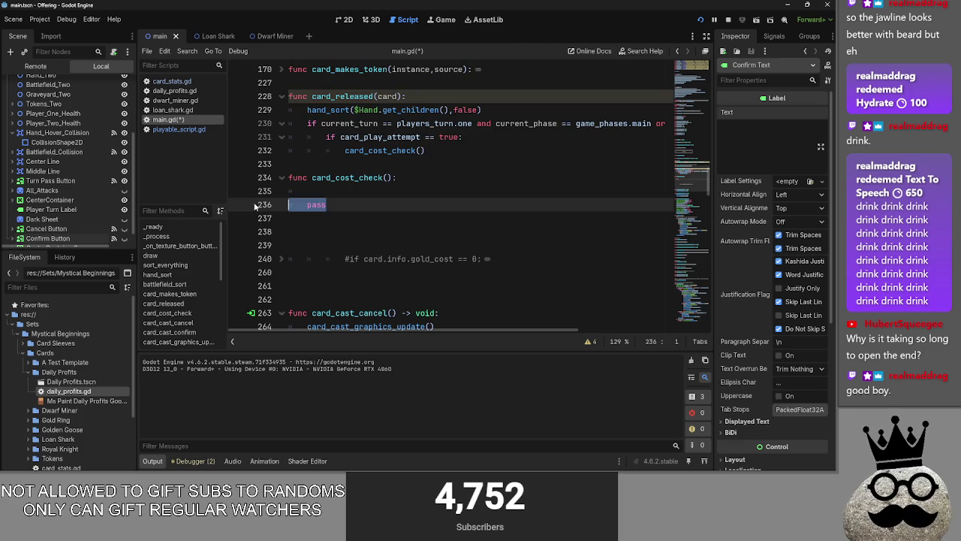
- Delete the pass line from card_cost_check()
{"action": "key", "text": "BackSpace"}
{"action": "key", "text": "BackSpace"}
{"action": "scroll", "coordinate": [348, 197], "scroll_direction": "up", "scroll_amount": 2}
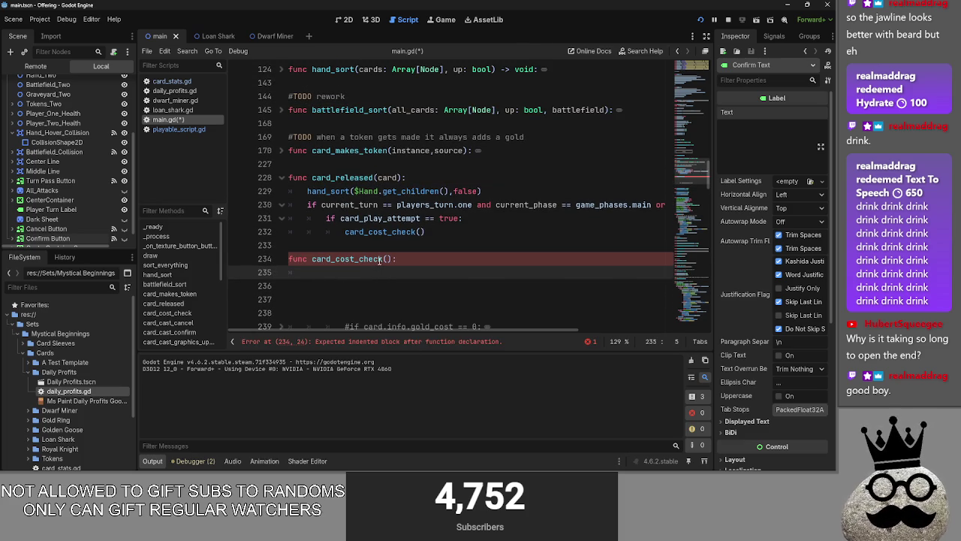
{"action": "left_click_drag", "start_coordinate": [453, 230], "coordinate": [244, 200]}
{"action": "left_click", "coordinate": [449, 232]}
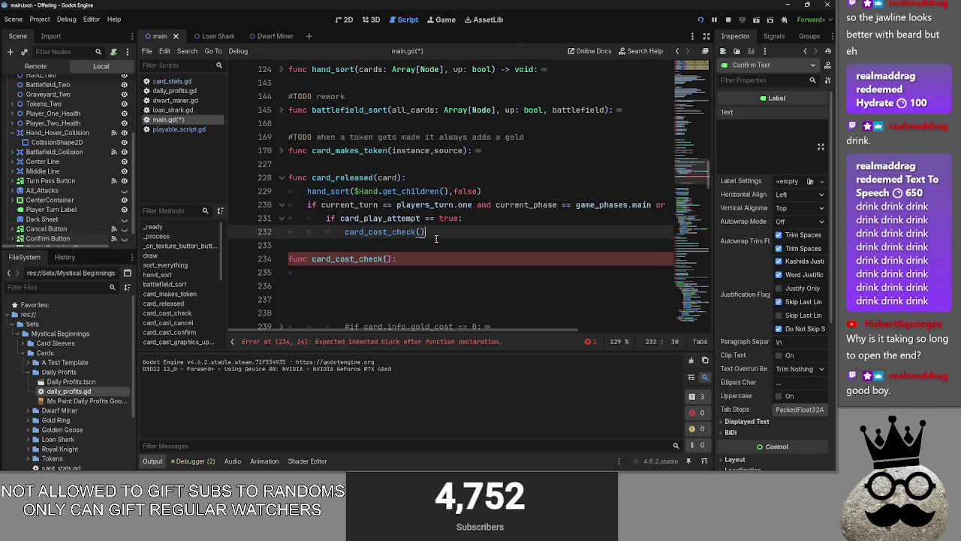
{"action": "left_click", "coordinate": [366, 273]}
{"action": "scroll", "coordinate": [391, 272], "scroll_direction": "down", "scroll_amount": 2}
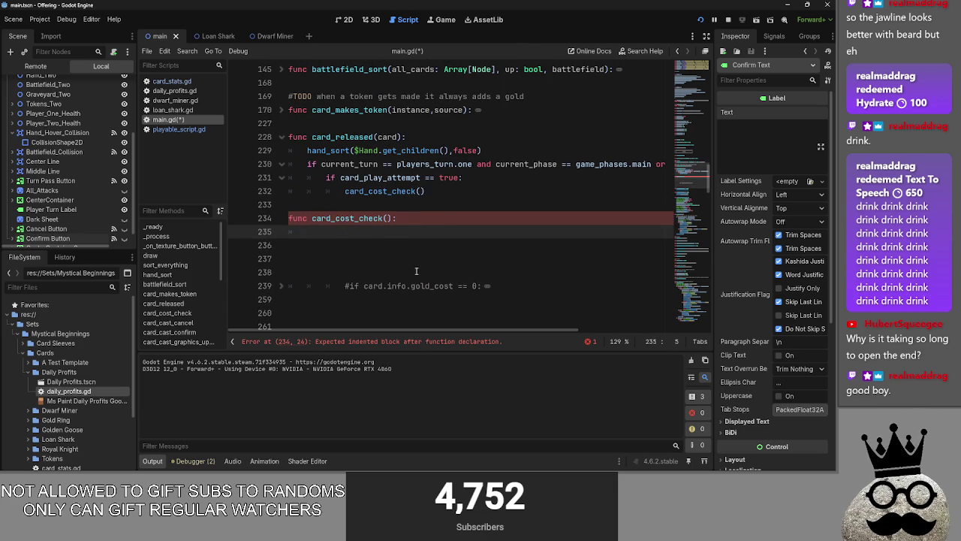
- Add a print( line below the card_cost_check() call
{"action": "left_click", "coordinate": [421, 190]}
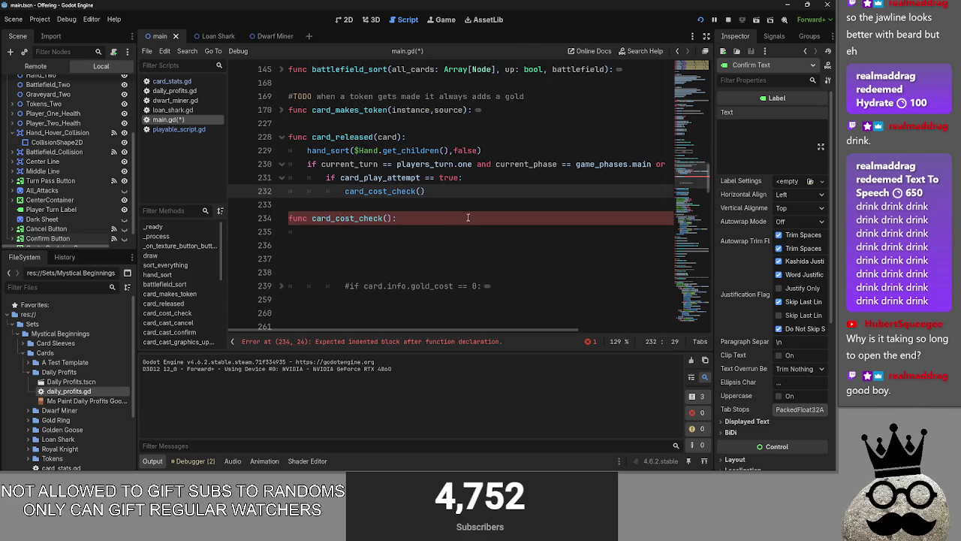
{"action": "key", "text": "Return"}
{"action": "type", "text": "print("}
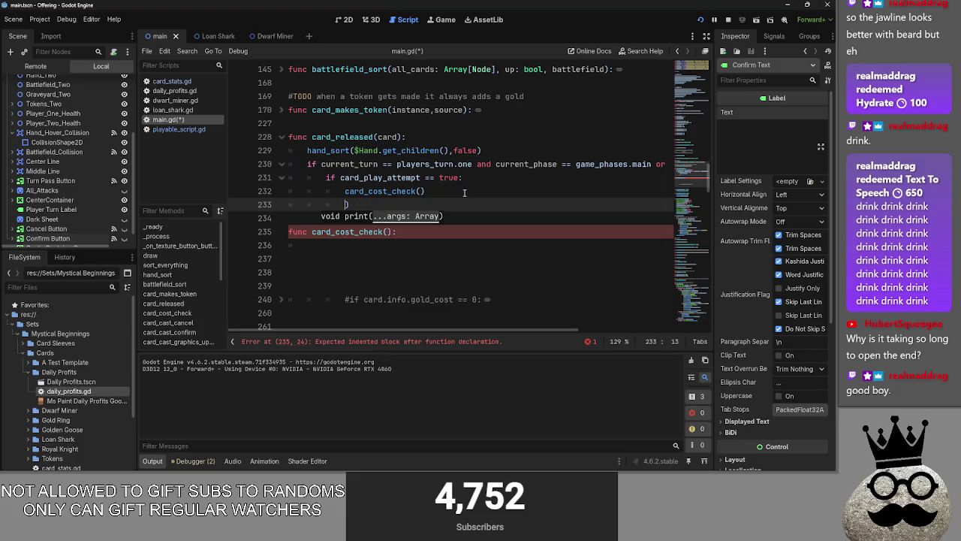
{"action": "key", "text": "BackSpace"}
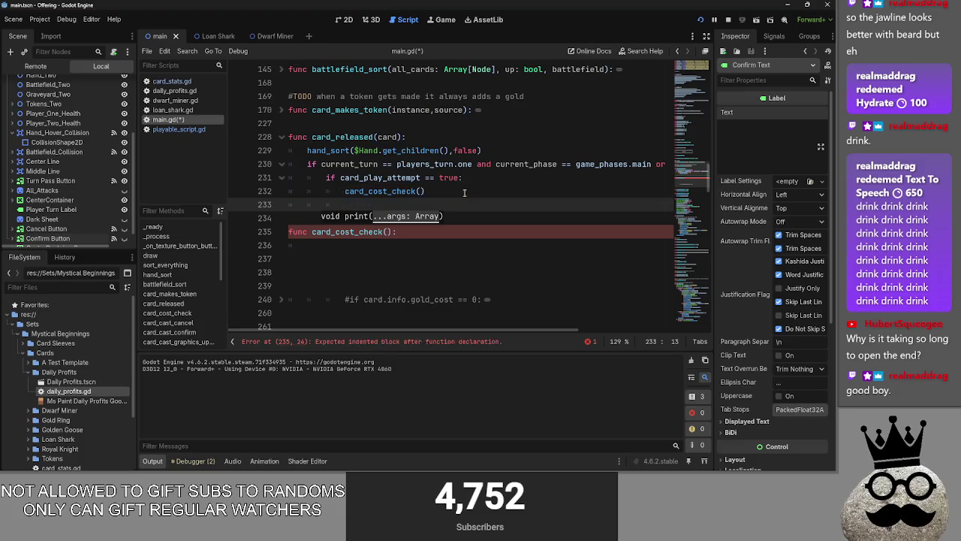
{"action": "key", "text": "alt+Tab"}
{"action": "key", "text": "alt+Tab"}
{"action": "key", "text": "alt+Tab"}
{"action": "key", "text": "alt+Tab"}
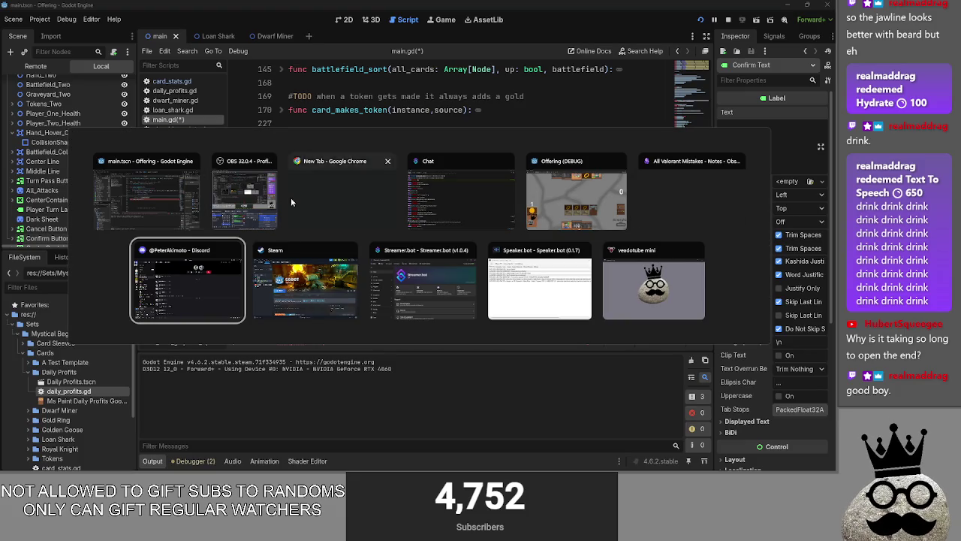
{"action": "key", "text": "Escape"}
- Pass egg to the card_cost_check call and add print(egg) on the next line
{"action": "left_click", "coordinate": [424, 191]}
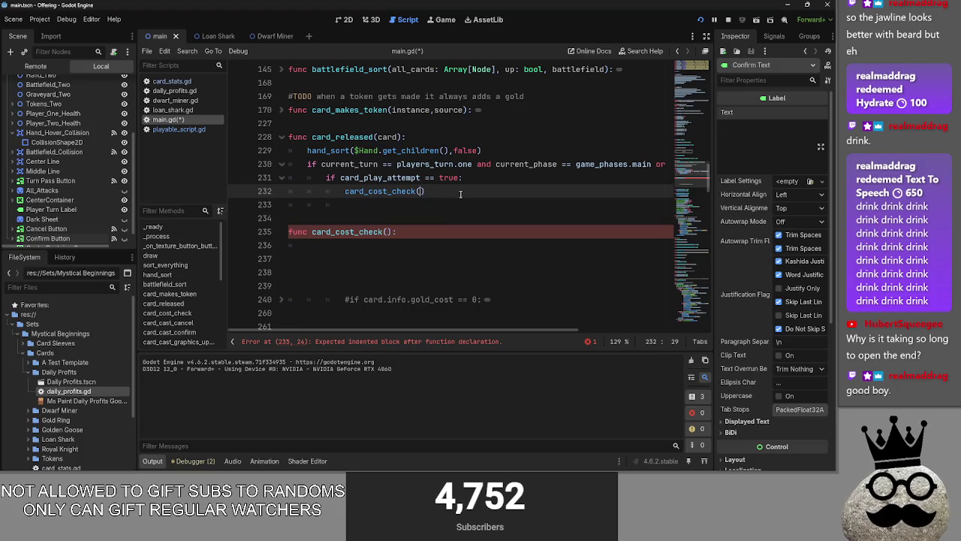
{"action": "type", "text": "egg"}
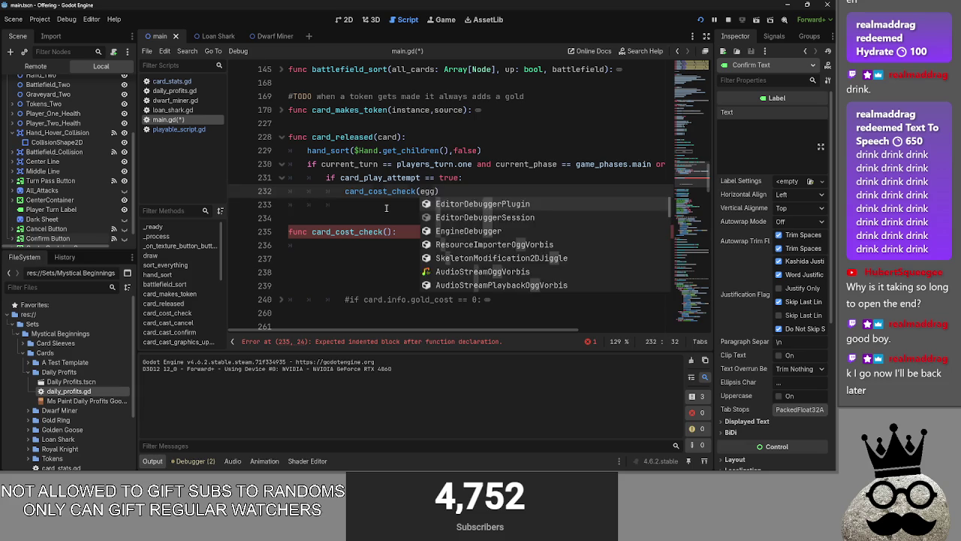
{"action": "left_click", "coordinate": [386, 207]}
{"action": "type", "text": "print(egg)"}
- Move print(egg) above the card_cost_check(egg) call
{"action": "left_click", "coordinate": [406, 234]}
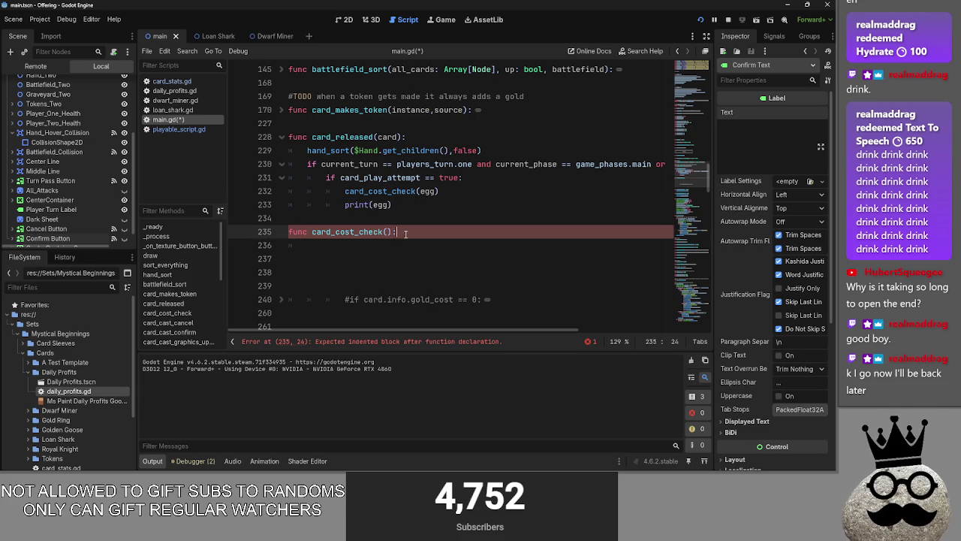
{"action": "left_click", "coordinate": [467, 178]}
{"action": "key", "text": "Return"}
{"action": "left_click", "coordinate": [394, 217]}
{"action": "mouse_move", "coordinate": [394, 218]}
{"action": "left_mouse_down"}
{"action": "mouse_move", "coordinate": [345, 218]}
{"action": "mouse_move", "coordinate": [353, 205]}
{"action": "mouse_move", "coordinate": [345, 191]}
{"action": "left_mouse_up"}
{"action": "left_click", "coordinate": [401, 216]}
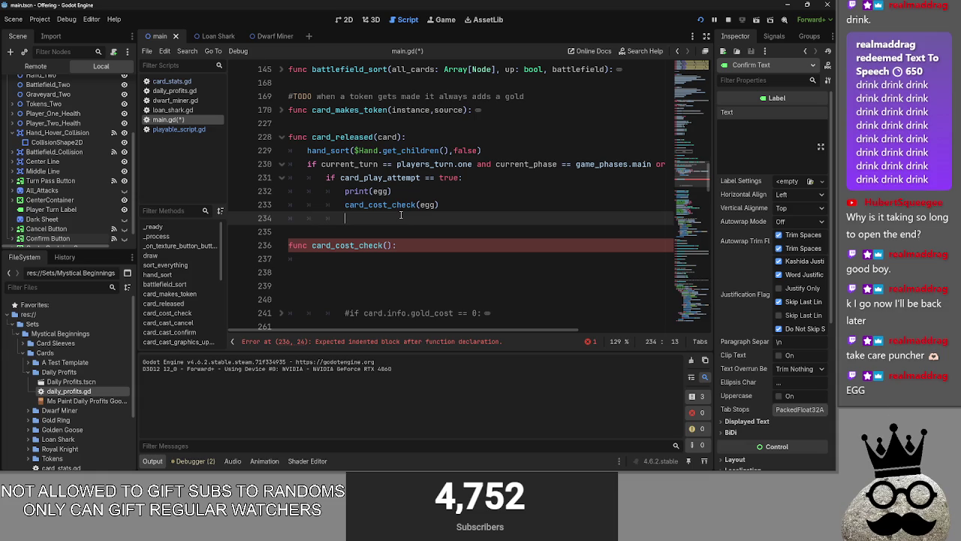
- Put pass back into card_cost_check()'s empty body
{"action": "left_click", "coordinate": [380, 246]}
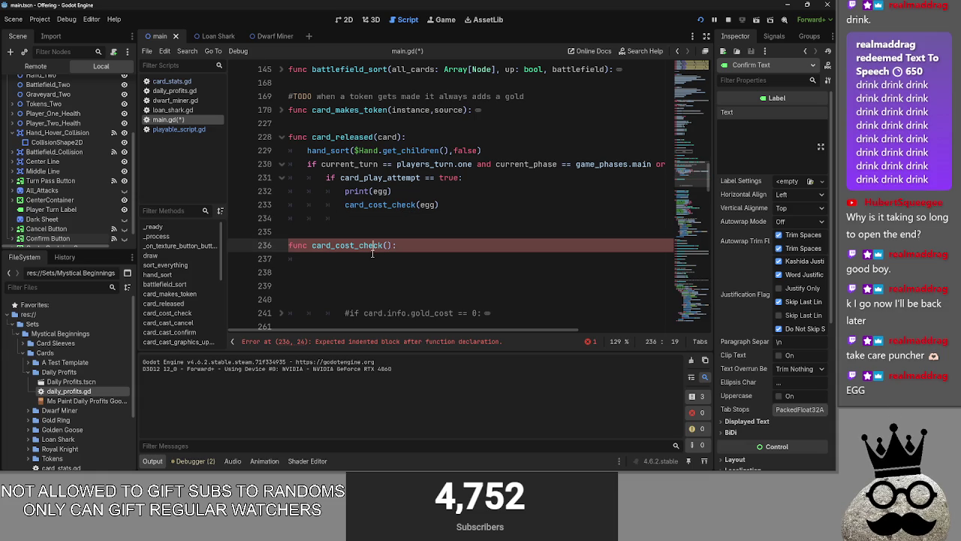
{"action": "left_click", "coordinate": [374, 258]}
{"action": "type", "text": "pass"}
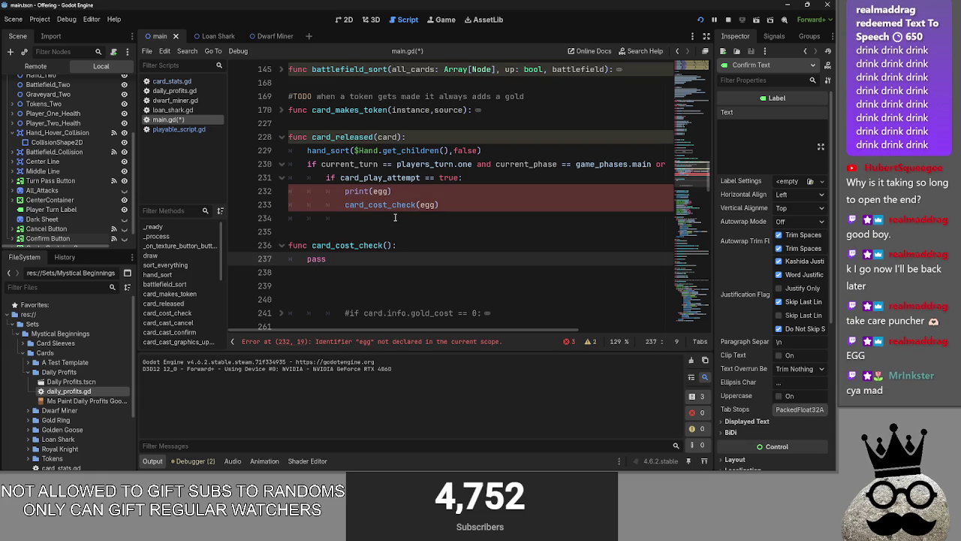
- Move print(egg) back below the call and delete the empty line 232
{"action": "left_click", "coordinate": [395, 218]}
{"action": "mouse_move", "coordinate": [345, 191]}
{"action": "left_mouse_down"}
{"action": "mouse_move", "coordinate": [394, 191]}
{"action": "mouse_move", "coordinate": [349, 218]}
{"action": "mouse_move", "coordinate": [251, 191]}
{"action": "left_mouse_up"}
{"action": "left_click", "coordinate": [378, 190]}
{"action": "key", "text": "Delete"}
{"action": "key", "text": "Delete"}
- Give card_cost_check an egg parameter and replace pass with egg = 2
{"action": "double_click", "coordinate": [427, 191]}
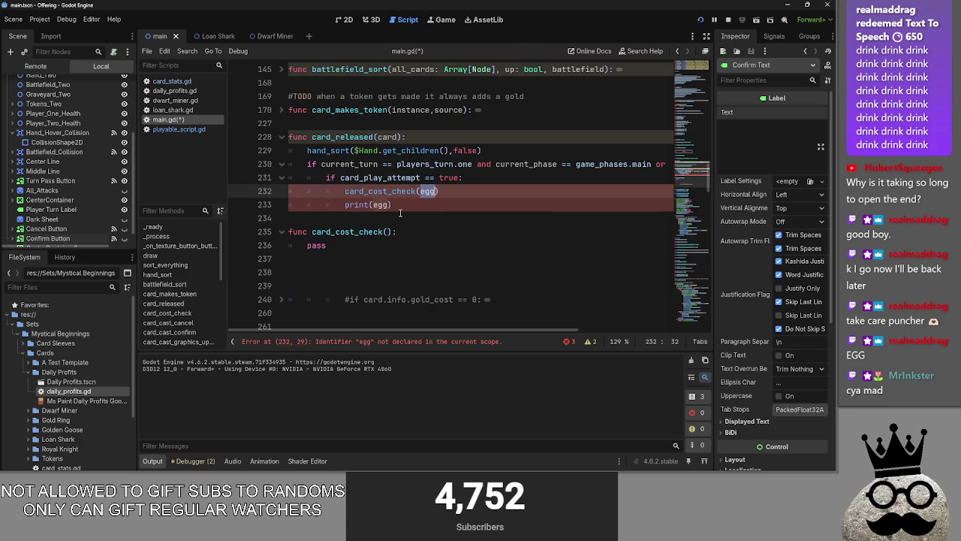
{"action": "left_click", "coordinate": [388, 231]}
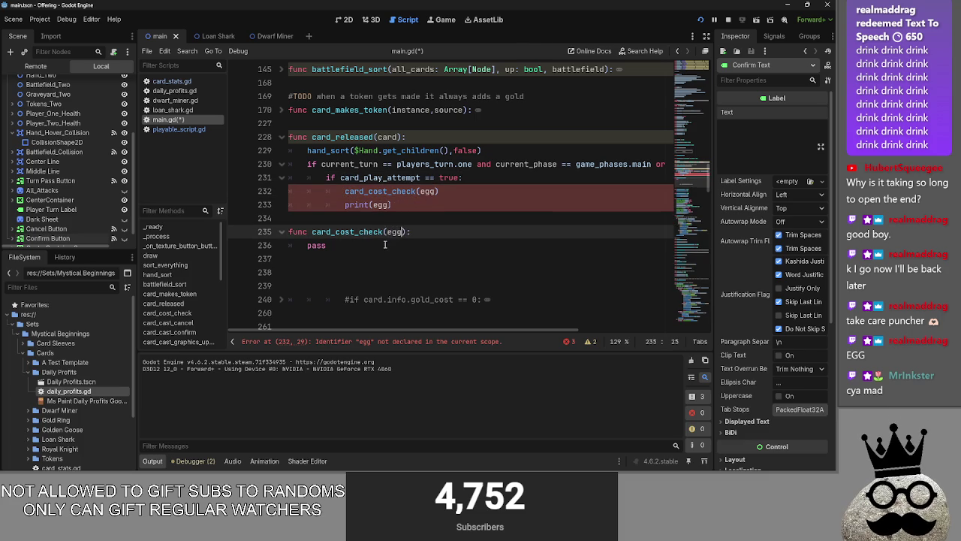
{"action": "type", "text": "egg"}
{"action": "double_click", "coordinate": [432, 246]}
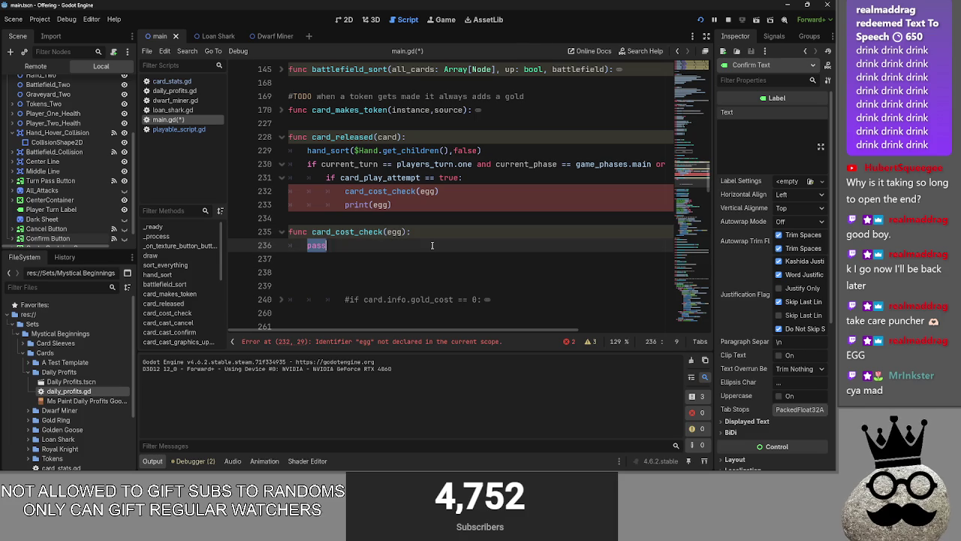
{"action": "type", "text": "egg = eg"}
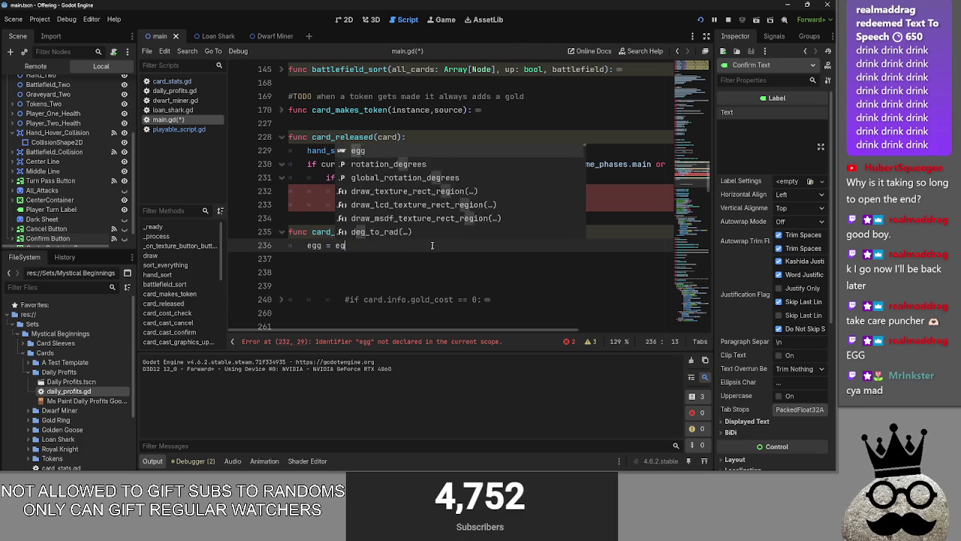
{"action": "key", "text": "BackSpace"}
{"action": "key", "text": "BackSpace"}
{"action": "type", "text": "2"}
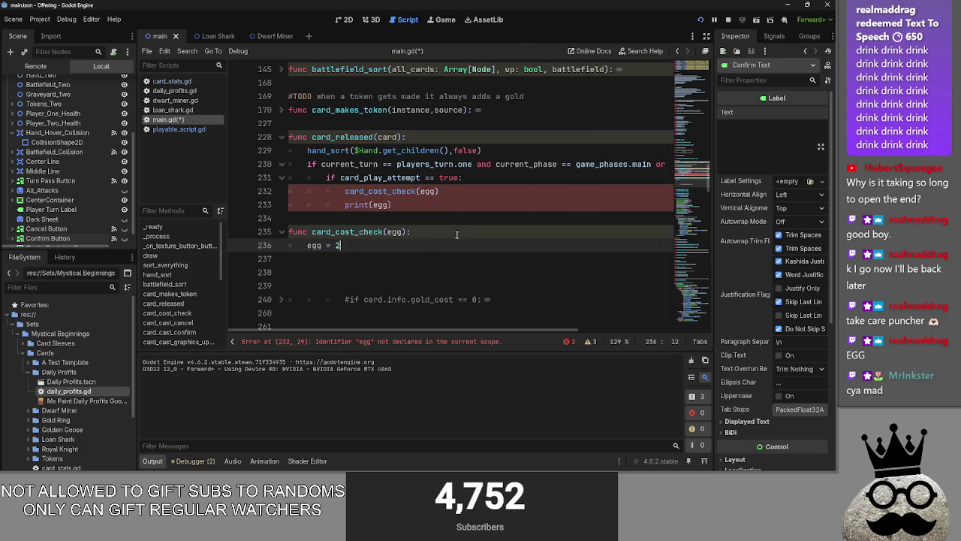
{"action": "left_click", "coordinate": [467, 230]}
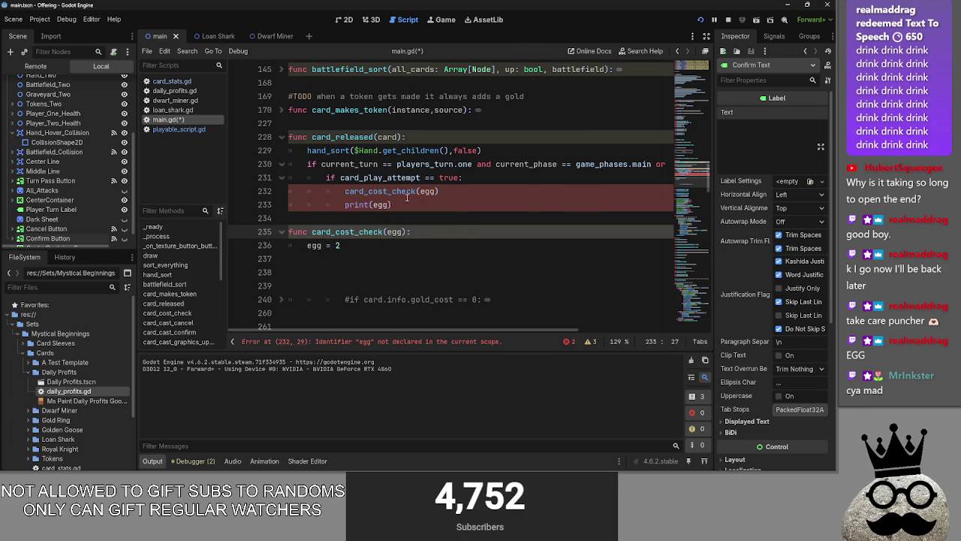
- Delete the egg argument from the card_cost_check call
{"action": "double_click", "coordinate": [379, 191]}
{"action": "double_click", "coordinate": [427, 191]}
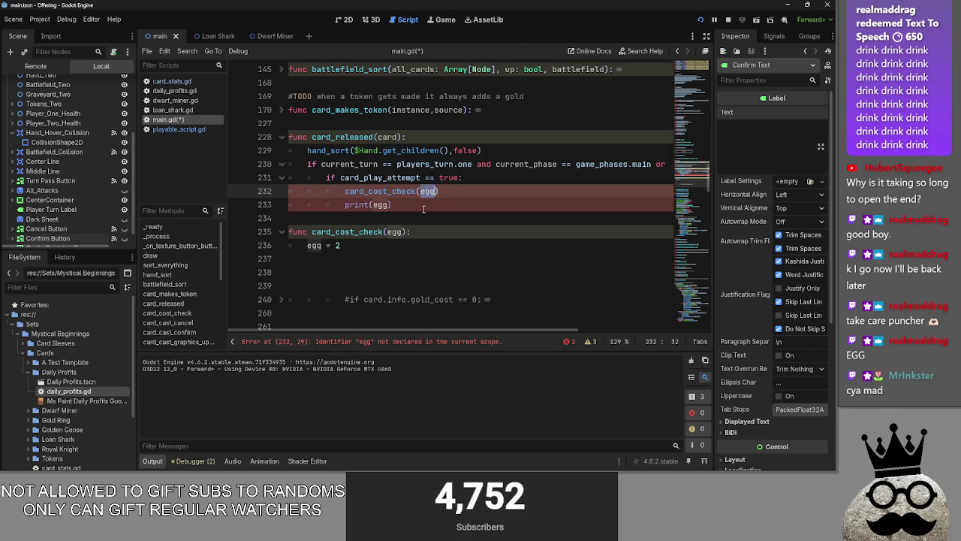
{"action": "key", "text": "BackSpace"}
{"action": "left_click", "coordinate": [391, 205]}
- Remove egg from print(egg) and the function's parameters, and delete the egg = 2 line
{"action": "double_click", "coordinate": [380, 205]}
{"action": "key", "text": "BackSpace"}
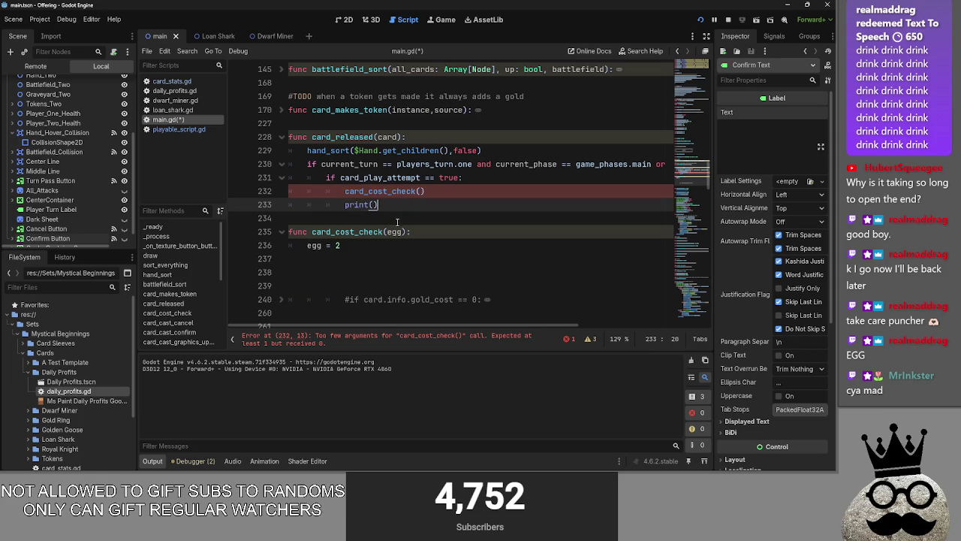
{"action": "double_click", "coordinate": [397, 231]}
{"action": "key", "text": "BackSpace"}
{"action": "key", "text": "Down"}
{"action": "left_click_drag", "start_coordinate": [302, 245], "coordinate": [343, 245]}
{"action": "key", "text": "BackSpace"}
{"action": "key", "text": "alt+Tab"}
{"action": "key", "text": "alt+Tab"}
{"action": "key", "text": "alt+Tab"}
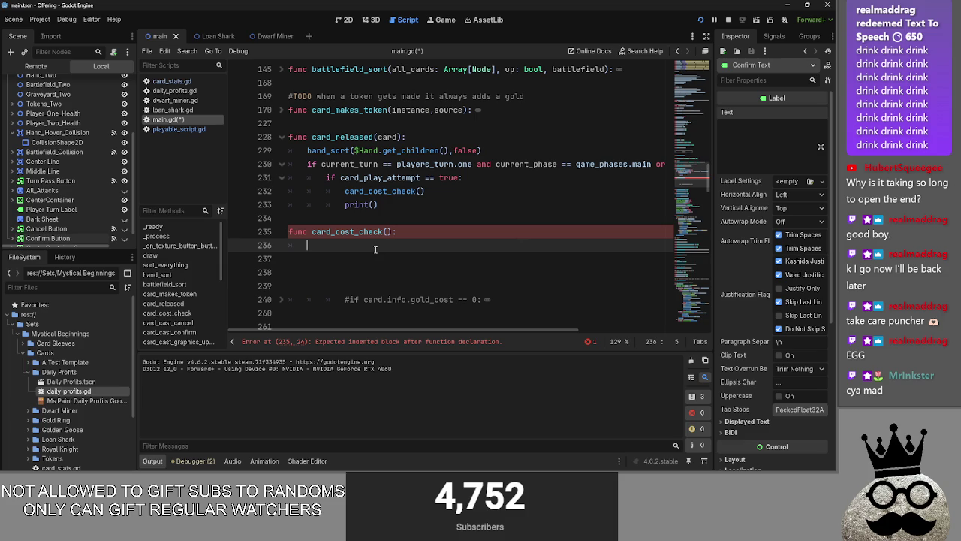
- Write return(15) on line 236, then trim it to a bare return
{"action": "type", "text": "retur"}
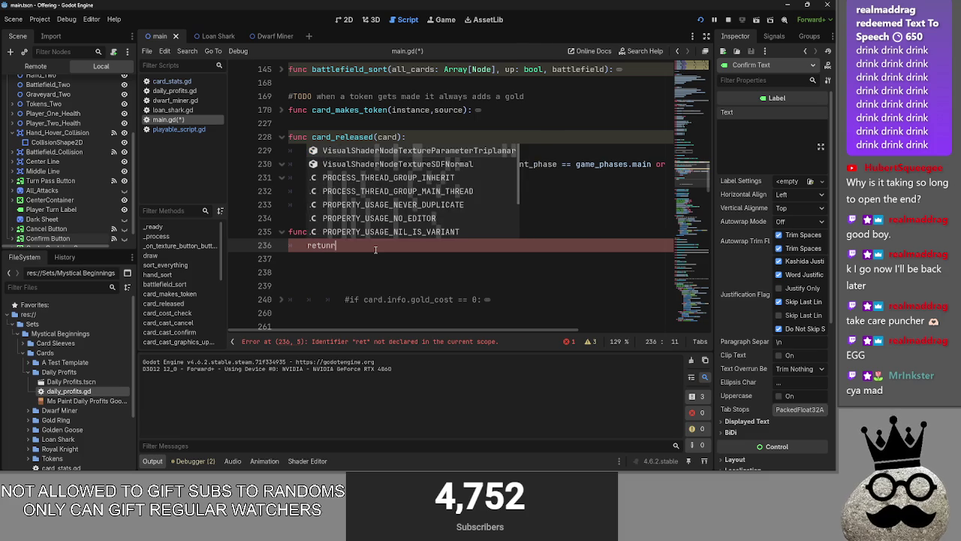
{"action": "type", "text": "n"}
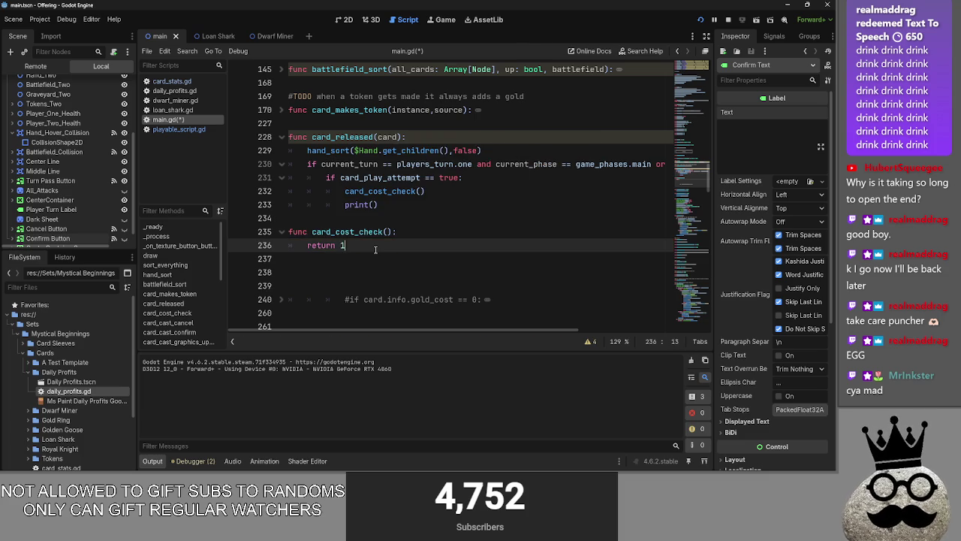
{"action": "type", "text": "(15)"}
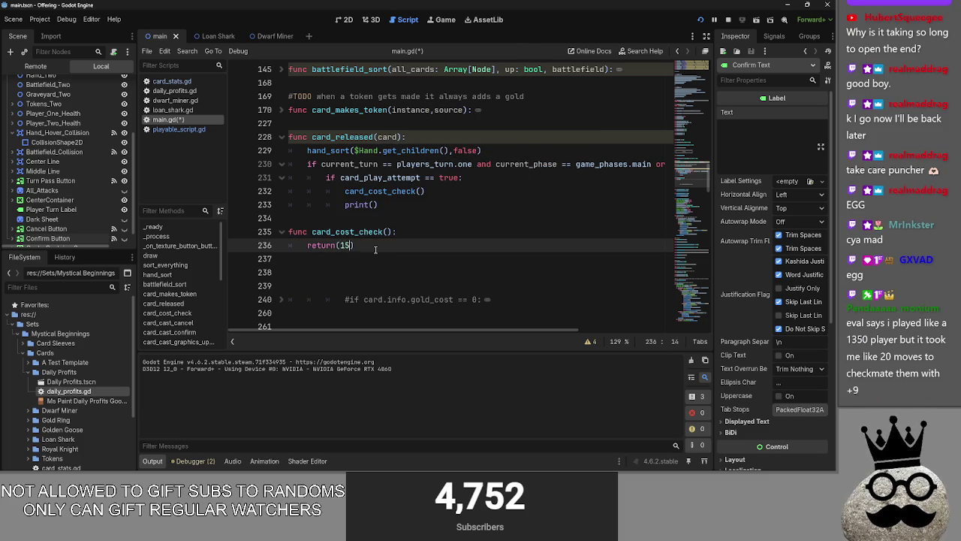
{"action": "double_click", "coordinate": [323, 246]}
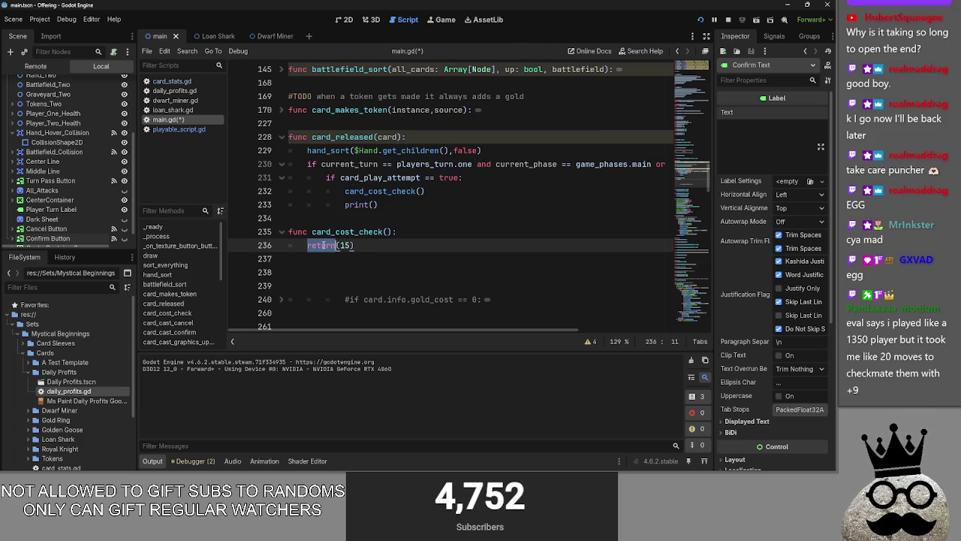
{"action": "right_click", "coordinate": [323, 251]}
{"action": "key", "text": "Escape"}
{"action": "key", "text": "End"}
{"action": "key", "text": "BackSpace"}
{"action": "key", "text": "BackSpace"}
{"action": "key", "text": "BackSpace"}
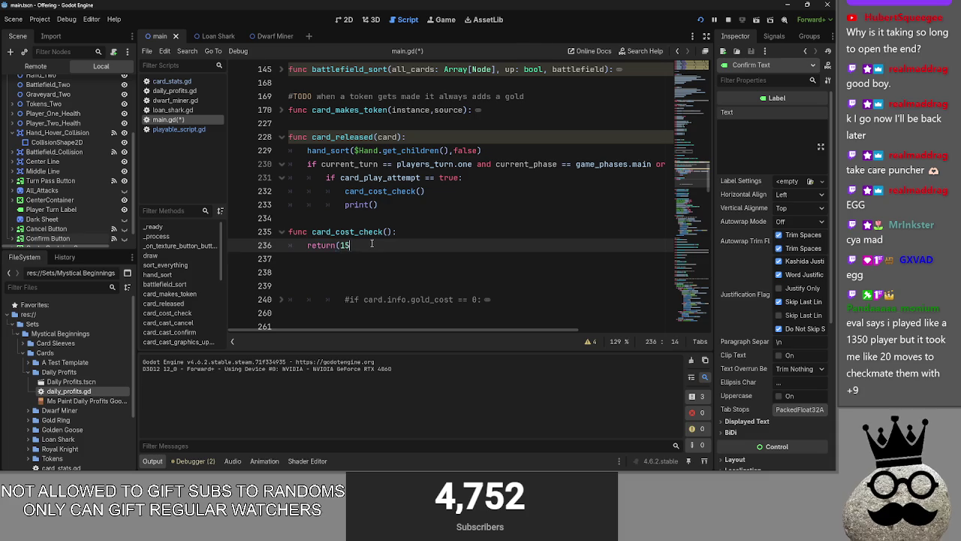
- Check the editing options on the return line, then glance at other windows
{"action": "right_click", "coordinate": [328, 247]}
{"action": "key", "text": "Escape"}
{"action": "triple_click", "coordinate": [335, 246]}
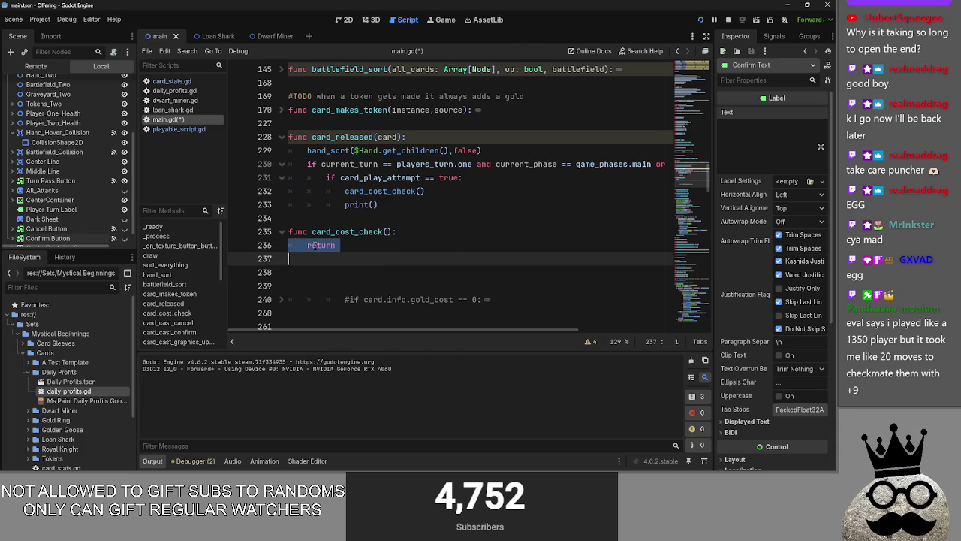
{"action": "double_click", "coordinate": [323, 246]}
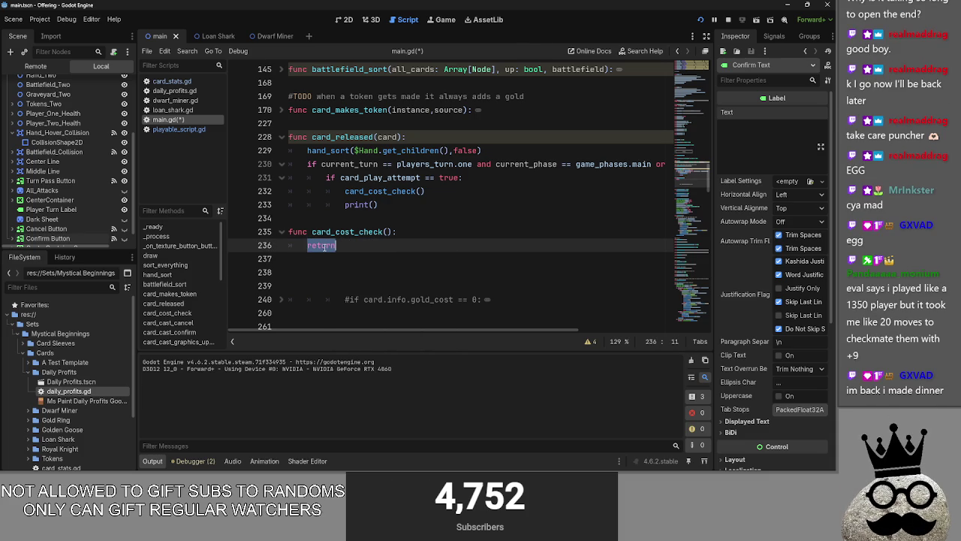
{"action": "right_click", "coordinate": [323, 246]}
{"action": "key", "text": "Escape"}
{"action": "left_click", "coordinate": [353, 246]}
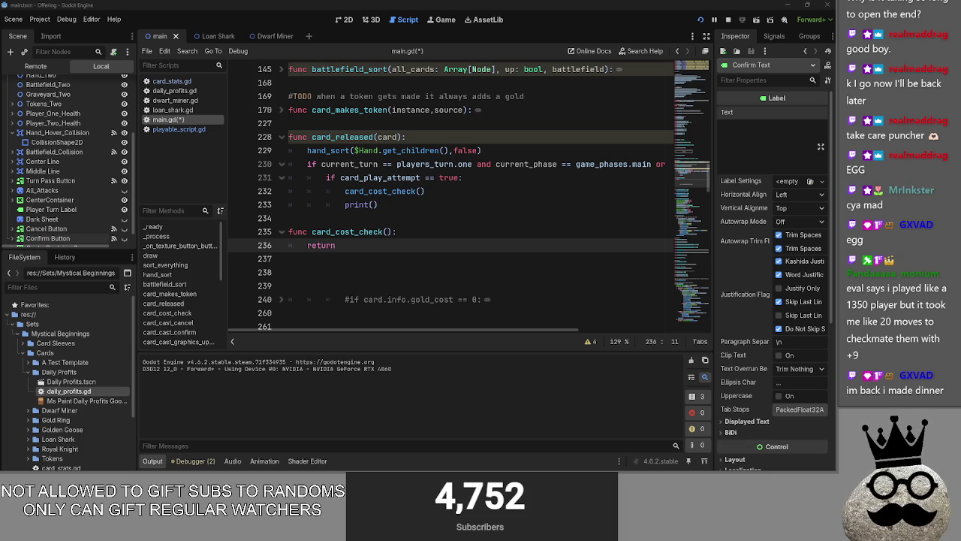
{"action": "key", "text": "alt+Tab"}
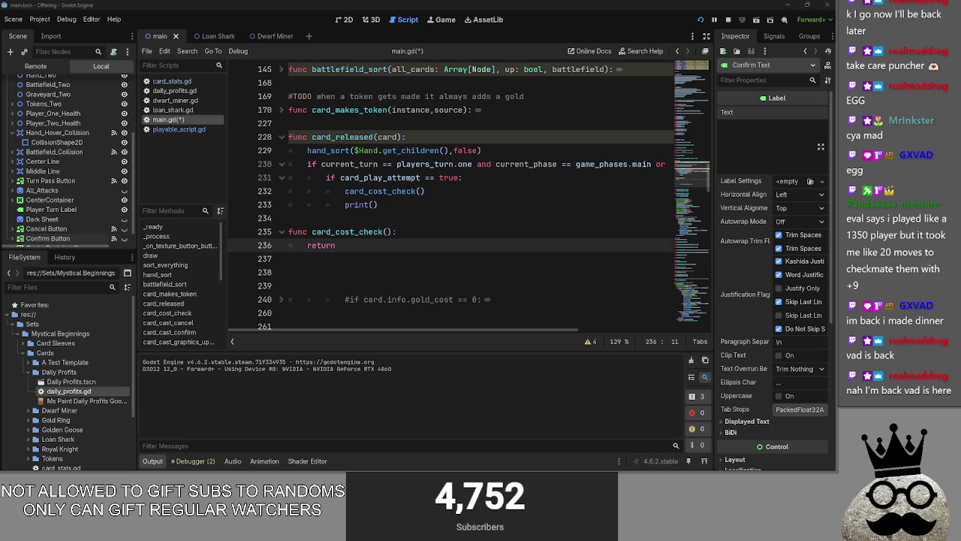
{"action": "key", "text": "alt+Tab"}
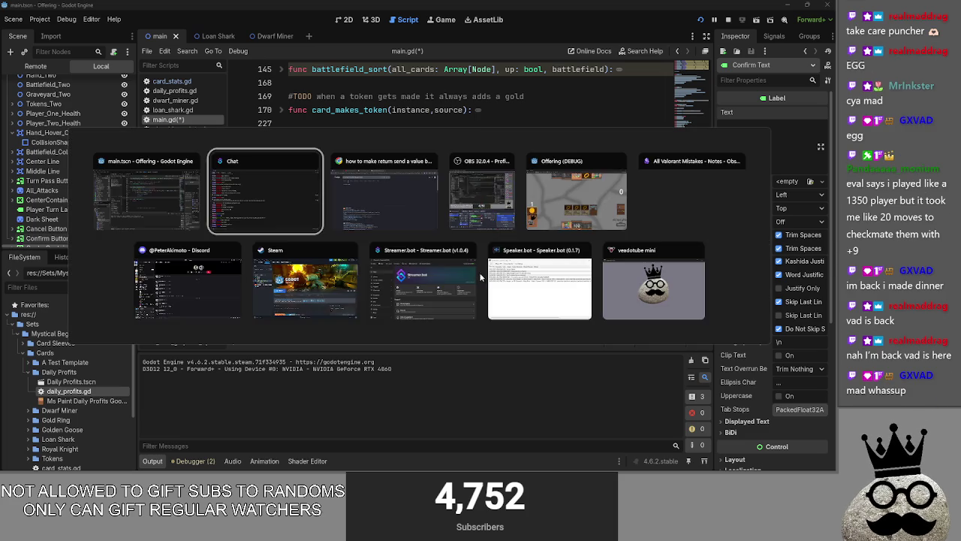
- Try egg and va as return values, erasing each
{"action": "key", "text": "Escape"}
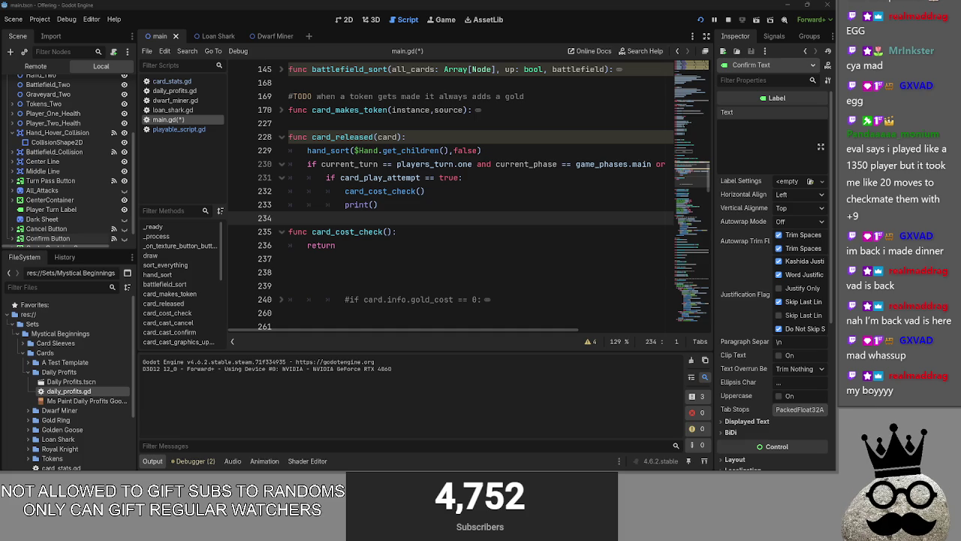
{"action": "left_click", "coordinate": [438, 246]}
{"action": "type", "text": "egg"}
{"action": "key", "text": "BackSpace"}
{"action": "key", "text": "BackSpace"}
{"action": "key", "text": "BackSpace"}
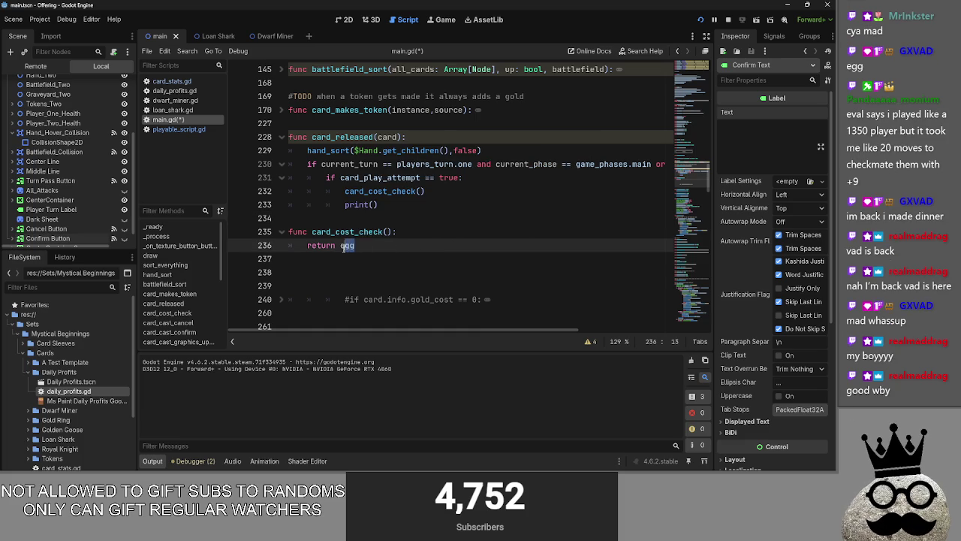
{"action": "type", "text": "va"}
{"action": "key", "text": "BackSpace"}
{"action": "key", "text": "BackSpace"}
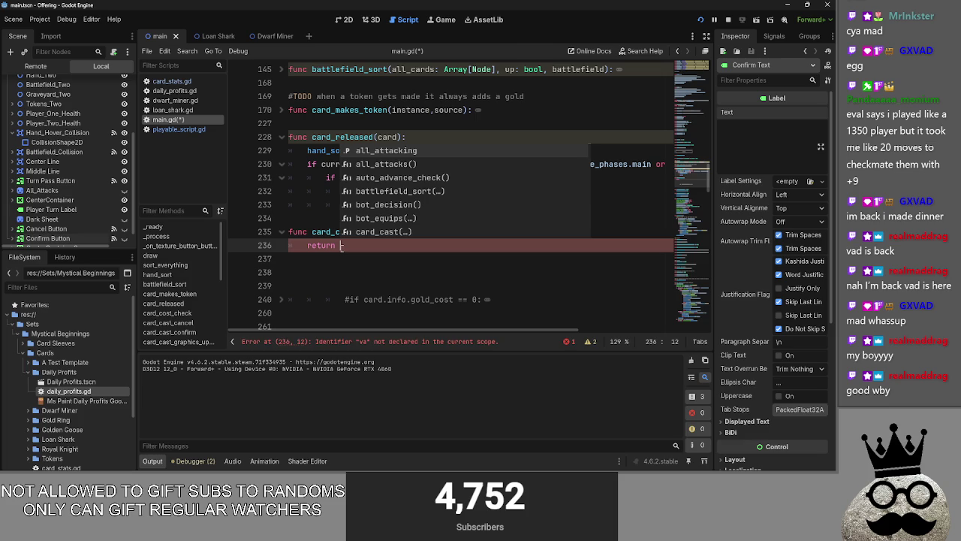
{"action": "key", "text": "Escape"}
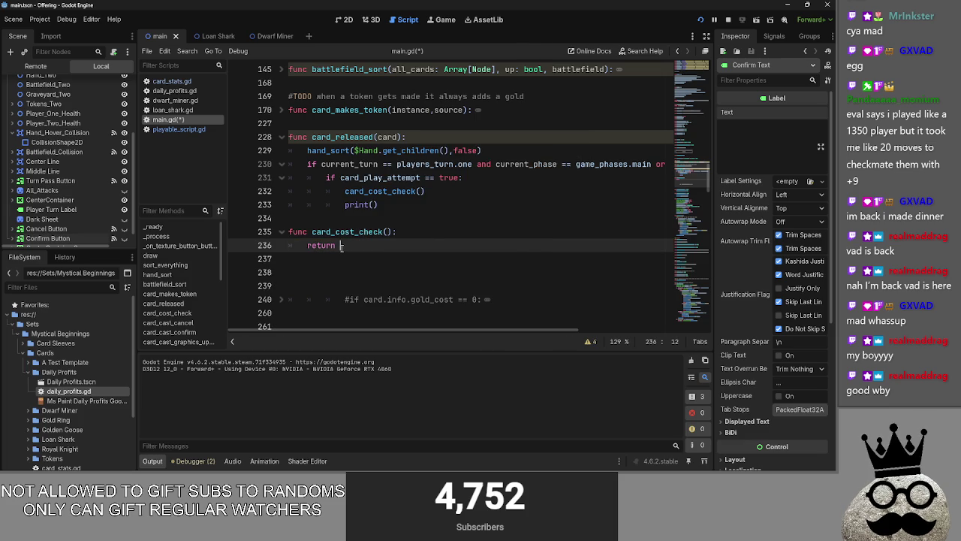
- Change the return statement to return answer
{"action": "type", "text": "gold"}
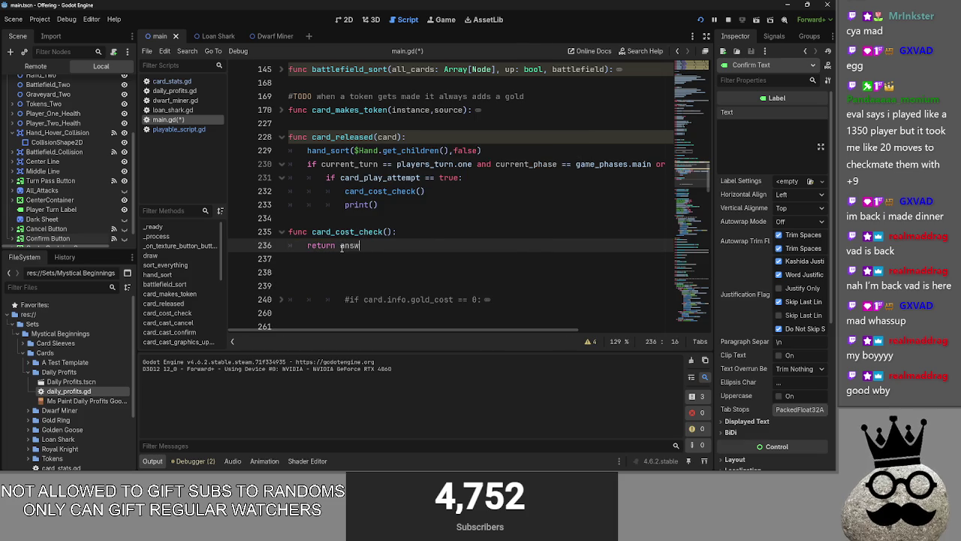
{"action": "key", "text": "ctrl+BackSpace"}
{"action": "type", "text": "eas"}
{"action": "key", "text": "BackSpace"}
{"action": "key", "text": "BackSpace"}
{"action": "key", "text": "BackSpace"}
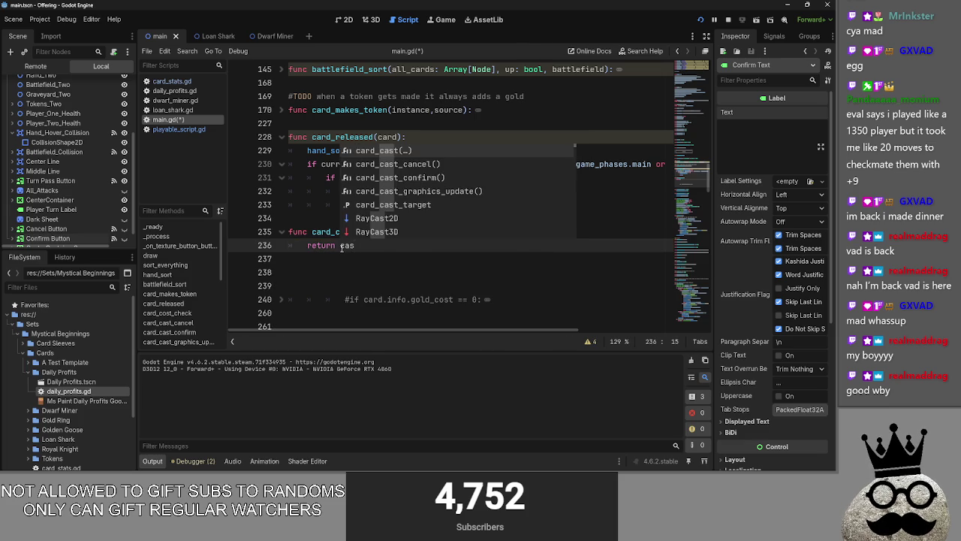
{"action": "type", "text": "answer"}
- Start a 'for cost' line above return, then remove it and answer
{"action": "key", "text": "ctrl+shift+Return"}
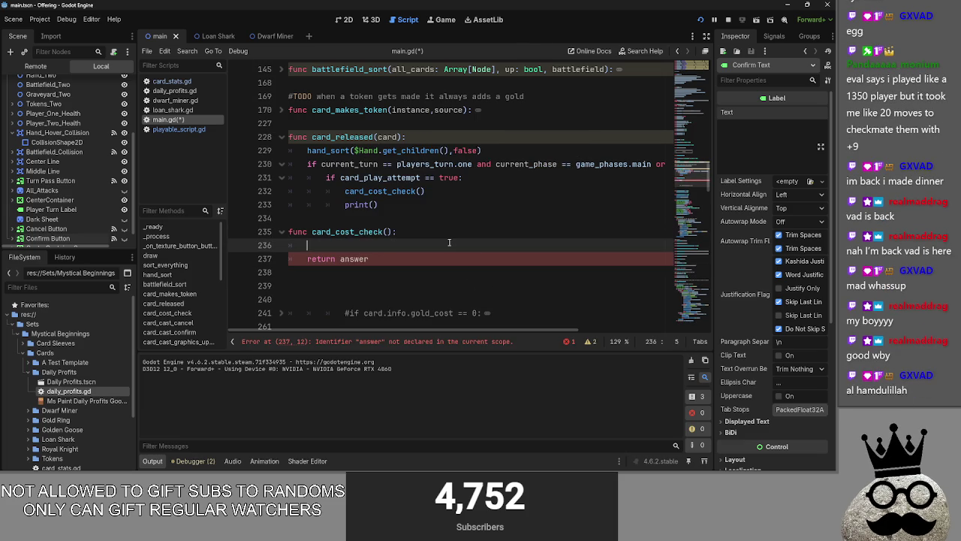
{"action": "type", "text": "for "}
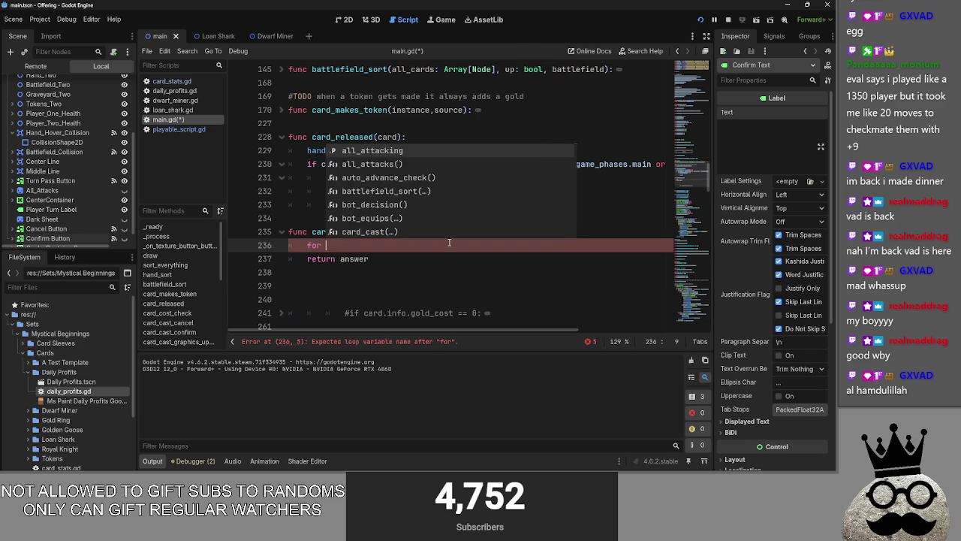
{"action": "type", "text": "cost in"}
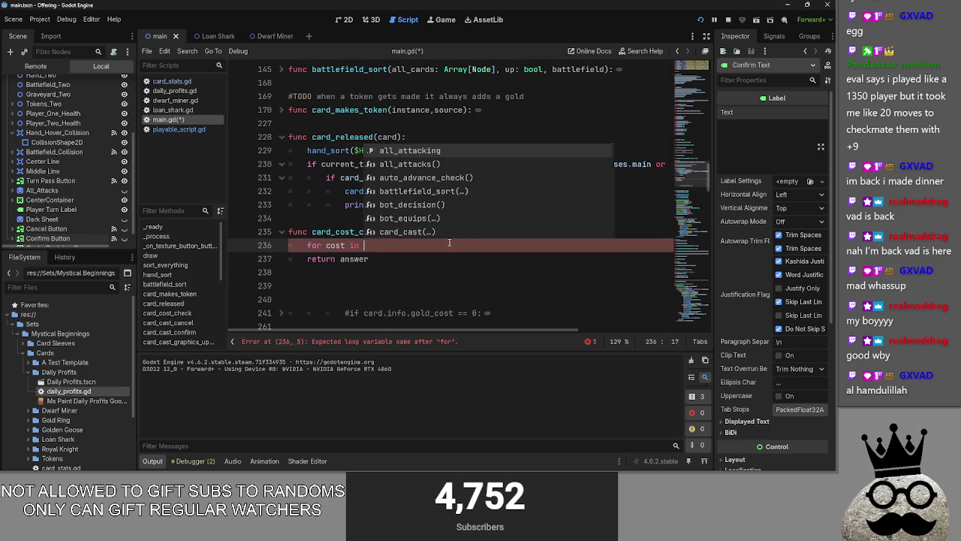
{"action": "key", "text": "ctrl+BackSpace"}
{"action": "key", "text": "ctrl+BackSpace"}
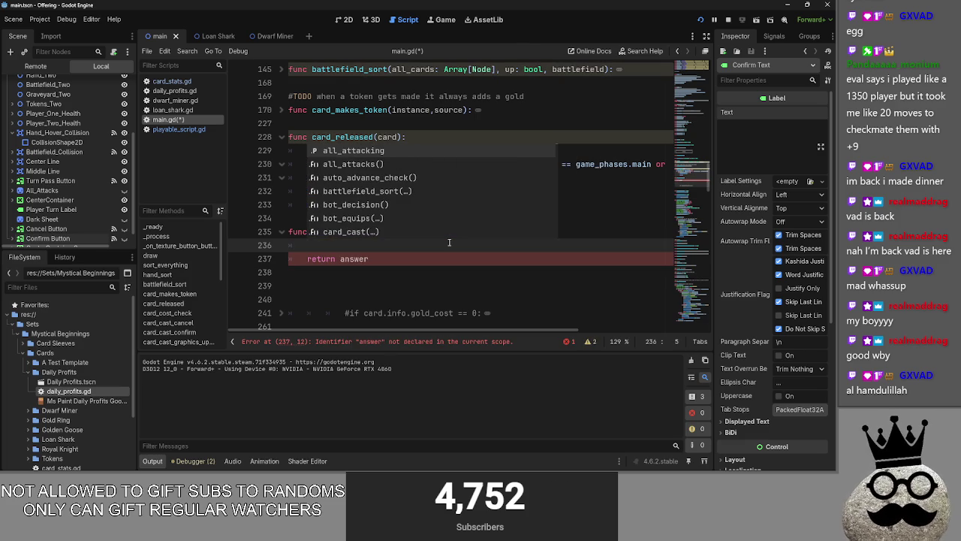
{"action": "left_click", "coordinate": [433, 264]}
{"action": "double_click", "coordinate": [433, 264]}
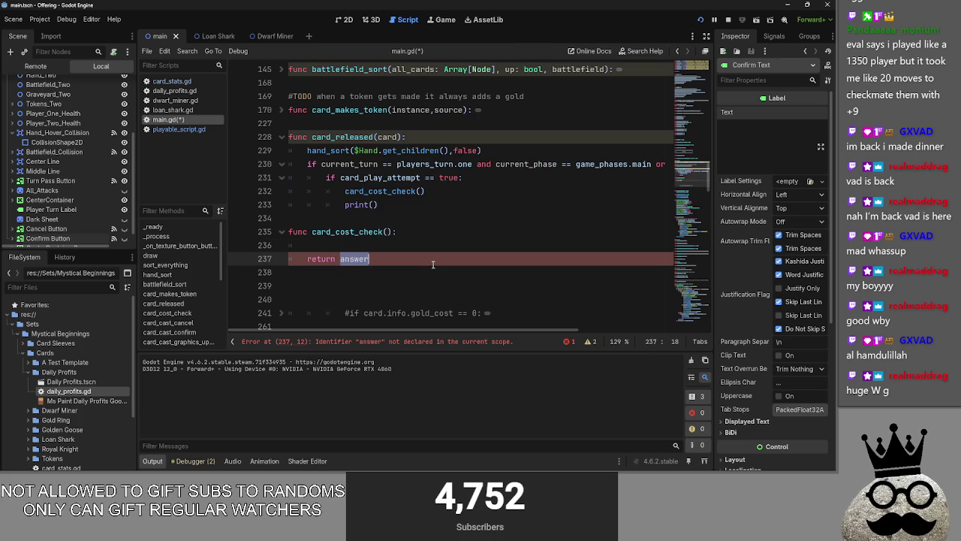
{"action": "key", "text": "BackSpace"}
{"action": "left_click", "coordinate": [426, 248]}
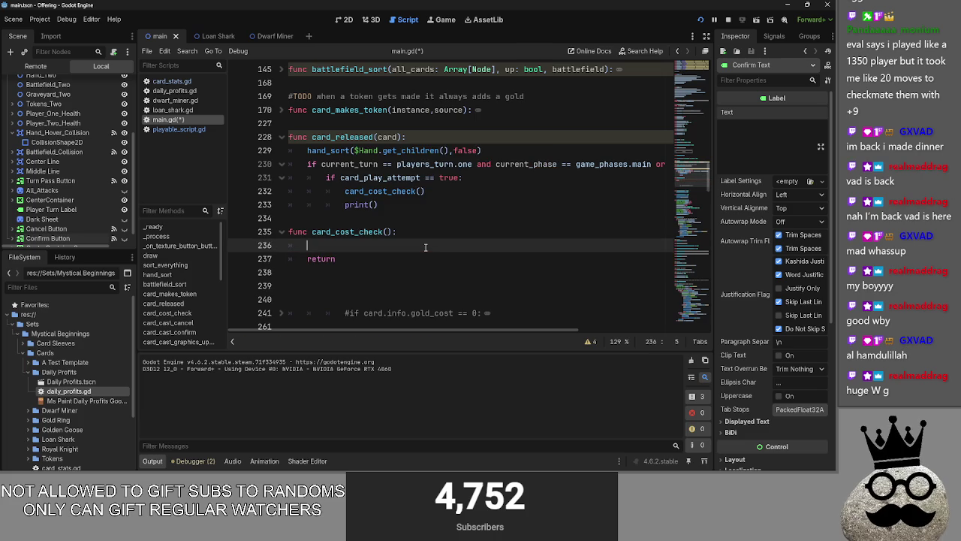
- Delete the leftover empty print() line below the card_cost_check call
{"action": "double_click", "coordinate": [377, 193]}
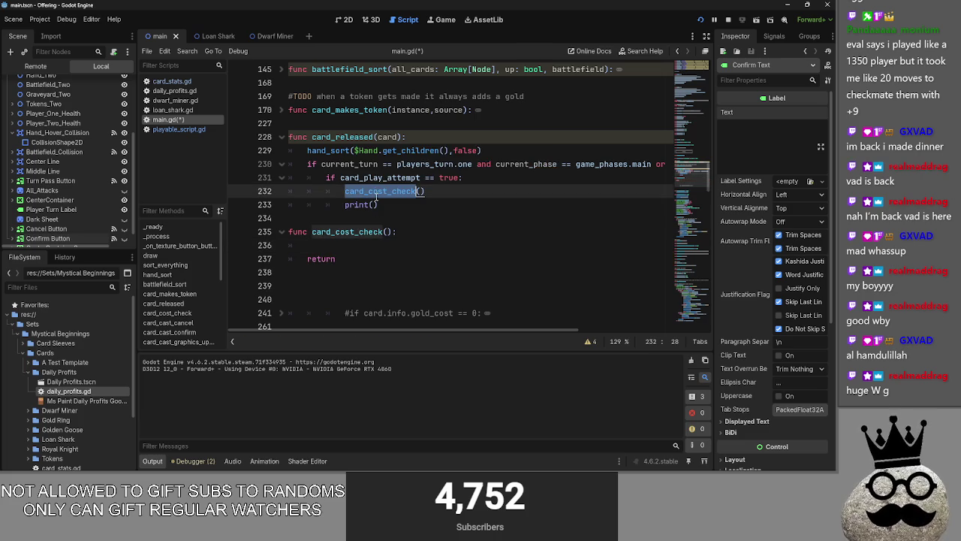
{"action": "left_click", "coordinate": [375, 245]}
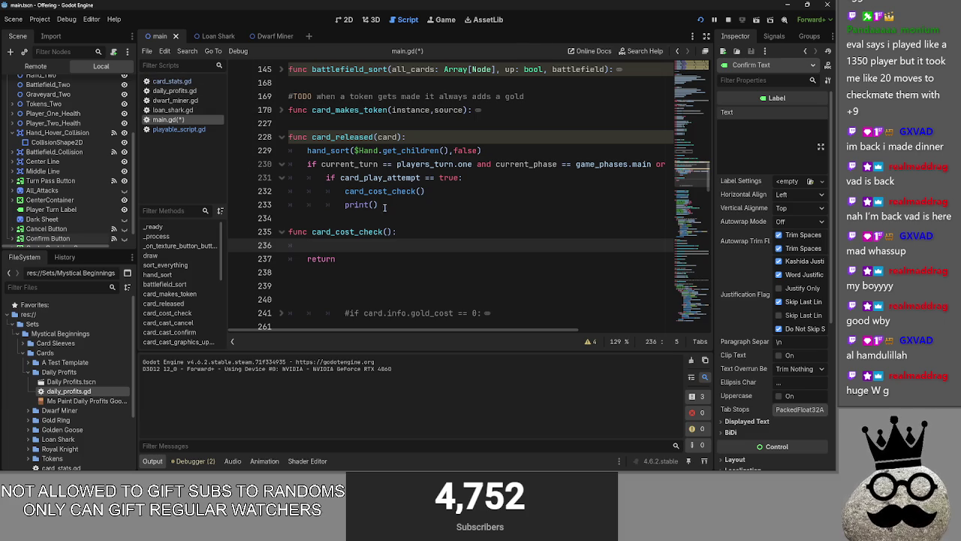
{"action": "key", "text": "Down"}
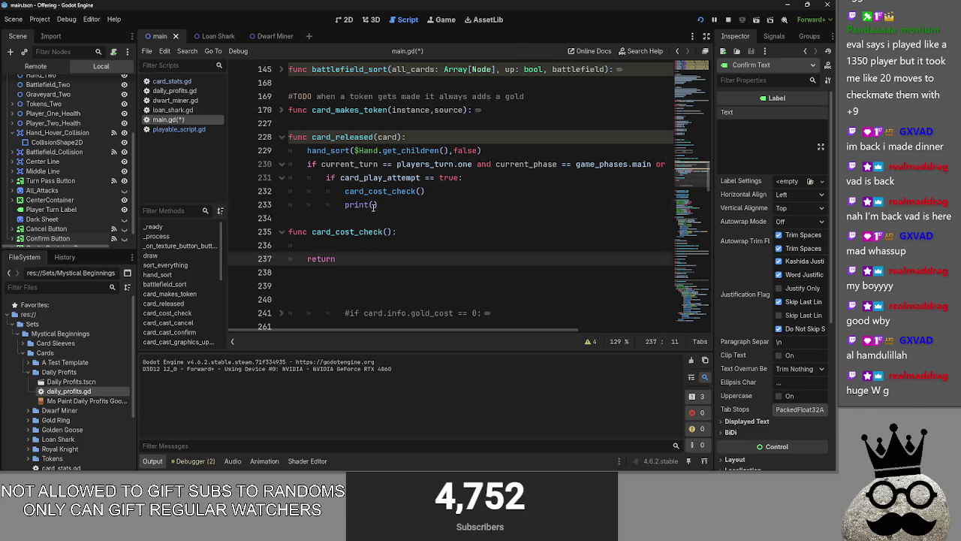
{"action": "left_click", "coordinate": [374, 205]}
{"action": "double_click", "coordinate": [405, 192]}
{"action": "double_click", "coordinate": [371, 204]}
{"action": "double_click", "coordinate": [375, 191]}
{"action": "left_click_drag", "start_coordinate": [378, 204], "coordinate": [272, 204]}
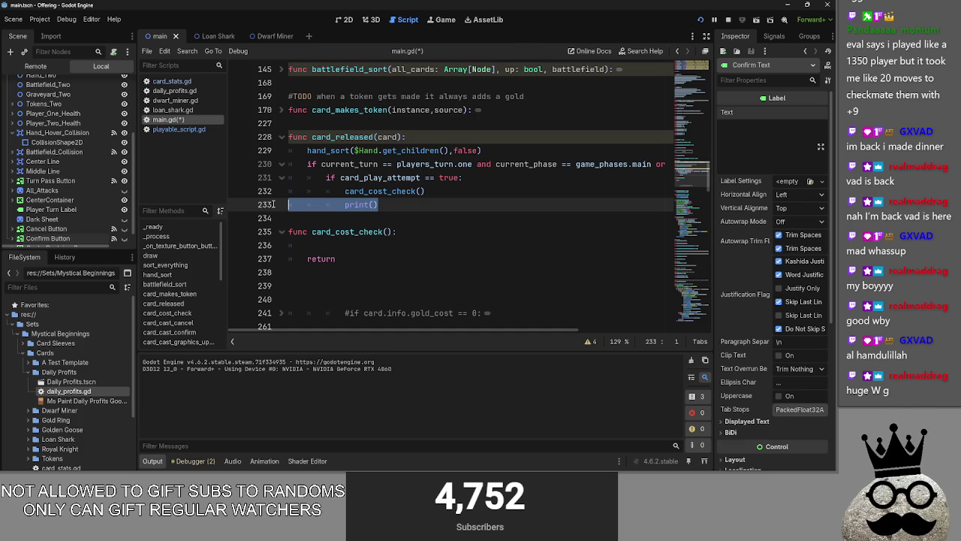
{"action": "key", "text": "BackSpace"}
{"action": "key", "text": "BackSpace"}
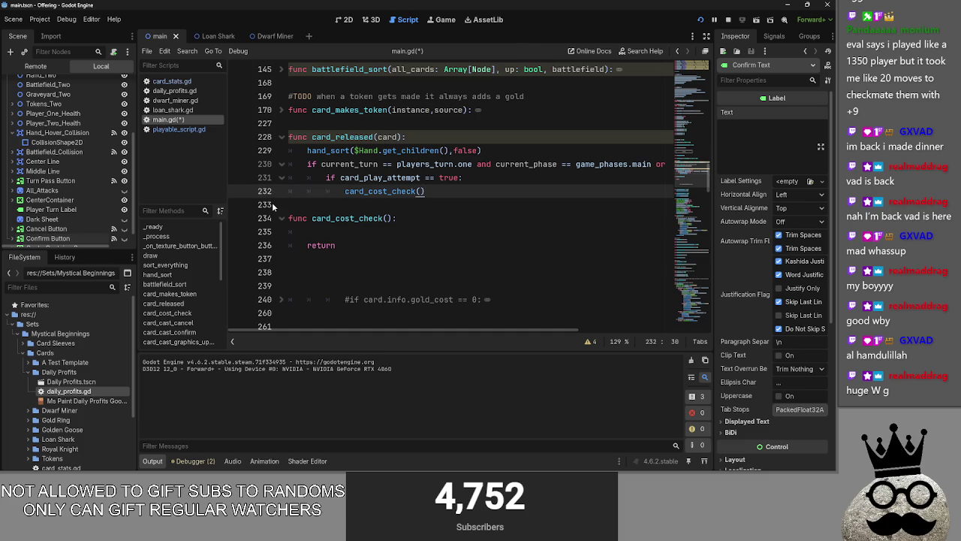
- Open the loan_shark.gd script
{"action": "left_click", "coordinate": [332, 245]}
{"action": "key", "text": "Up"}
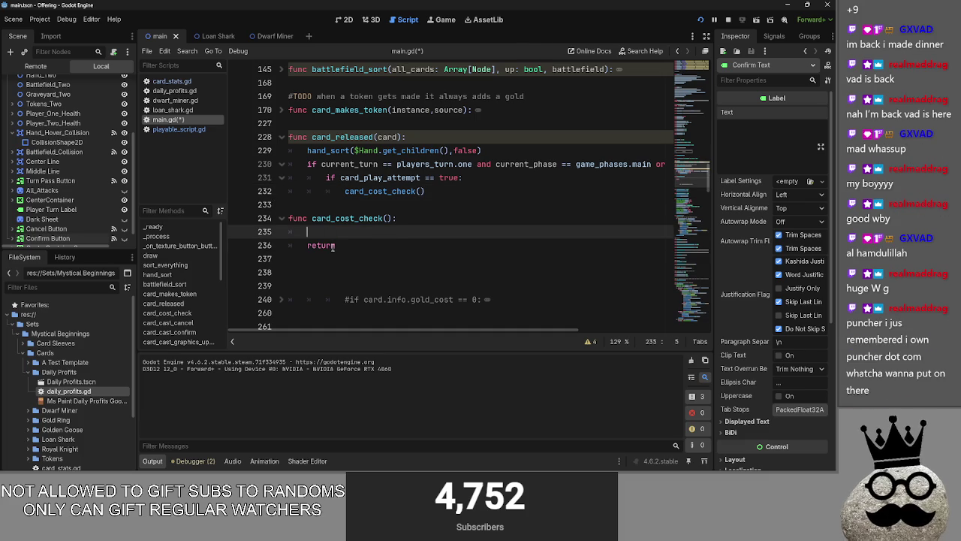
{"action": "left_click", "coordinate": [175, 113]}
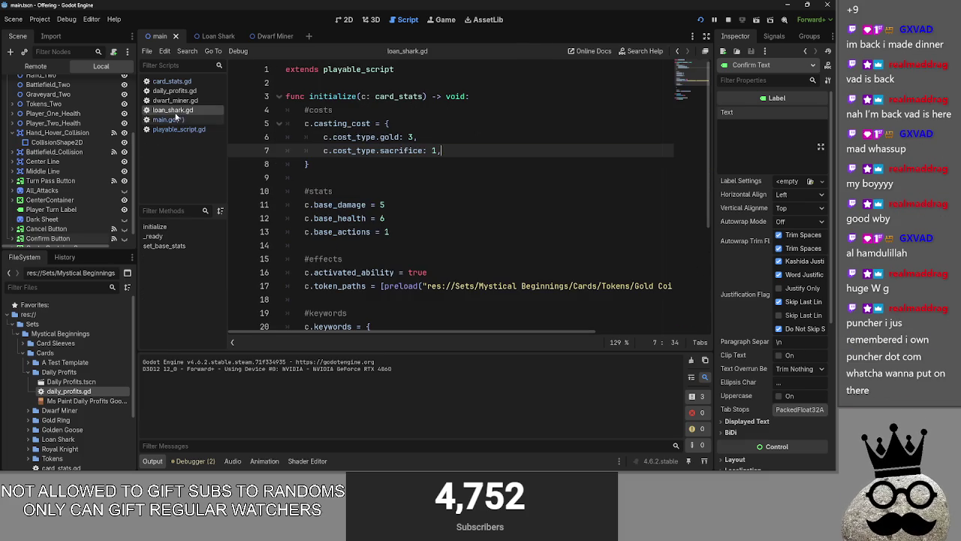
{"action": "left_click_drag", "start_coordinate": [419, 137], "coordinate": [320, 137]}
{"action": "mouse_move", "coordinate": [417, 138]}
{"action": "left_mouse_down"}
{"action": "mouse_move", "coordinate": [306, 138]}
{"action": "mouse_move", "coordinate": [326, 138]}
{"action": "left_mouse_up"}
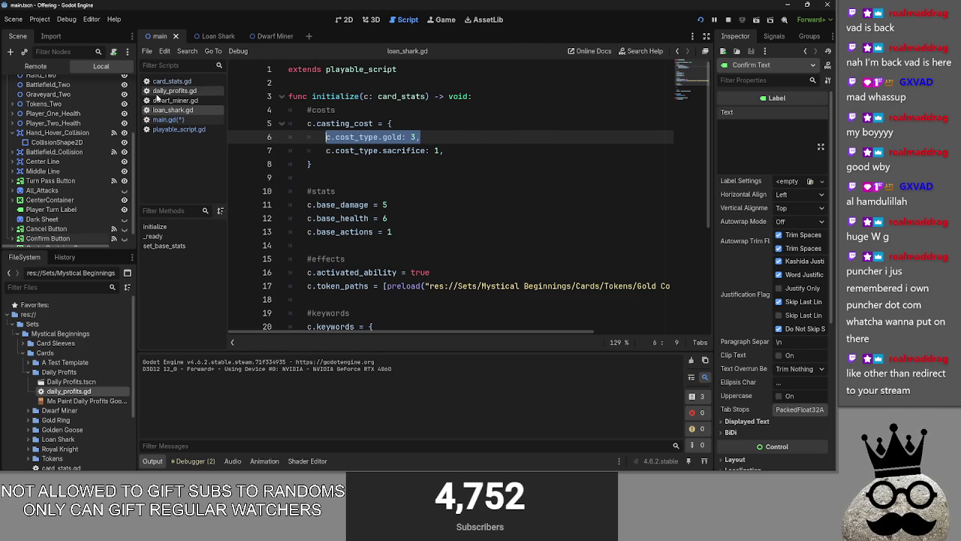
{"action": "left_click_drag", "start_coordinate": [444, 151], "coordinate": [326, 150]}
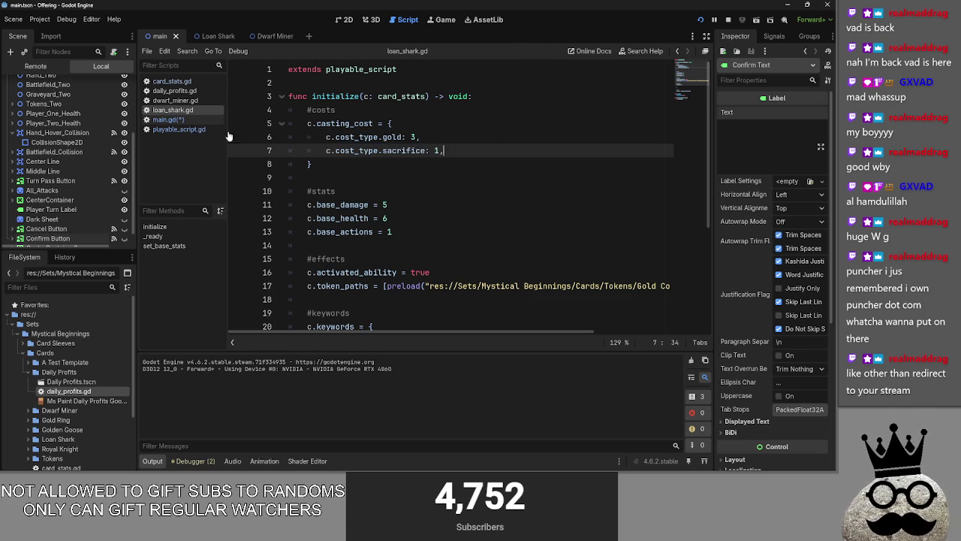
{"action": "left_click", "coordinate": [176, 91]}
{"action": "left_click", "coordinate": [172, 81]}
{"action": "left_click", "coordinate": [177, 91]}
{"action": "left_click", "coordinate": [181, 101]}
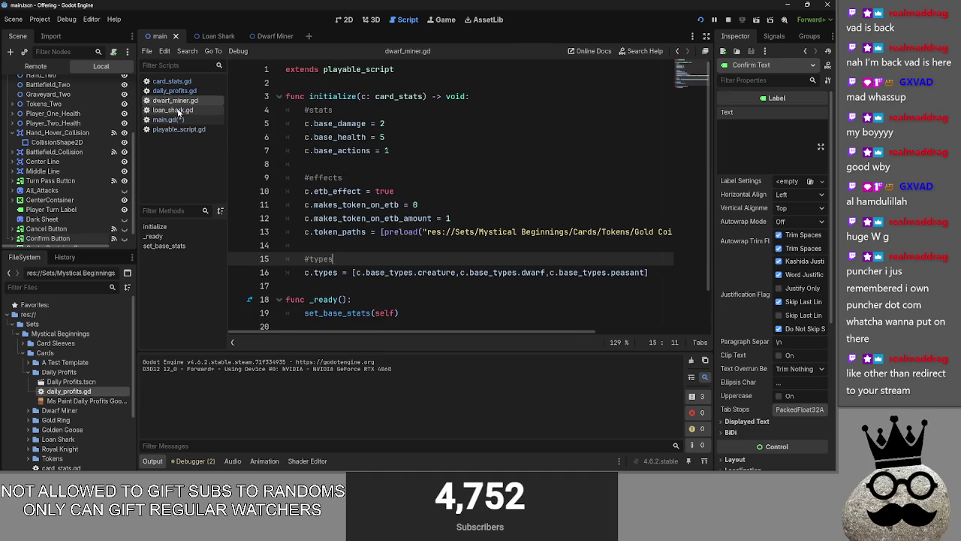
{"action": "left_click", "coordinate": [178, 110]}
{"action": "left_click", "coordinate": [449, 150]}
{"action": "left_click_drag", "start_coordinate": [451, 150], "coordinate": [290, 136]}
{"action": "left_click", "coordinate": [477, 150]}
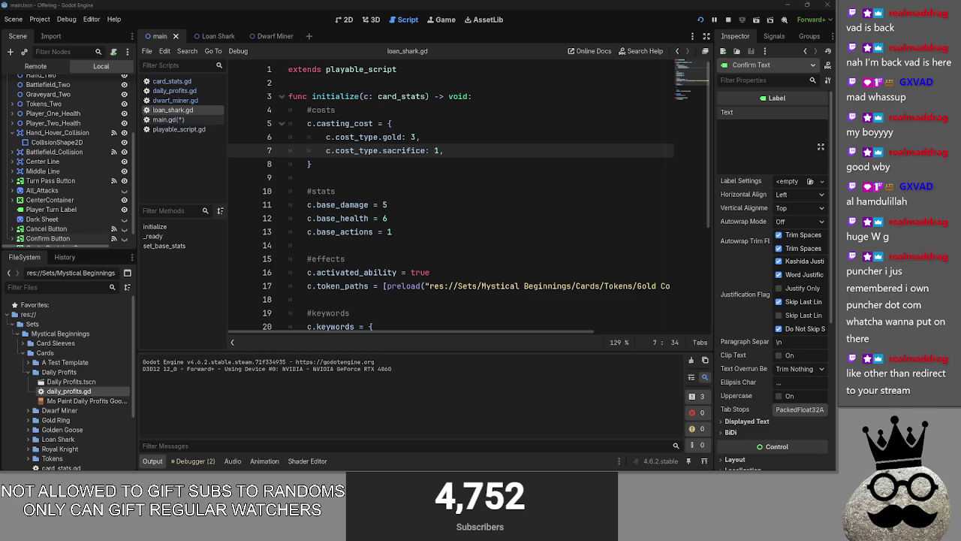
{"action": "key", "text": "alt+Tab"}
{"action": "key", "text": "alt+Tab"}
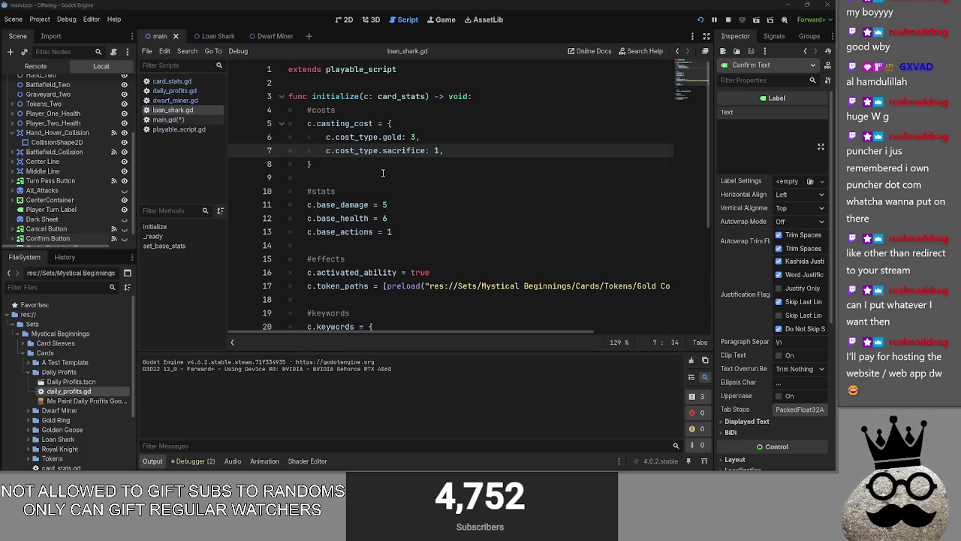
{"action": "mouse_move", "coordinate": [445, 150]}
{"action": "left_mouse_down"}
{"action": "mouse_move", "coordinate": [326, 138]}
{"action": "mouse_move", "coordinate": [336, 141]}
{"action": "left_mouse_up"}
{"action": "key", "text": "ctrl+c"}
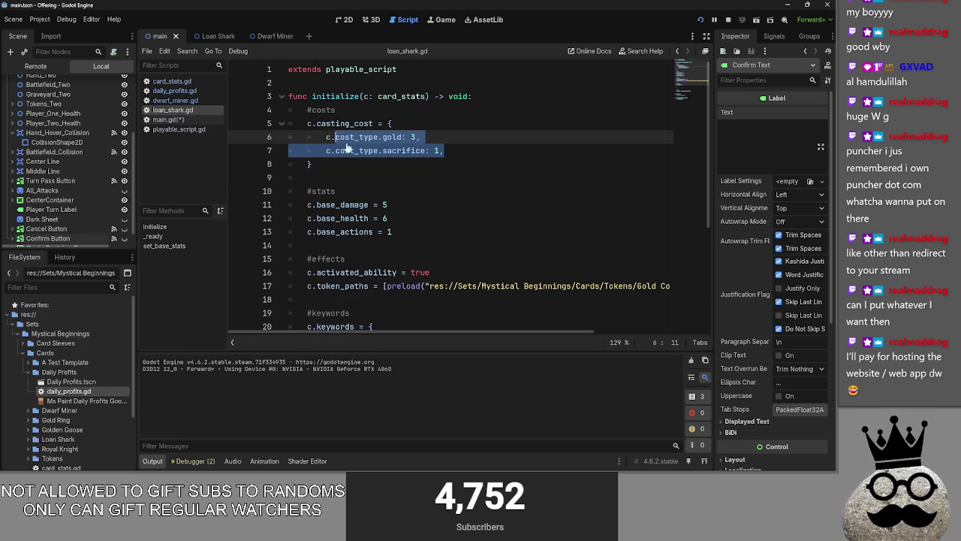
- Paste the copied cost lines into card_cost_check in main.gd
{"action": "left_click", "coordinate": [188, 120]}
{"action": "key", "text": "ctrl+v"}
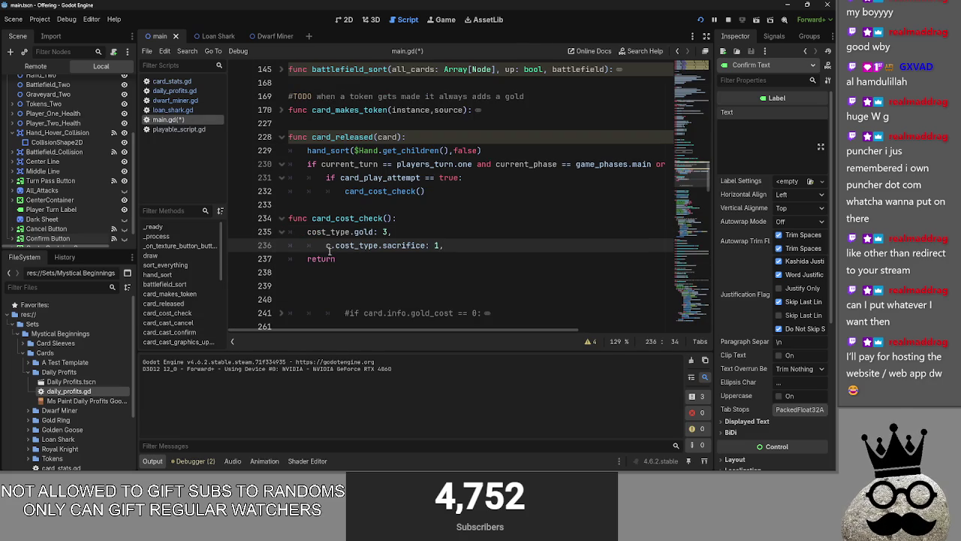
{"action": "key", "text": "BackSpace"}
{"action": "key", "text": "BackSpace"}
{"action": "key", "text": "BackSpace"}
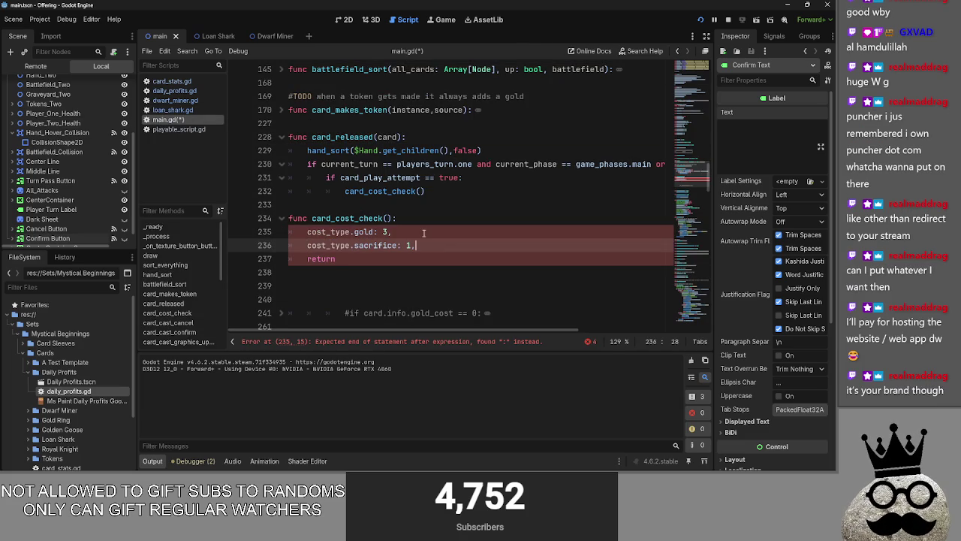
{"action": "left_click", "coordinate": [426, 218]}
{"action": "key", "text": "Return"}
- Strip the sacrifice and gold values and delete the cost_type.gold line
{"action": "left_click_drag", "start_coordinate": [415, 259], "coordinate": [387, 260]}
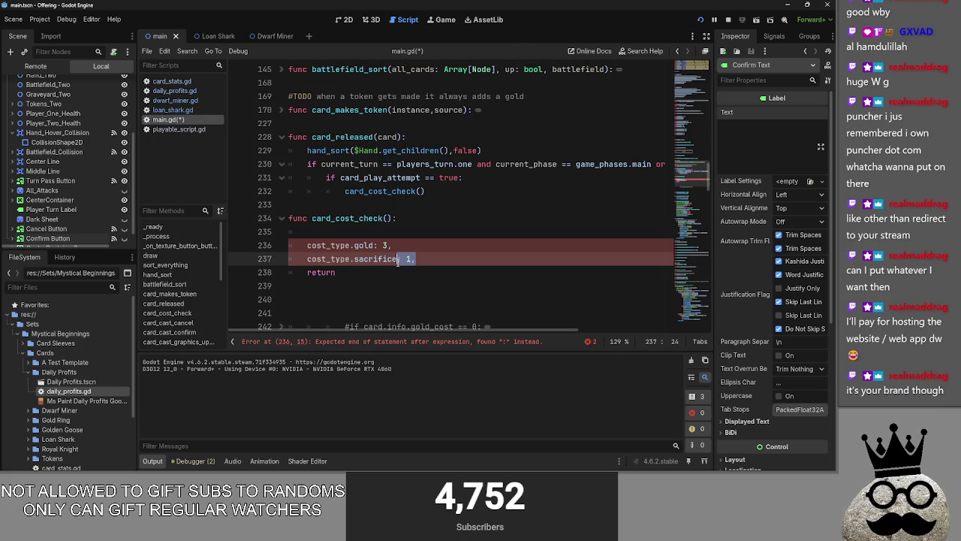
{"action": "key", "text": "BackSpace"}
{"action": "left_click", "coordinate": [396, 244]}
{"action": "key", "text": "BackSpace"}
{"action": "key", "text": "BackSpace"}
{"action": "key", "text": "BackSpace"}
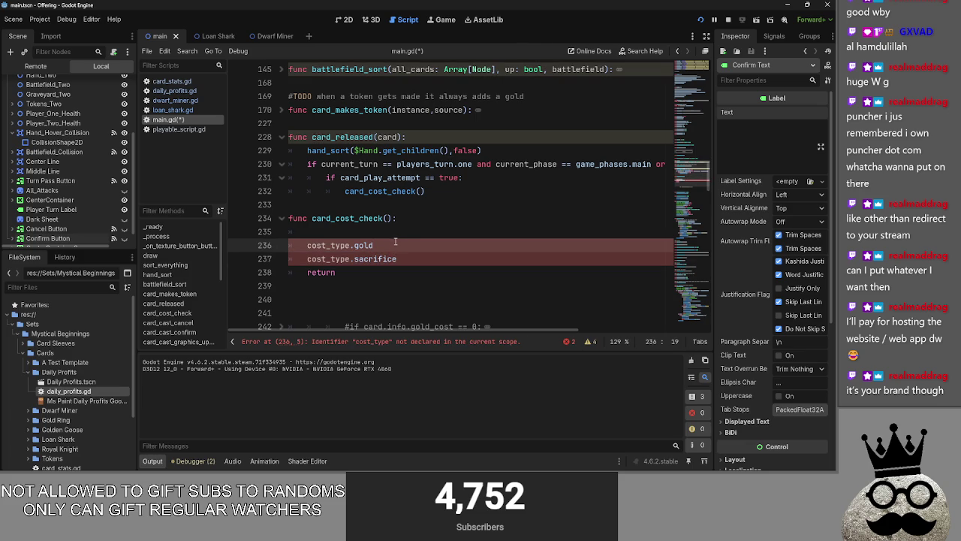
{"action": "left_click_drag", "start_coordinate": [393, 245], "coordinate": [277, 246]}
{"action": "key", "text": "BackSpace"}
{"action": "key", "text": "BackSpace"}
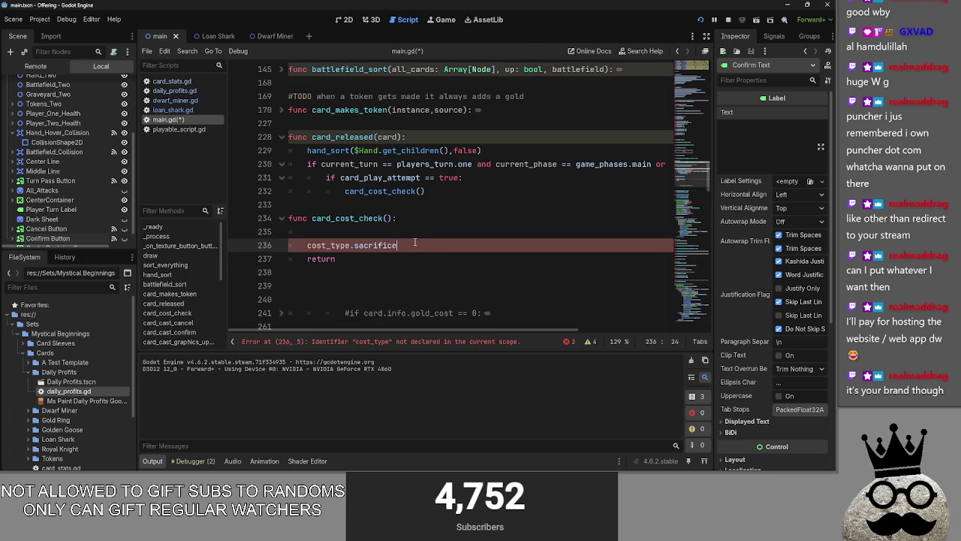
- Select the cost_type.sacrifice line and compare with playable_script.gd before returning to main.gd
{"action": "left_click_drag", "start_coordinate": [398, 245], "coordinate": [255, 246]}
{"action": "key", "text": "BackSpace"}
{"action": "key", "text": "BackSpace"}
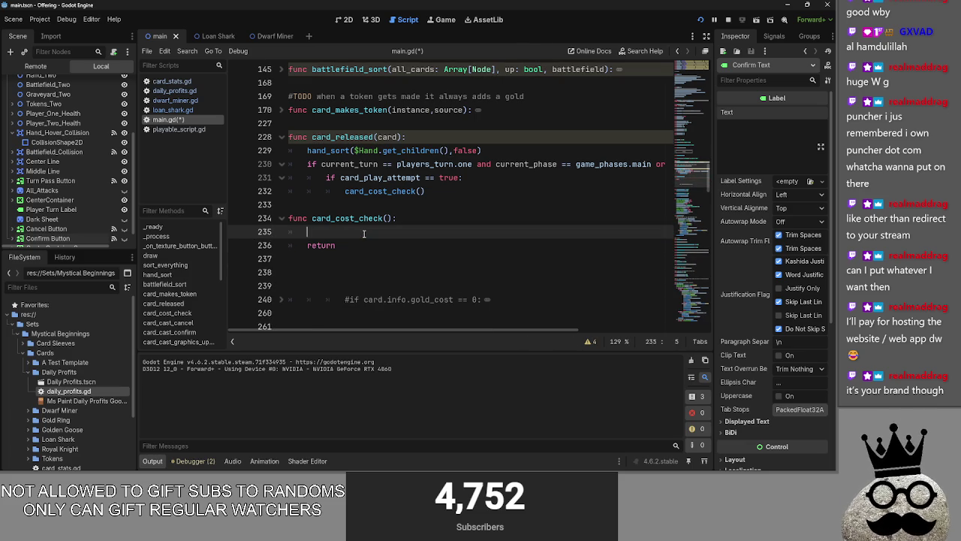
{"action": "left_click", "coordinate": [178, 129]}
{"action": "scroll", "coordinate": [495, 270], "scroll_direction": "down", "scroll_amount": 8}
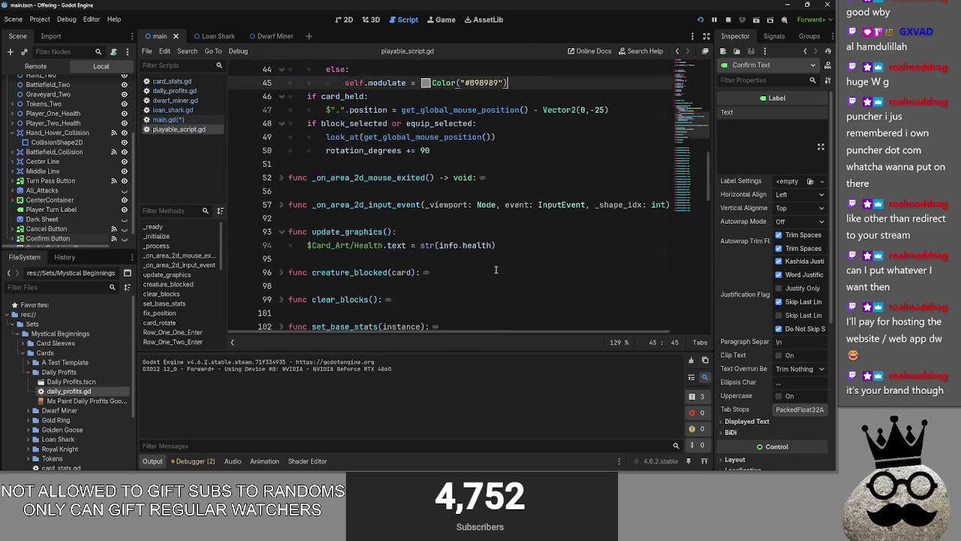
{"action": "scroll", "coordinate": [496, 270], "scroll_direction": "up", "scroll_amount": 5}
{"action": "left_click", "coordinate": [169, 120]}
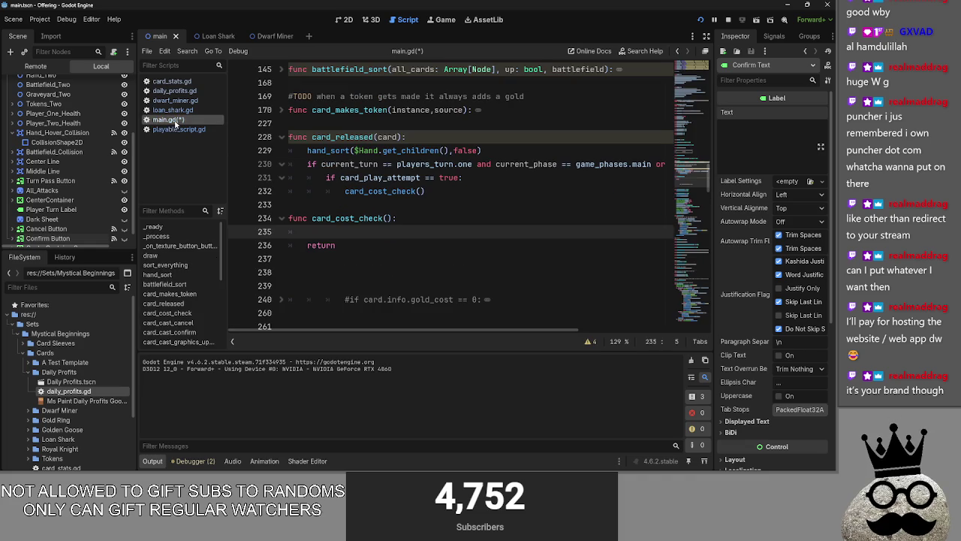
{"action": "key", "text": "Down"}
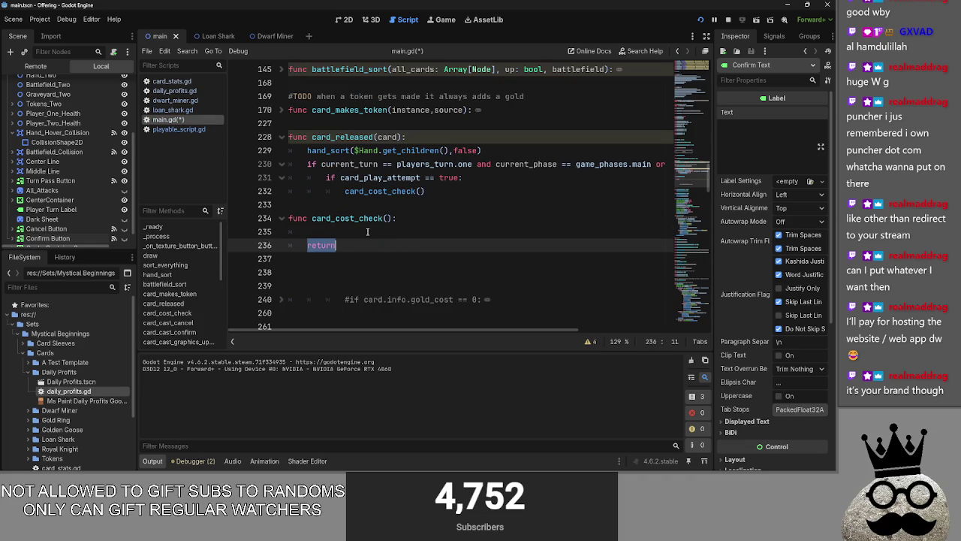
{"action": "key", "text": "Up"}
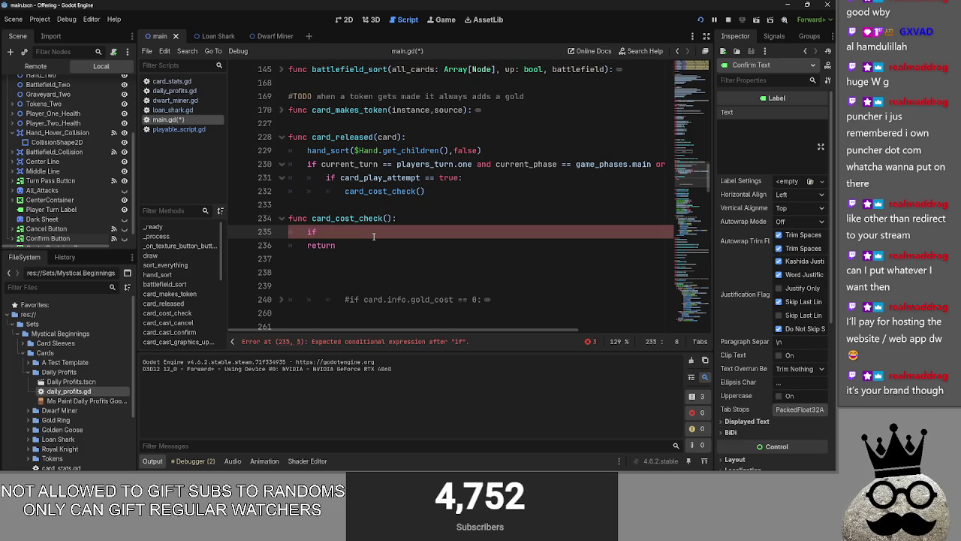
{"action": "key", "text": "BackSpace"}
{"action": "key", "text": "BackSpace"}
{"action": "key", "text": "Down"}
{"action": "key", "text": "Down"}
{"action": "key", "text": "Down"}
{"action": "scroll", "coordinate": [375, 257], "scroll_direction": "down", "scroll_amount": 2}
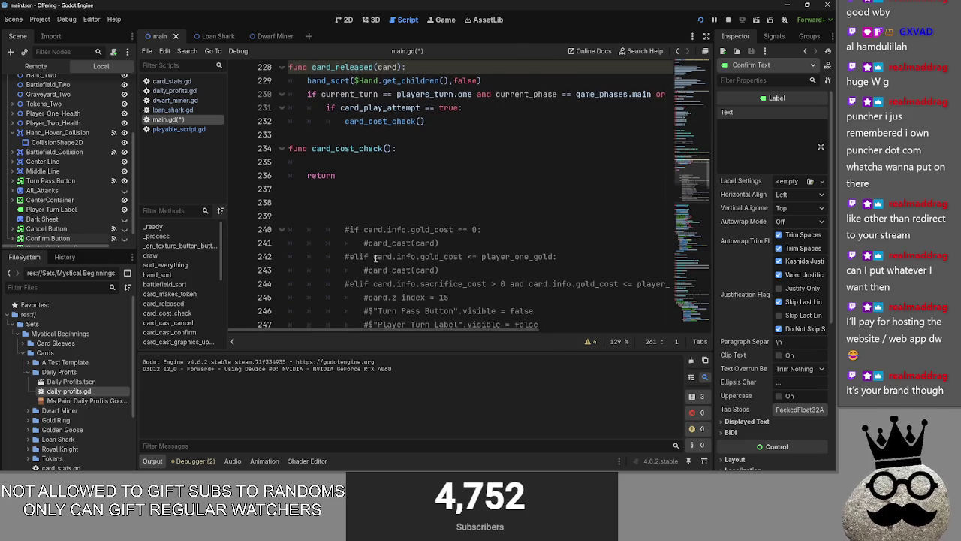
{"action": "left_click", "coordinate": [446, 229]}
{"action": "scroll", "coordinate": [443, 226], "scroll_direction": "down", "scroll_amount": 1}
{"action": "double_click", "coordinate": [432, 218]}
{"action": "left_click", "coordinate": [464, 219]}
{"action": "double_click", "coordinate": [436, 218]}
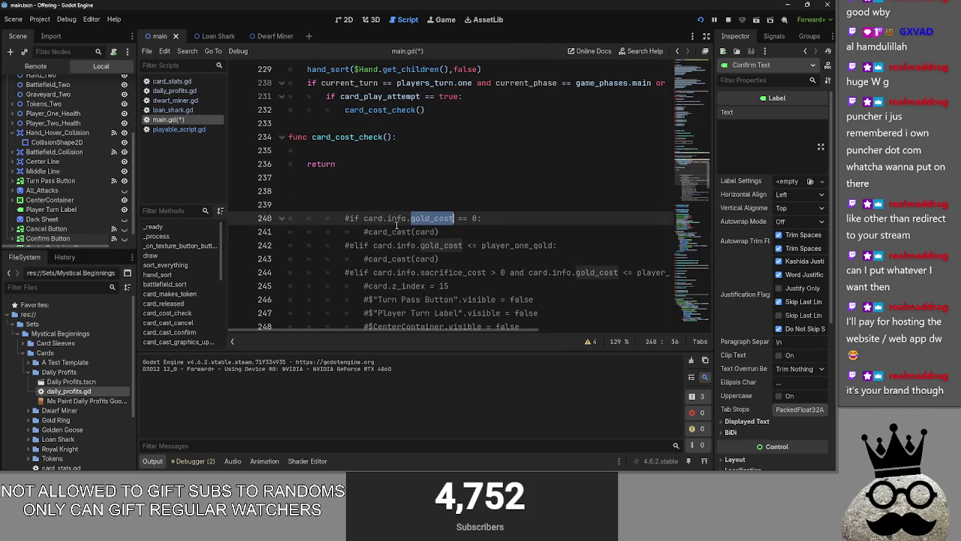
{"action": "double_click", "coordinate": [373, 218]}
{"action": "left_click", "coordinate": [365, 218]}
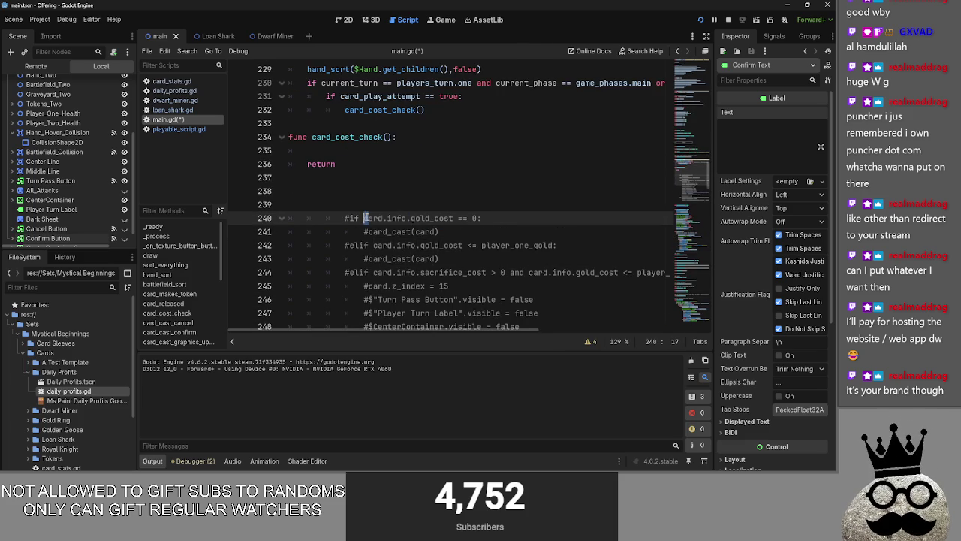
{"action": "double_click", "coordinate": [361, 160]}
{"action": "left_click", "coordinate": [370, 153]}
{"action": "mouse_move", "coordinate": [364, 218]}
{"action": "left_mouse_down"}
{"action": "mouse_move", "coordinate": [482, 218]}
{"action": "mouse_move", "coordinate": [348, 217]}
{"action": "left_mouse_up"}
{"action": "left_click", "coordinate": [384, 148]}
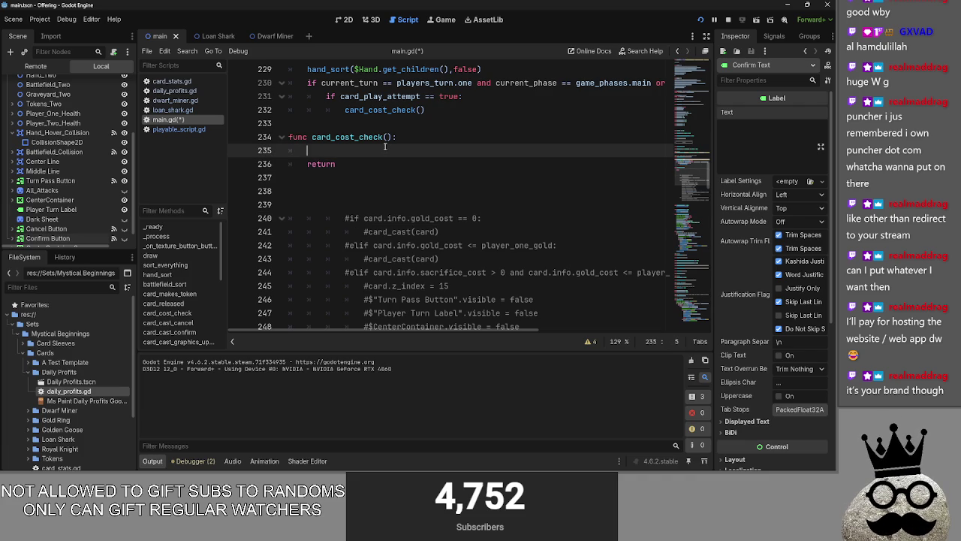
{"action": "type", "text": "read"}
{"action": "key", "text": "BackSpace"}
{"action": "key", "text": "BackSpace"}
{"action": "key", "text": "BackSpace"}
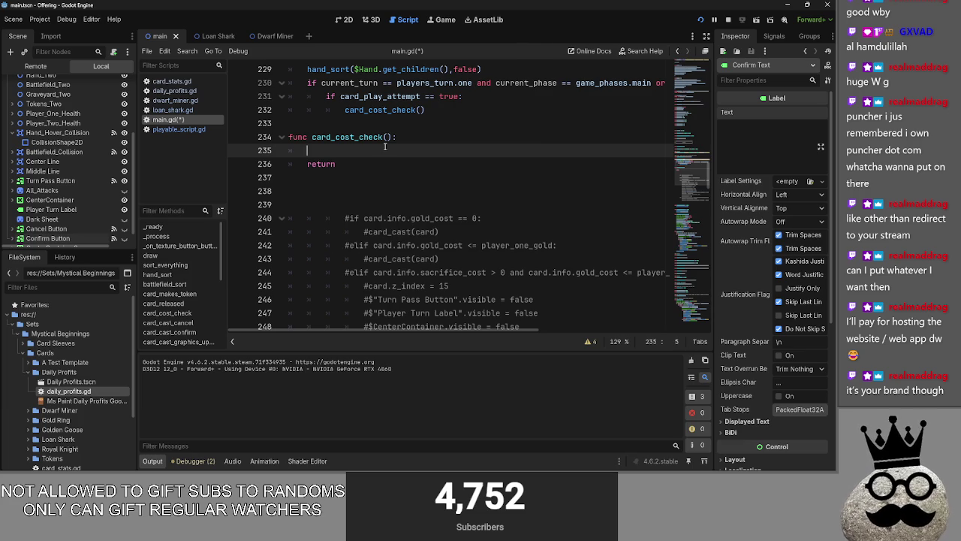
{"action": "type", "text": "if card"}
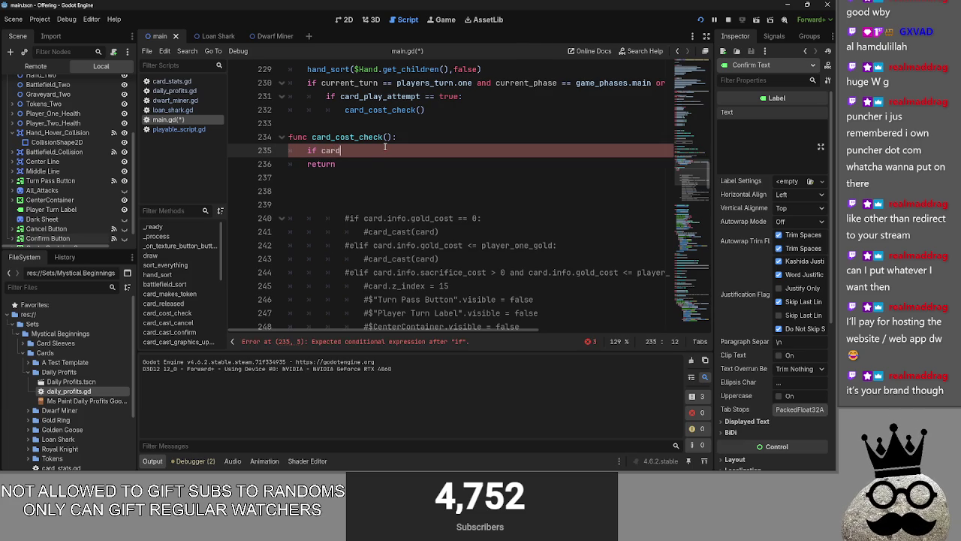
{"action": "key", "text": "BackSpace"}
{"action": "key", "text": "BackSpace"}
{"action": "key", "text": "BackSpace"}
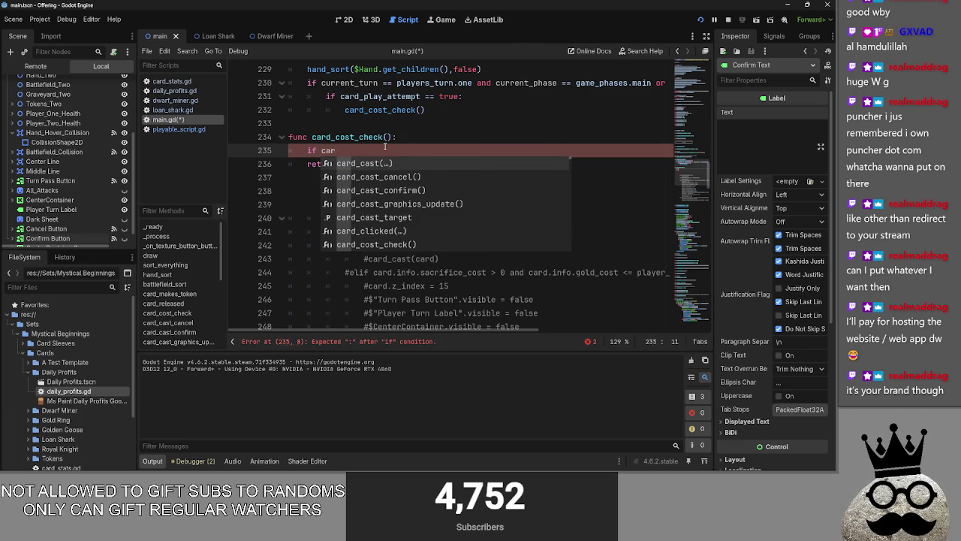
{"action": "scroll", "coordinate": [385, 146], "scroll_direction": "up", "scroll_amount": 2}
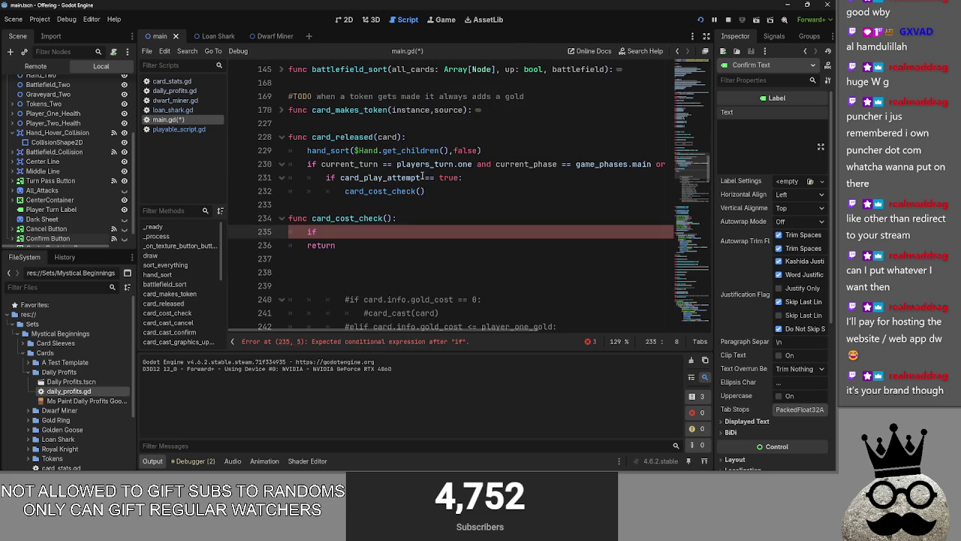
- Pass card to card_cost_check and write the if card.info.gold_cost: check
{"action": "left_click", "coordinate": [421, 191]}
{"action": "type", "text": "d"}
{"action": "left_click", "coordinate": [388, 218]}
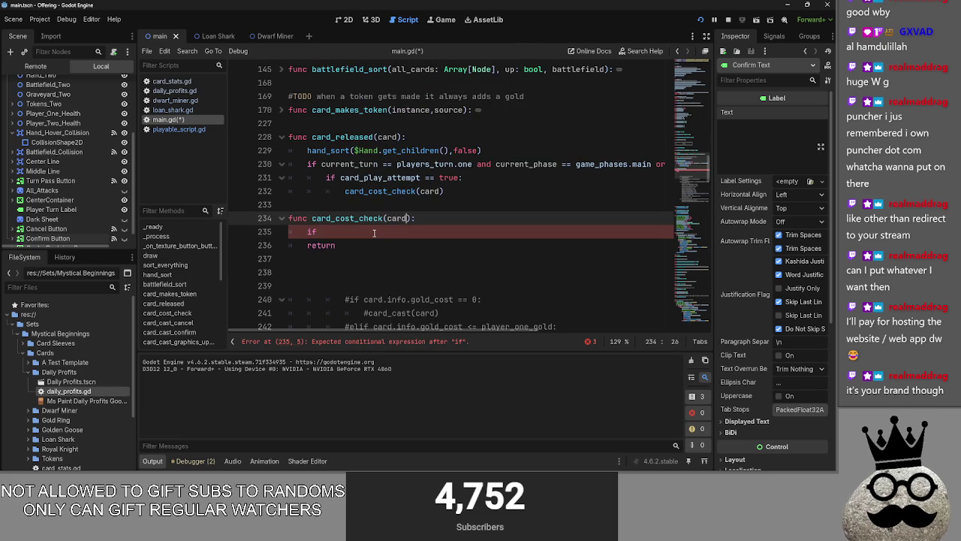
{"action": "left_click", "coordinate": [374, 233]}
{"action": "type", "text": "."}
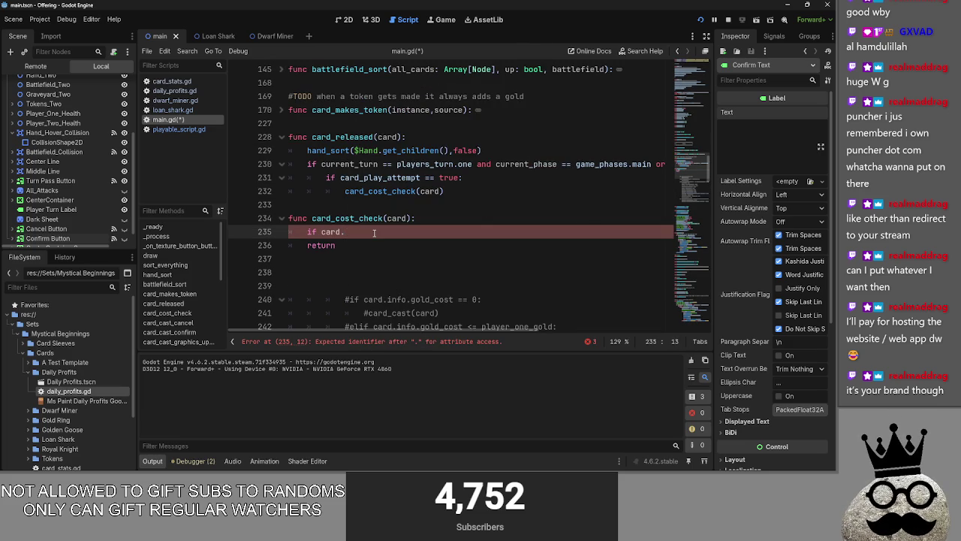
{"action": "type", "text": "info"}
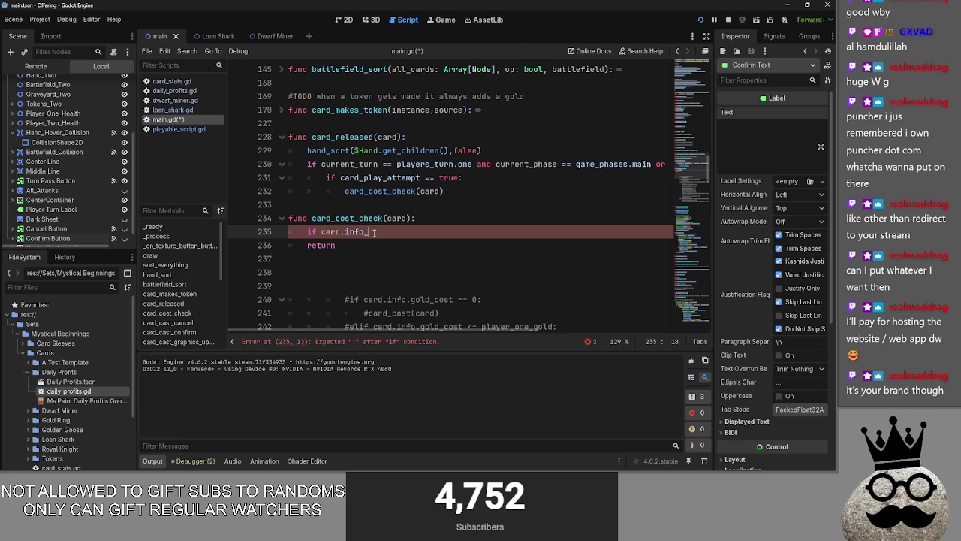
{"action": "type", "text": ".go"}
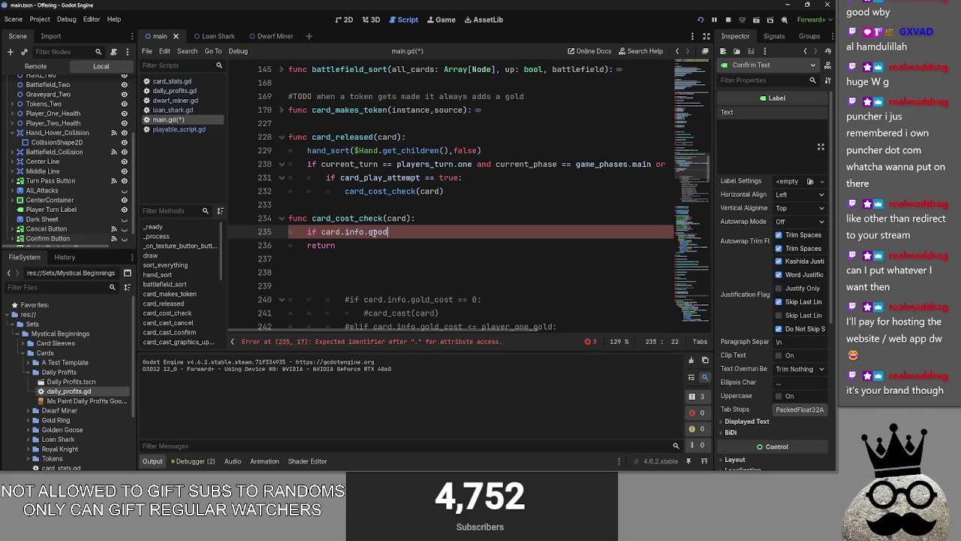
{"action": "type", "text": "ld_cost"}
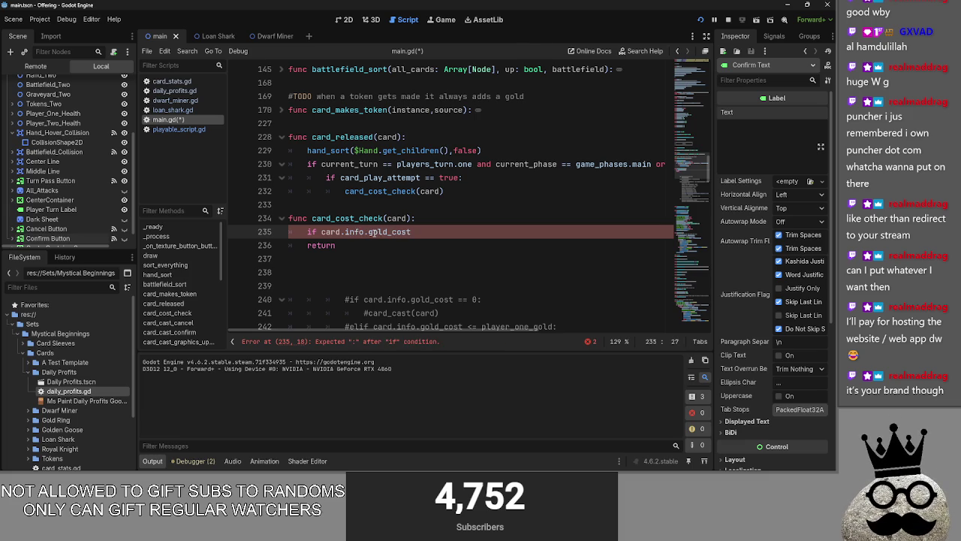
{"action": "type", "text": ":"}
{"action": "left_click_drag", "start_coordinate": [303, 235], "coordinate": [410, 234]}
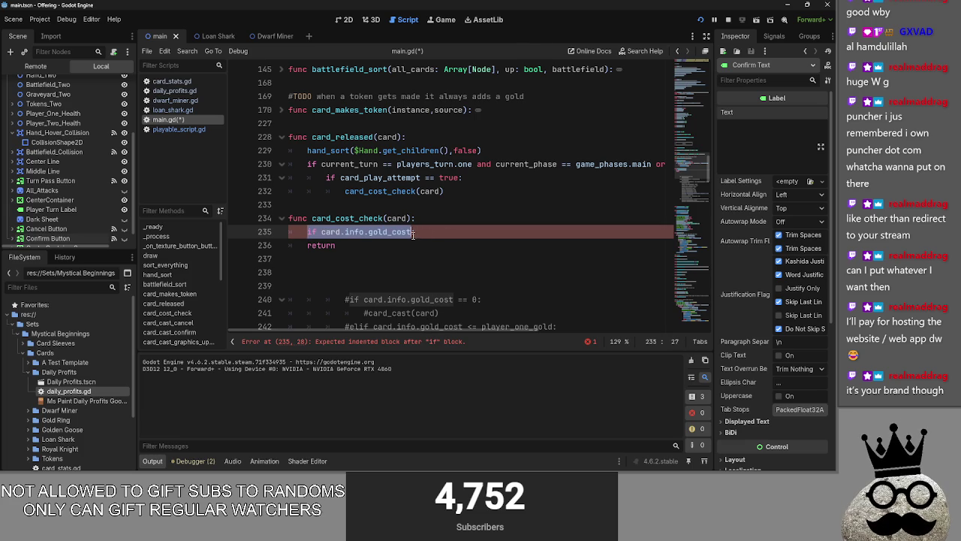
{"action": "key", "text": "Right"}
{"action": "scroll", "coordinate": [458, 233], "scroll_direction": "down", "scroll_amount": 1}
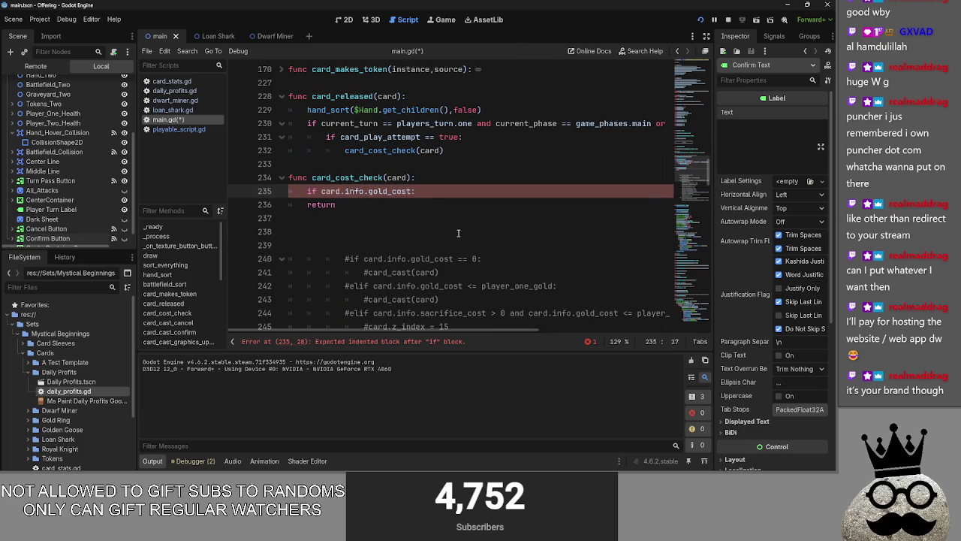
- Insert a blank line above the if card.info.gold_cost: check
{"action": "left_click", "coordinate": [434, 178]}
{"action": "key", "text": "Return"}
{"action": "left_click", "coordinate": [419, 206]}
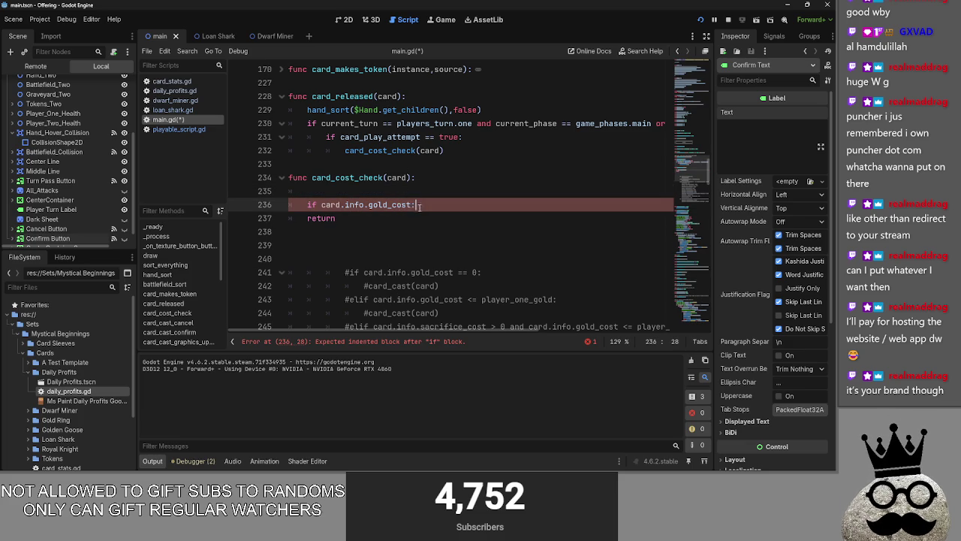
{"action": "mouse_move", "coordinate": [416, 206]}
{"action": "left_mouse_down"}
{"action": "mouse_move", "coordinate": [322, 206]}
{"action": "mouse_move", "coordinate": [413, 207]}
{"action": "left_mouse_up"}
{"action": "left_click", "coordinate": [331, 206]}
{"action": "left_click", "coordinate": [400, 191]}
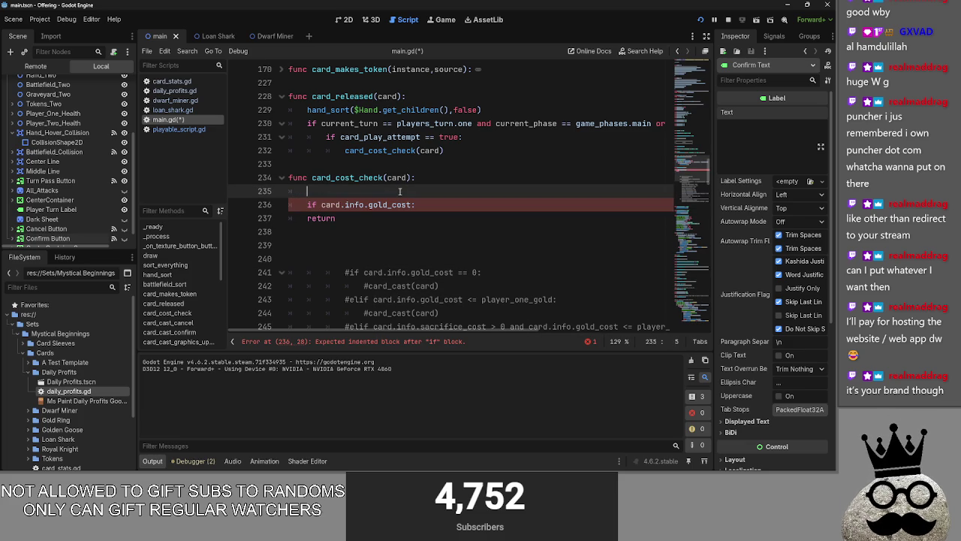
{"action": "left_click", "coordinate": [428, 205]}
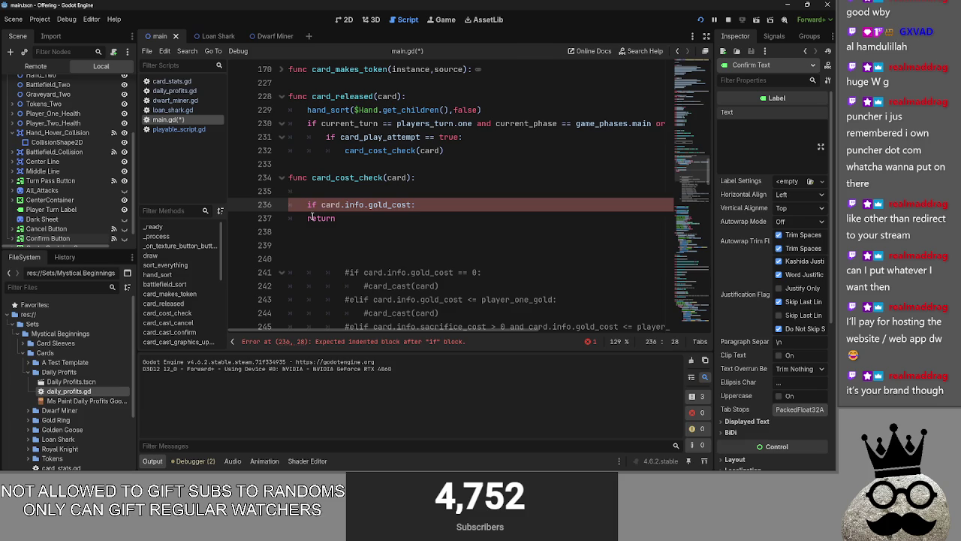
{"action": "left_click", "coordinate": [344, 192]}
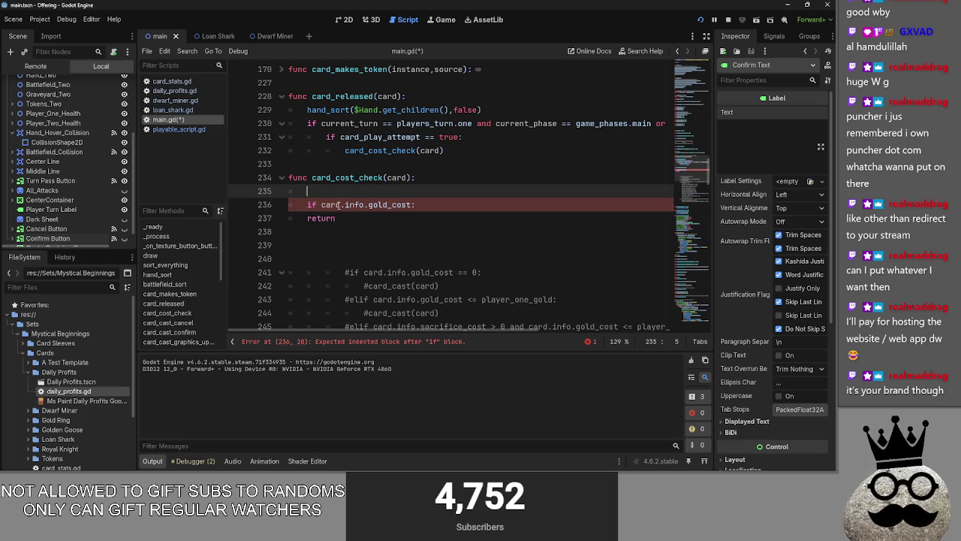
{"action": "left_click", "coordinate": [310, 204]}
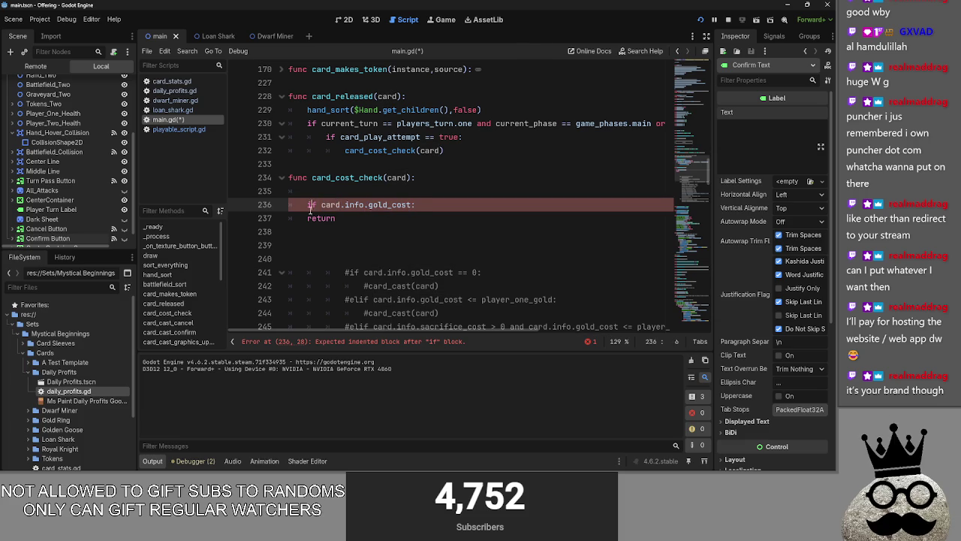
{"action": "left_click", "coordinate": [372, 192]}
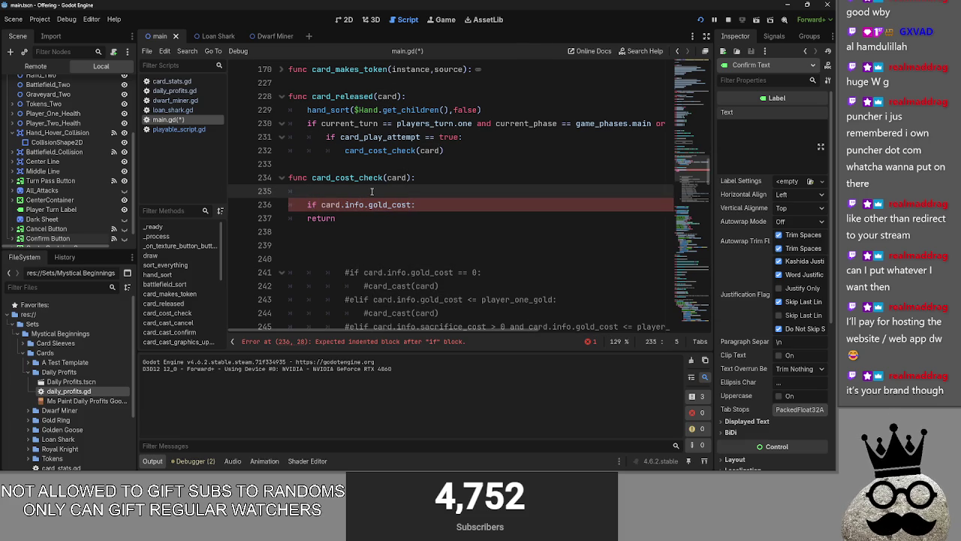
- Write a for loop over card.info.gold_cost whose body prints "egg"
{"action": "key", "text": "Return"}
{"action": "key", "text": "BackSpace"}
{"action": "type", "text": "co"}
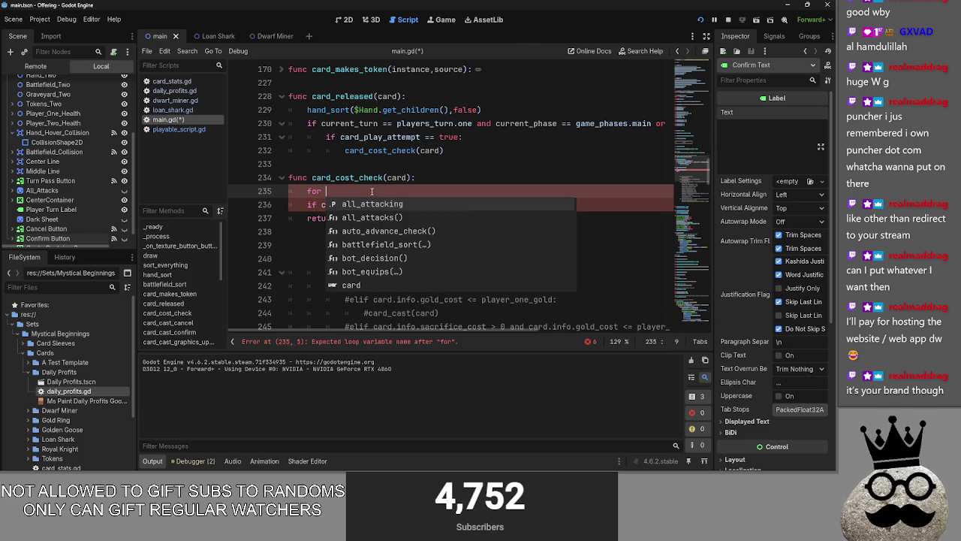
{"action": "type", "text": "st in card.info.gold_cost"}
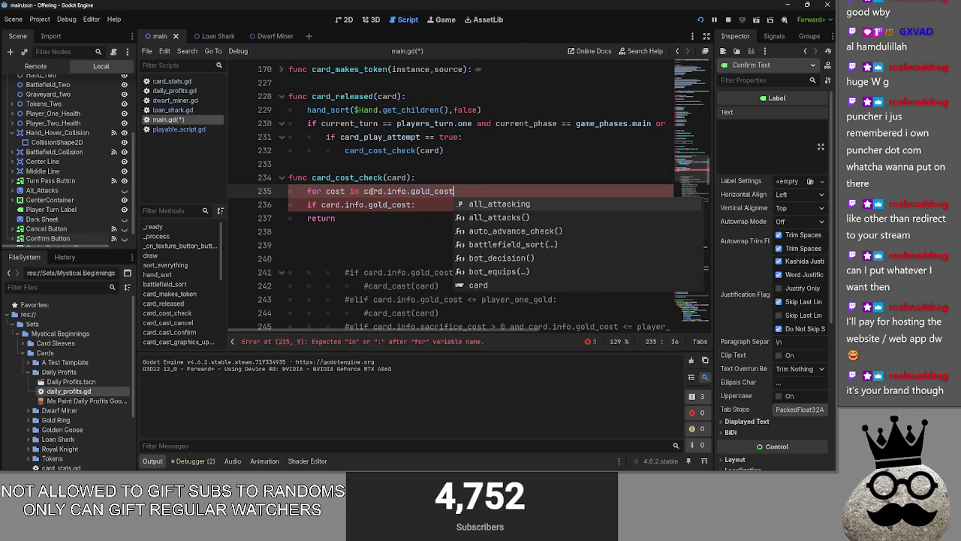
{"action": "type", "text": ":"}
{"action": "key", "text": "Return"}
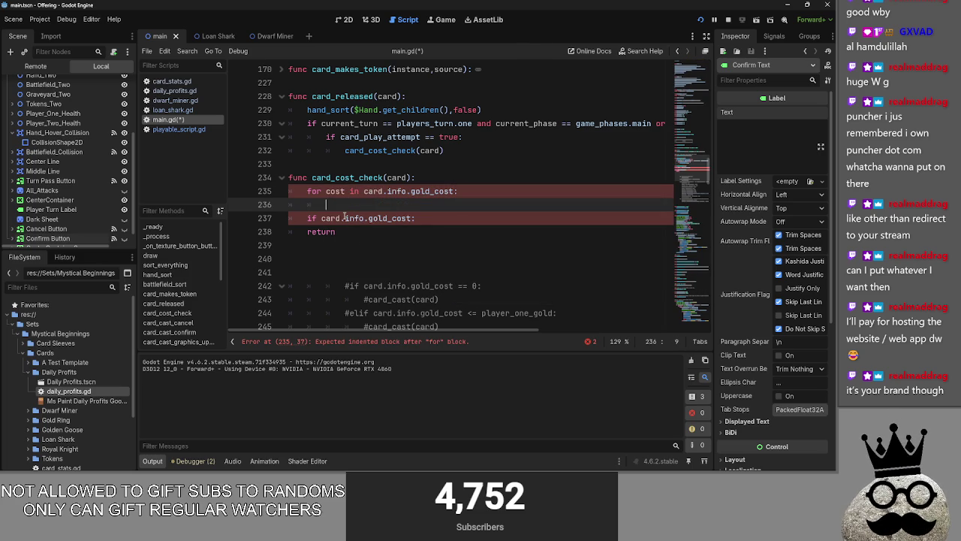
{"action": "type", "text": "pri"}
{"action": "key", "text": "BackSpace"}
{"action": "type", "text": "rr"}
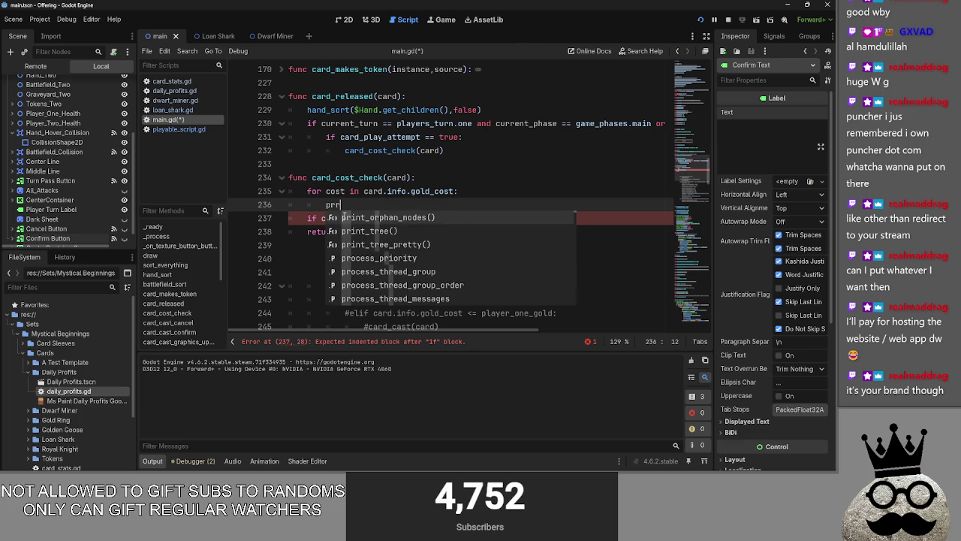
{"action": "key", "text": "BackSpace"}
{"action": "type", "text": "int(eg"}
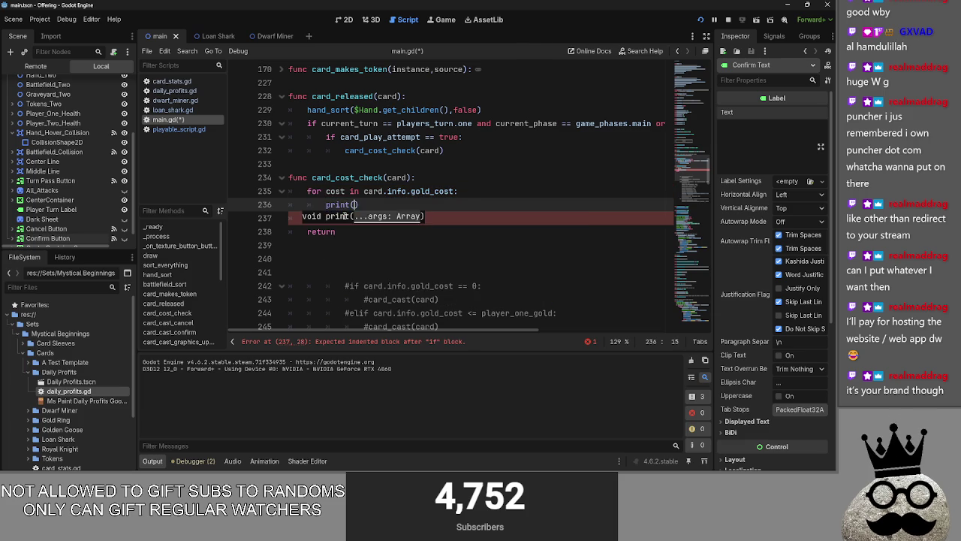
{"action": "key", "text": "BackSpace"}
{"action": "key", "text": "BackSpace"}
{"action": "type", "text": "\"egg"}
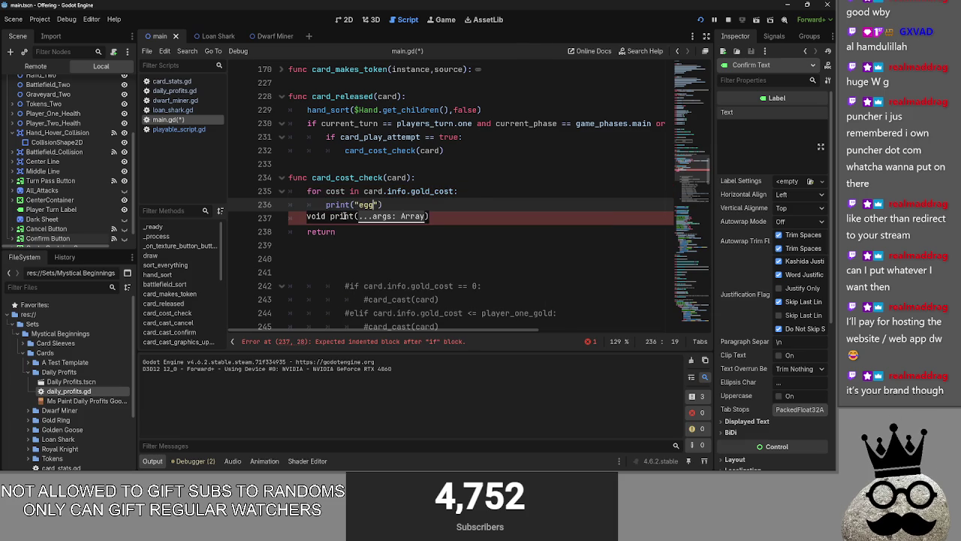
{"action": "left_click", "coordinate": [452, 206]}
{"action": "key", "text": "Delete"}
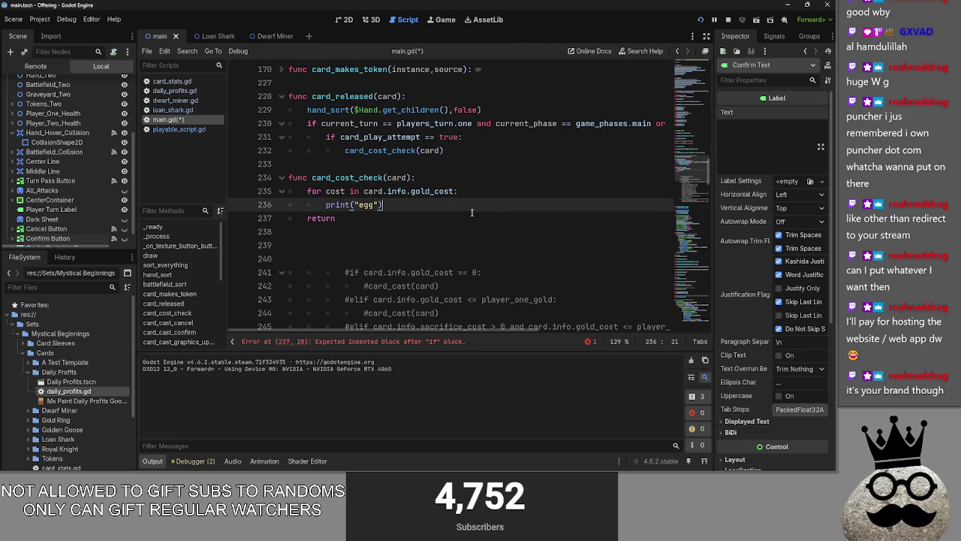
- Run the project, play a hand card to print egg, then stop the game
{"action": "left_click", "coordinate": [704, 17]}
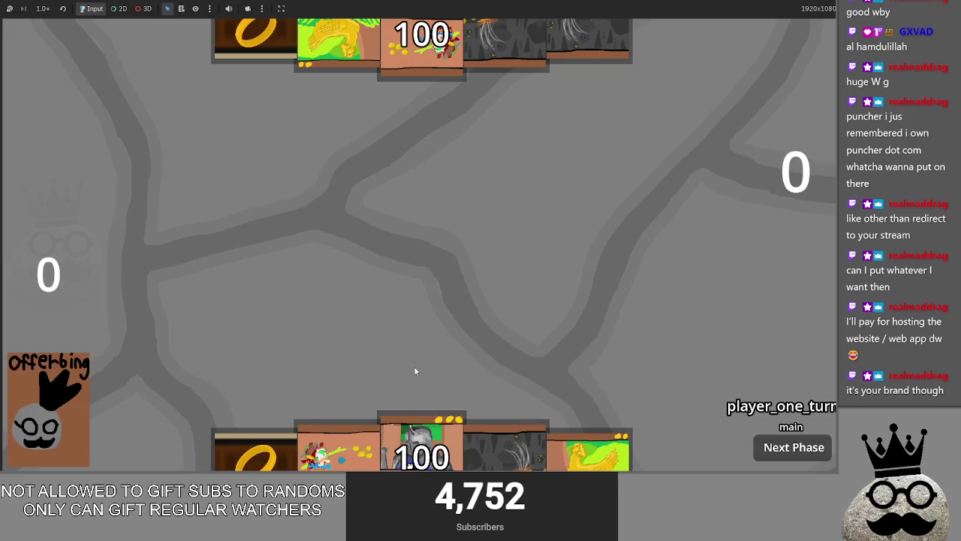
{"action": "key", "text": "alt+Tab"}
{"action": "key", "text": "alt+Tab"}
{"action": "left_click_drag", "start_coordinate": [508, 455], "coordinate": [490, 334]}
{"action": "key", "text": "alt+Tab"}
{"action": "key", "text": "alt+Tab"}
{"action": "key", "text": "alt+Tab"}
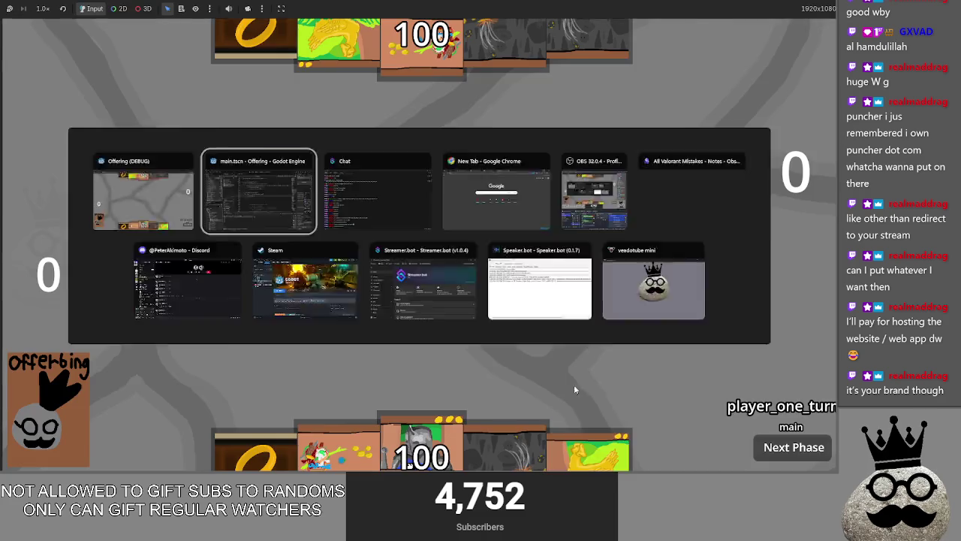
{"action": "key", "text": "F8"}
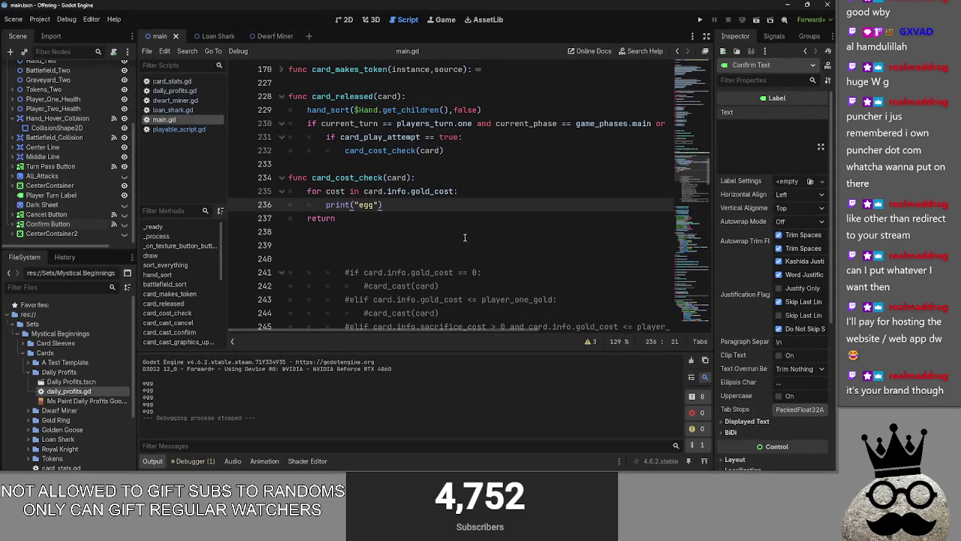
{"action": "left_click", "coordinate": [306, 205], "text": "shift"}
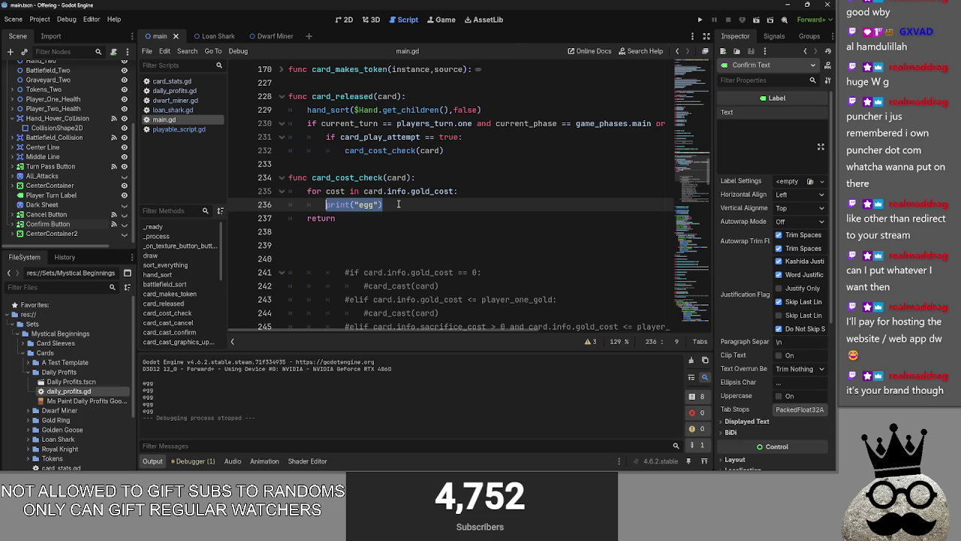
{"action": "left_click", "coordinate": [398, 204]}
{"action": "left_click_drag", "start_coordinate": [393, 204], "coordinate": [314, 207]}
{"action": "left_click_drag", "start_coordinate": [404, 206], "coordinate": [359, 206]}
{"action": "left_click", "coordinate": [401, 204]}
{"action": "key", "text": "End"}
{"action": "key", "text": "shift+Home"}
{"action": "key", "text": "End"}
{"action": "key", "text": "shift+Home"}
{"action": "key", "text": "End"}
{"action": "key", "text": "ctrl+shift+Left"}
{"action": "key", "text": "ctrl+shift+Left"}
{"action": "key", "text": "End"}
{"action": "key", "text": "shift+Home"}
{"action": "key", "text": "shift+Home"}
{"action": "left_click", "coordinate": [400, 205]}
{"action": "key", "text": "shift+Home"}
{"action": "key", "text": "End"}
{"action": "key", "text": "shift+Home"}
{"action": "key", "text": "End"}
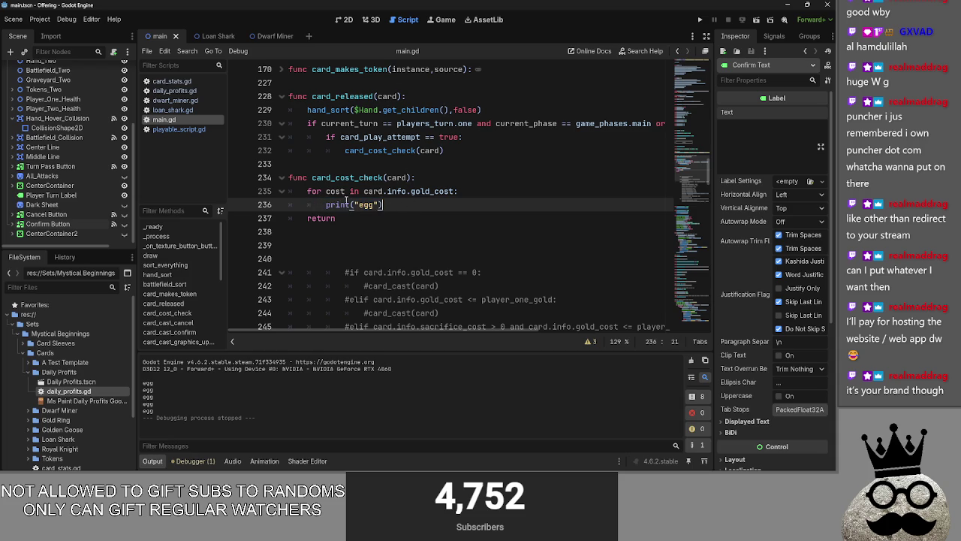
{"action": "left_click", "coordinate": [179, 129]}
{"action": "scroll", "coordinate": [295, 202], "scroll_direction": "up", "scroll_amount": 10}
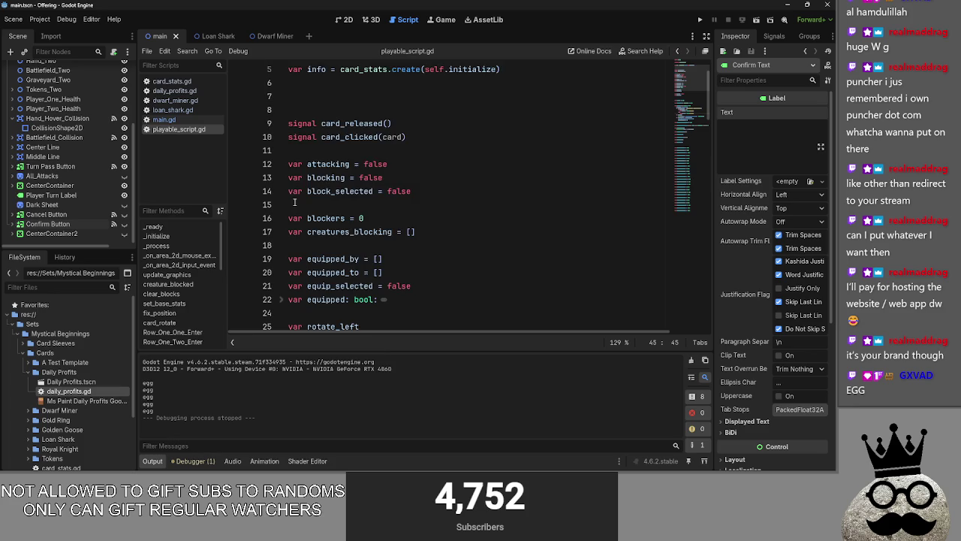
{"action": "scroll", "coordinate": [295, 202], "scroll_direction": "up", "scroll_amount": 2}
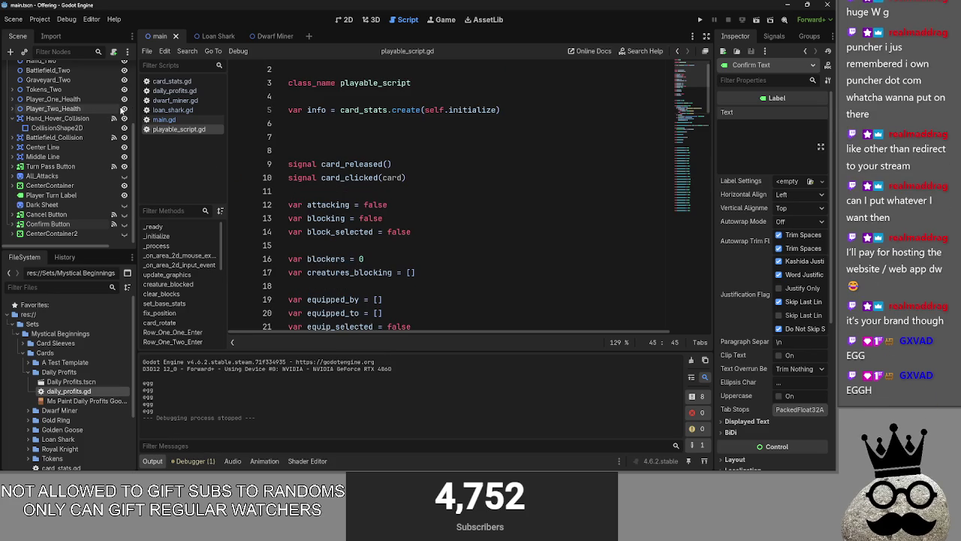
{"action": "left_click", "coordinate": [164, 120]}
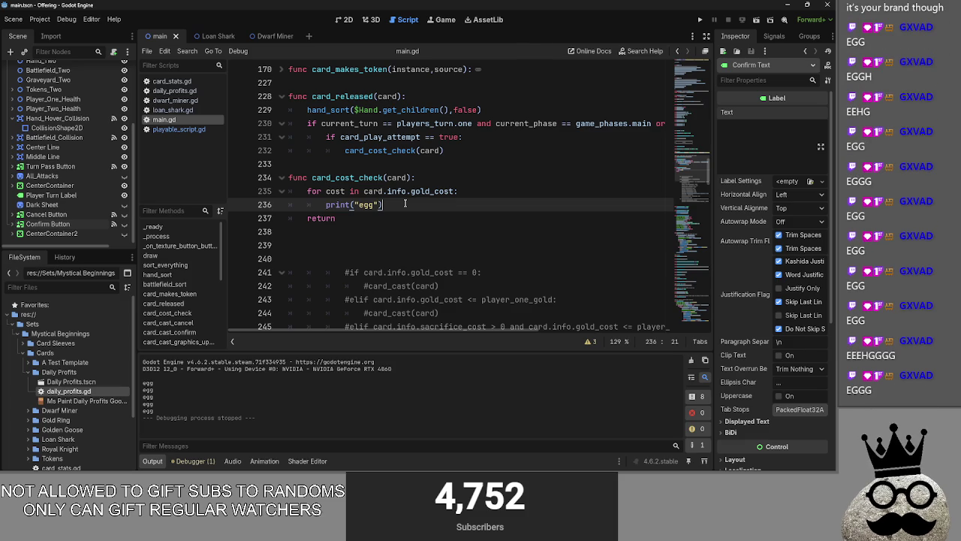
- Select the print("egg") line, then move the caret up to the loop header
{"action": "mouse_move", "coordinate": [397, 208]}
{"action": "left_mouse_down"}
{"action": "mouse_move", "coordinate": [308, 204]}
{"action": "mouse_move", "coordinate": [326, 204]}
{"action": "left_mouse_up"}
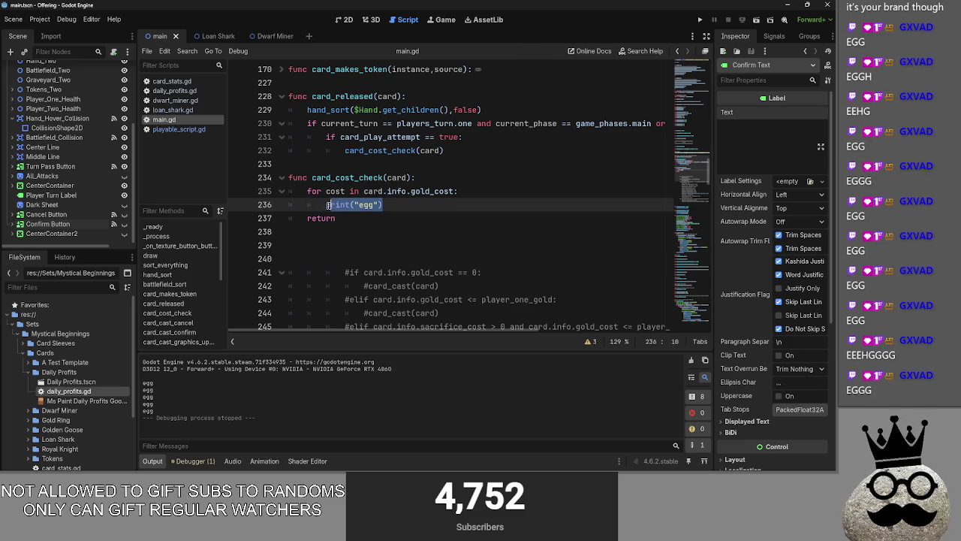
{"action": "left_click", "coordinate": [399, 204]}
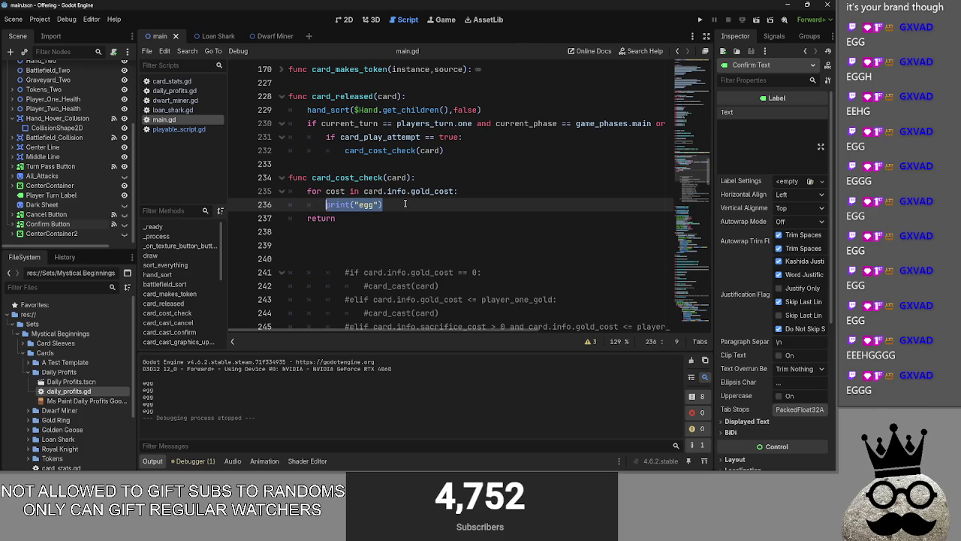
{"action": "left_click", "coordinate": [404, 204]}
{"action": "key", "text": "shift+Home"}
{"action": "key", "text": "Left"}
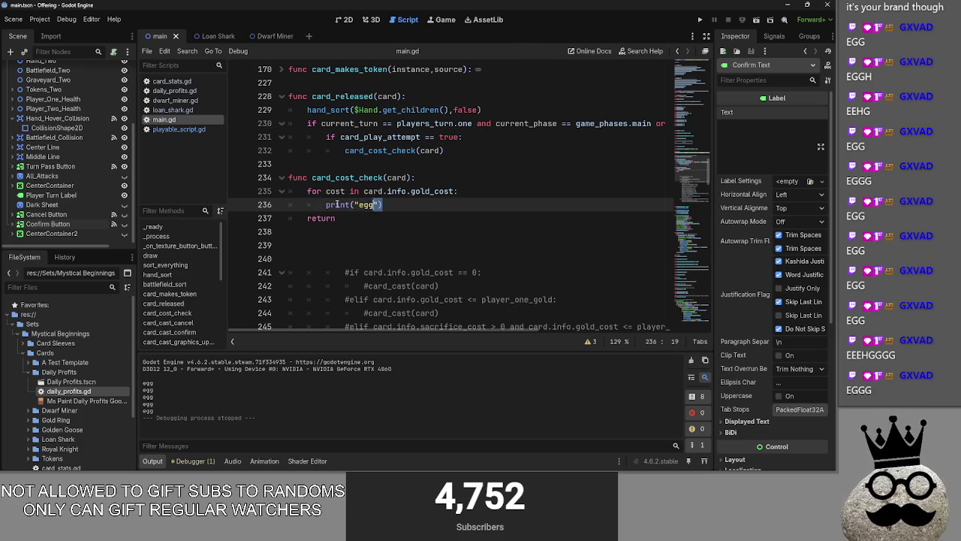
{"action": "left_click", "coordinate": [436, 204]}
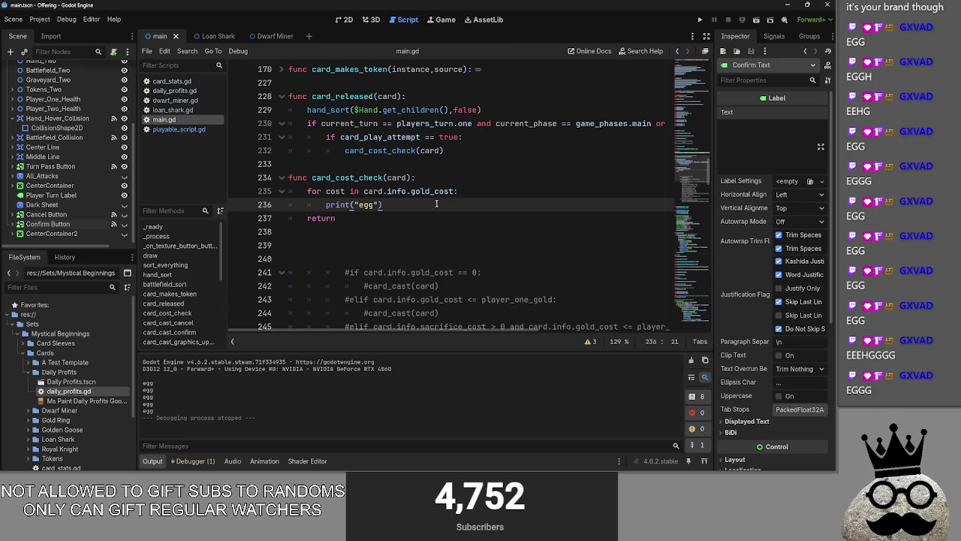
{"action": "key", "text": "shift+Home"}
{"action": "key", "text": "Left"}
{"action": "key", "text": "Up"}
{"action": "key", "text": "ctrl+Right"}
{"action": "key", "text": "ctrl+Right"}
{"action": "key", "text": "ctrl+Right"}
- Turn the loop header into if card.info.gold_cost <= player_one_gold:
{"action": "double_click", "coordinate": [419, 192]}
{"action": "left_click_drag", "start_coordinate": [365, 192], "coordinate": [307, 192]}
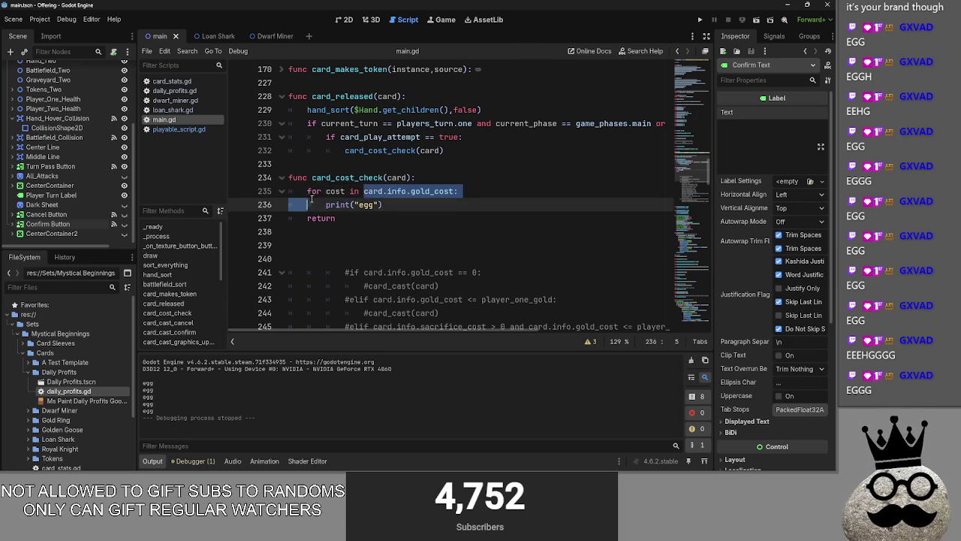
{"action": "type", "text": "if"}
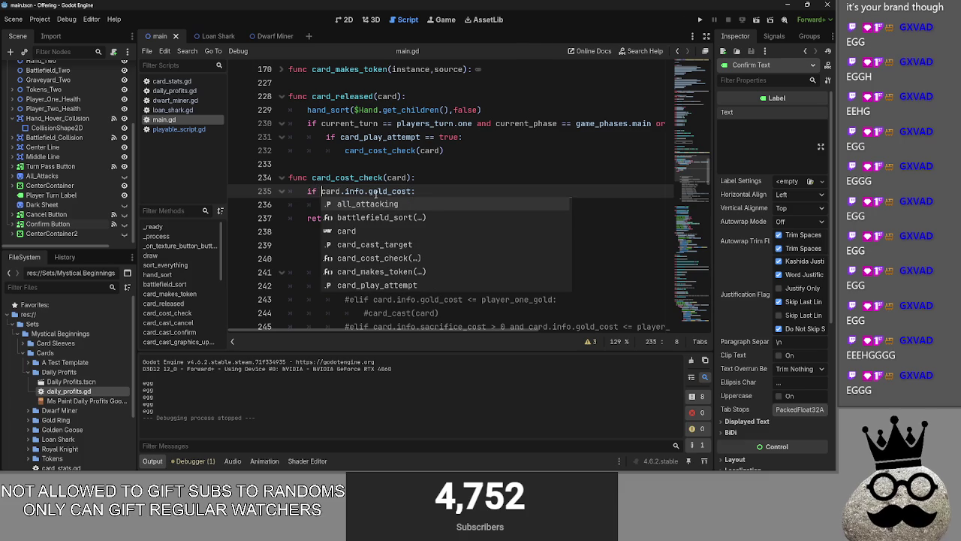
{"action": "left_click", "coordinate": [412, 192]}
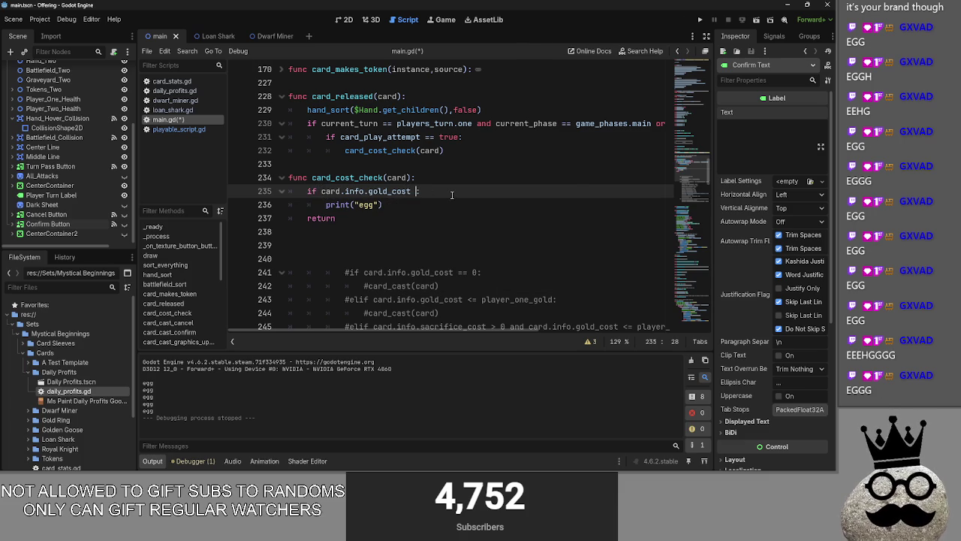
{"action": "type", "text": "<="}
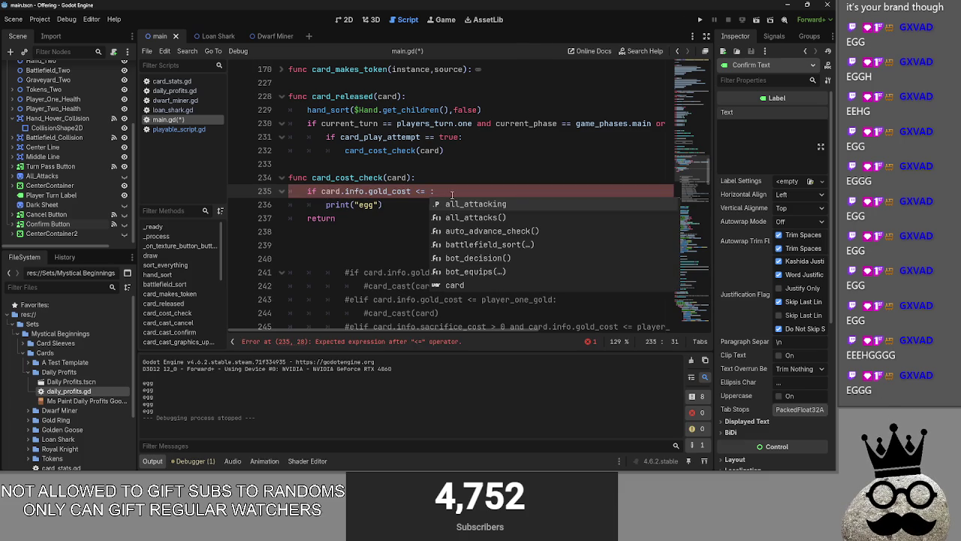
{"action": "key", "text": "BackSpace"}
{"action": "key", "text": "BackSpace"}
{"action": "key", "text": "BackSpace"}
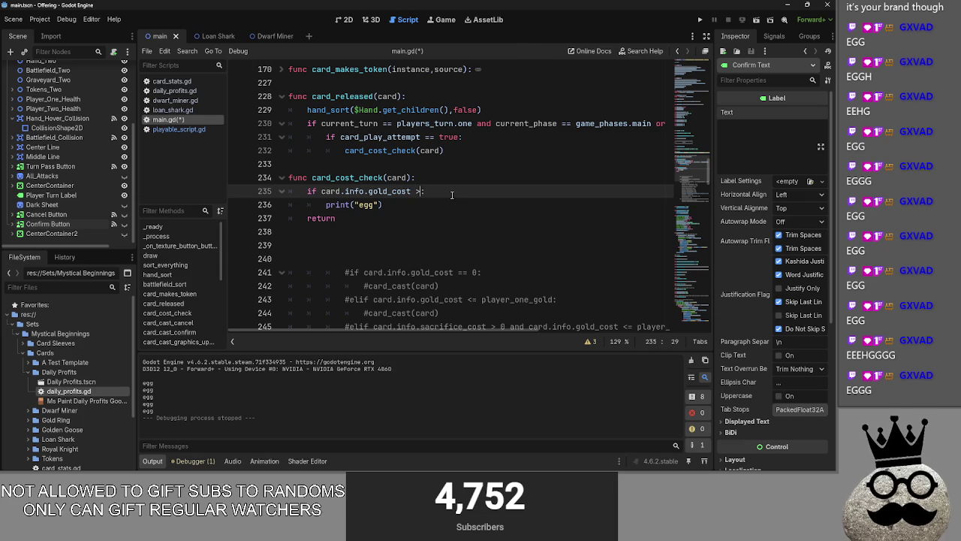
{"action": "type", "text": "="}
{"action": "key", "text": "BackSpace"}
{"action": "key", "text": "BackSpace"}
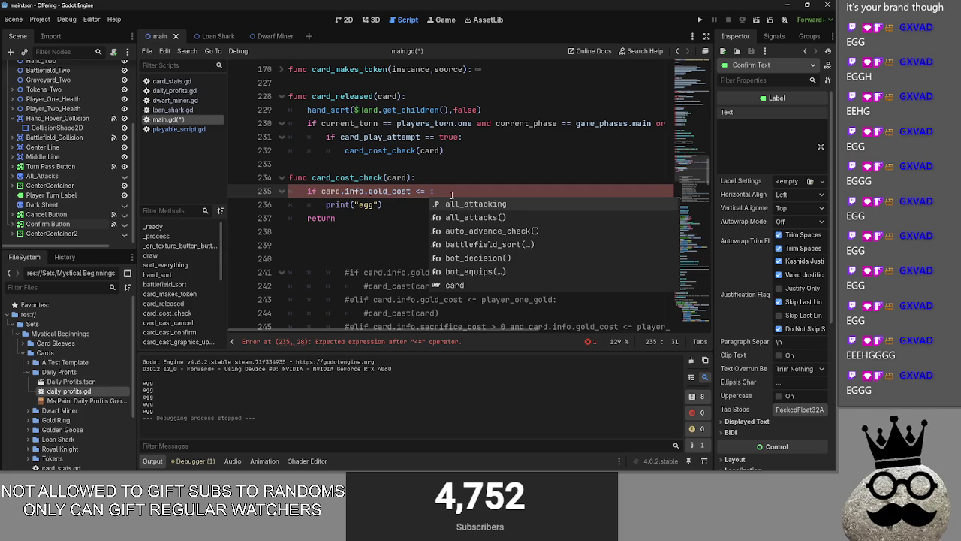
{"action": "type", "text": "player"}
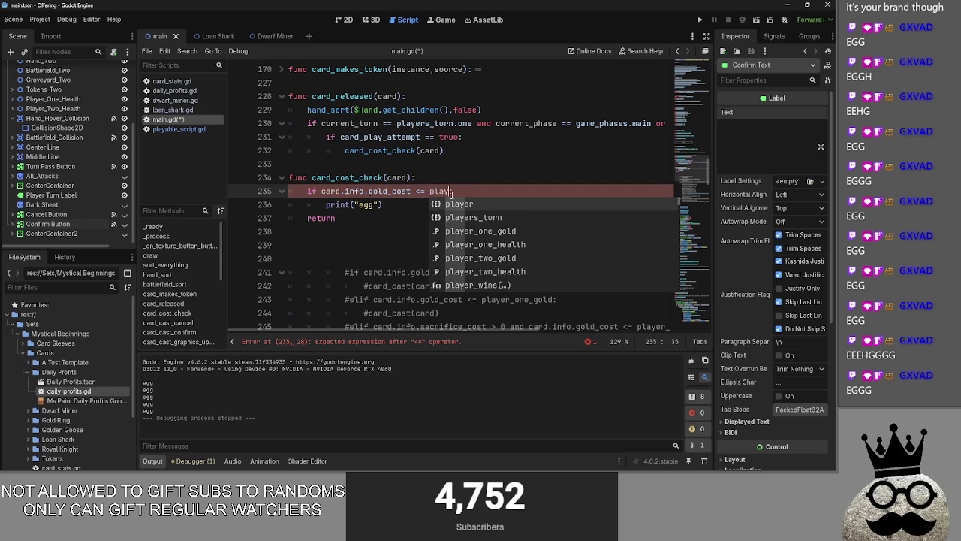
{"action": "left_click", "coordinate": [504, 232]}
{"action": "left_click", "coordinate": [515, 184]}
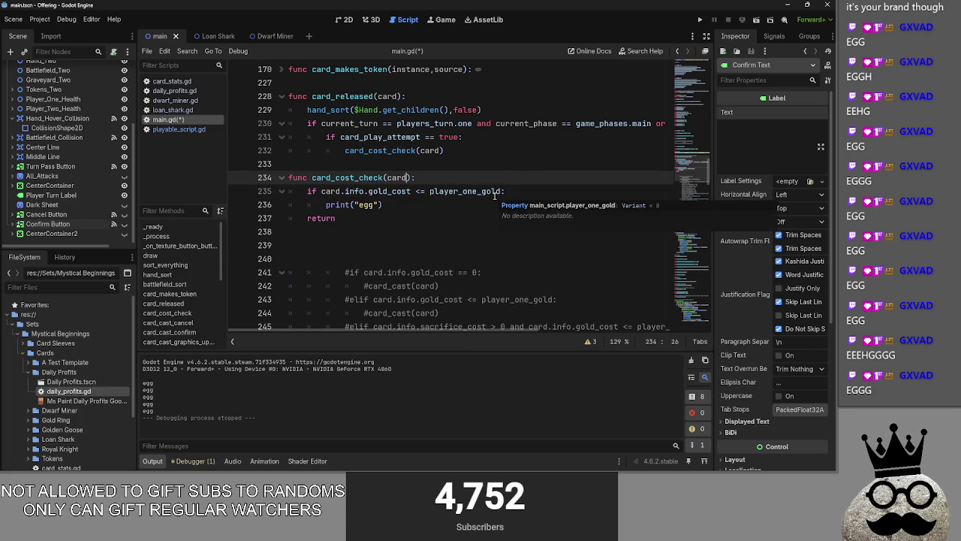
- Place the caret at the start of the card_cost_check header line
{"action": "scroll", "coordinate": [496, 199], "scroll_direction": "up", "scroll_amount": 2}
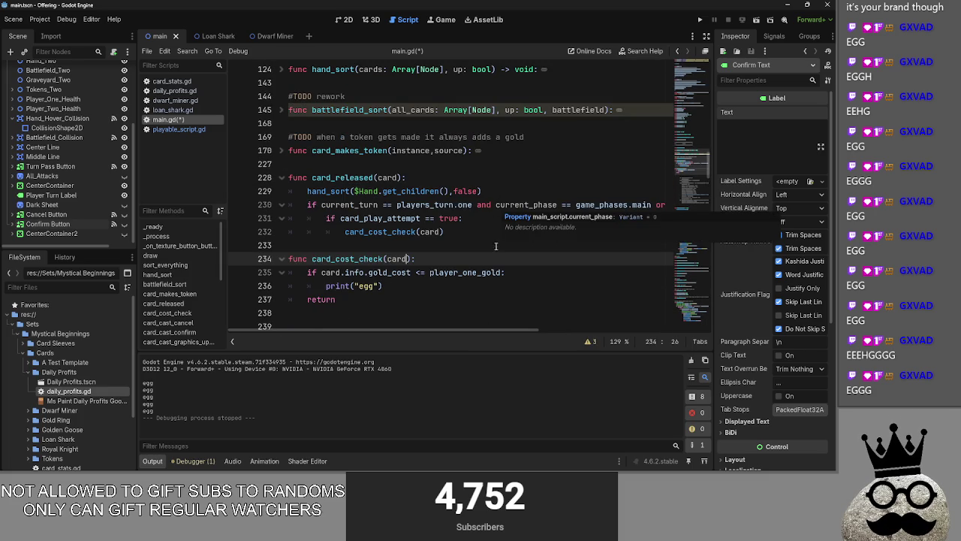
{"action": "left_click", "coordinate": [455, 239]}
{"action": "left_click", "coordinate": [442, 257]}
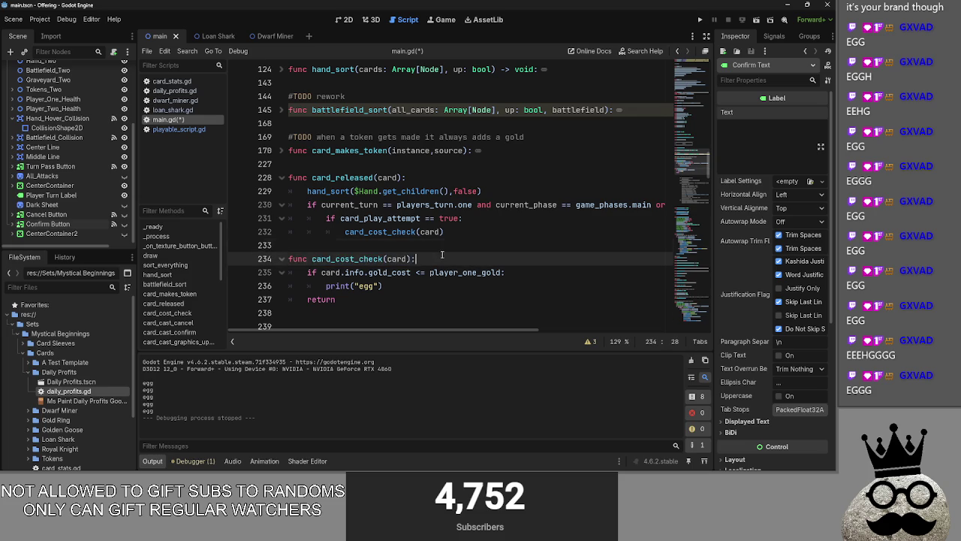
{"action": "key", "text": "Home"}
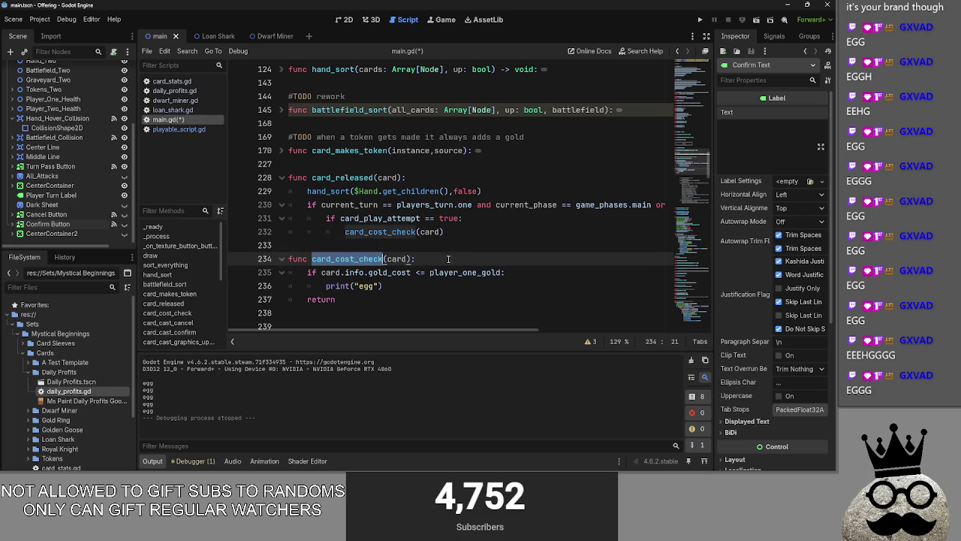
- Add the comment '#TODO hardcoded to check only player ones cost and stuff' above card_cost_check
{"action": "key", "text": "Return"}
{"action": "key", "text": "Up"}
{"action": "type", "text": "#"}
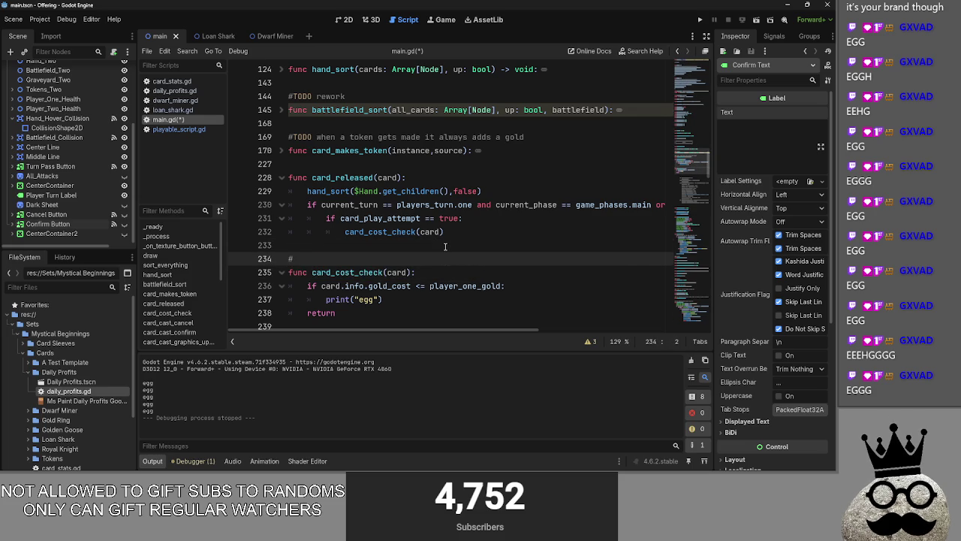
{"action": "type", "text": "tod"}
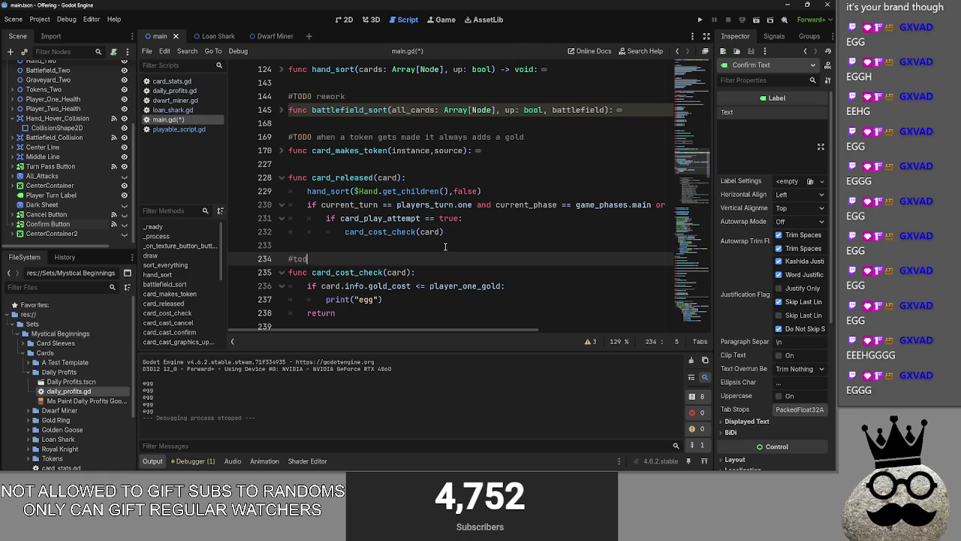
{"action": "type", "text": "TODO ha"}
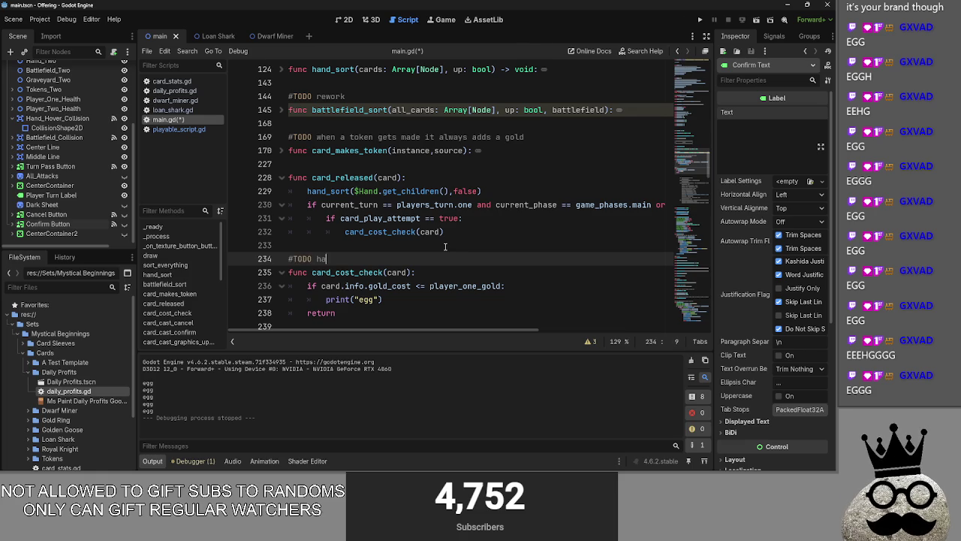
{"action": "type", "text": "rdcoded to "}
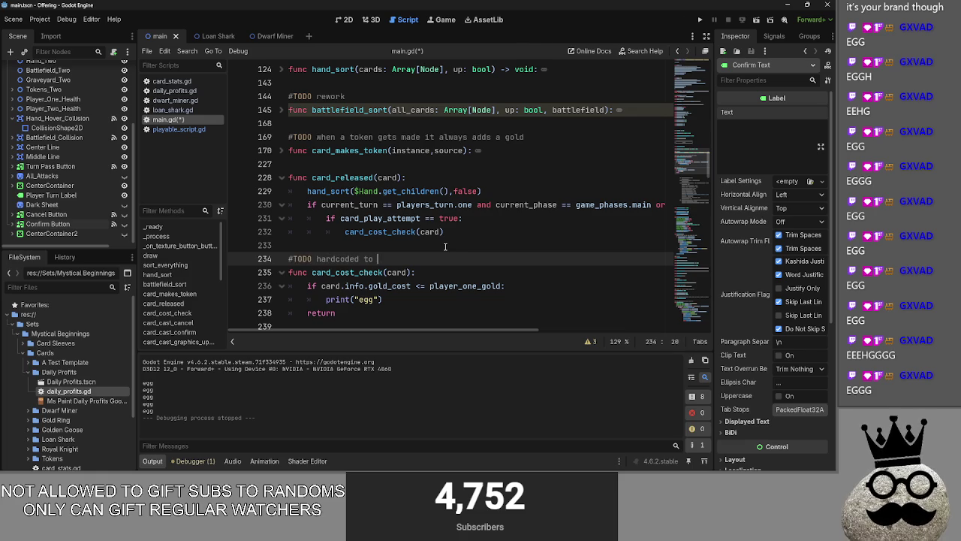
{"action": "type", "text": "check only player"}
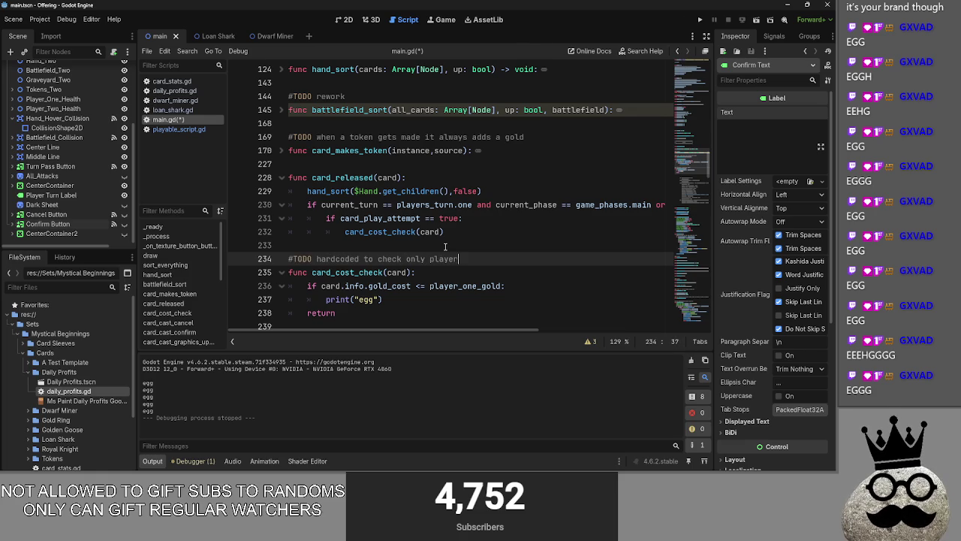
{"action": "type", "text": " c c"}
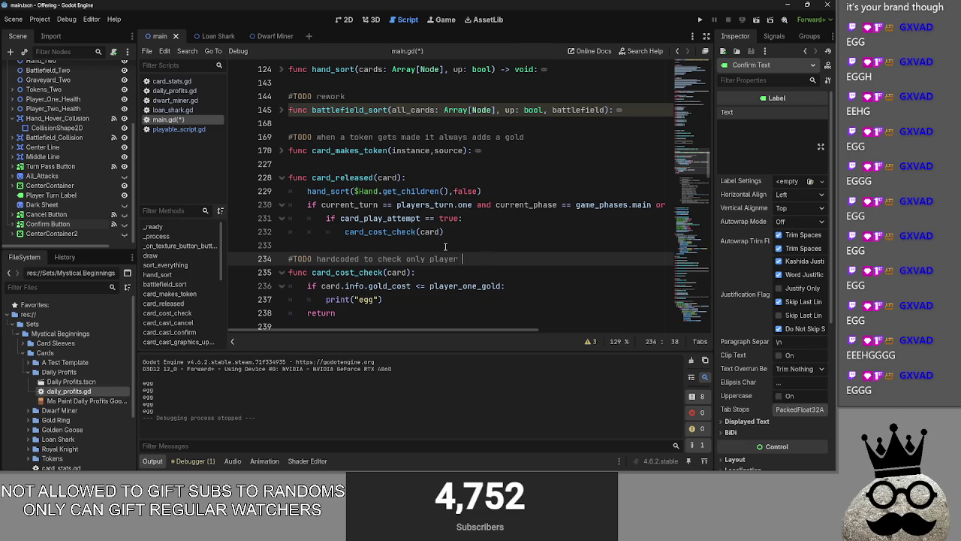
{"action": "type", "text": "st and s"}
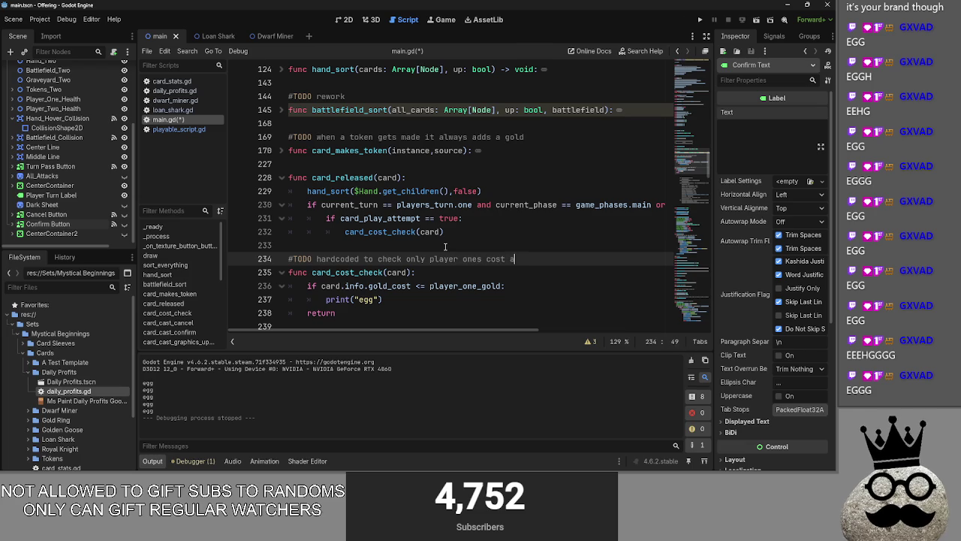
{"action": "key", "text": "BackSpace"}
{"action": "key", "text": "BackSpace"}
{"action": "key", "text": "BackSpace"}
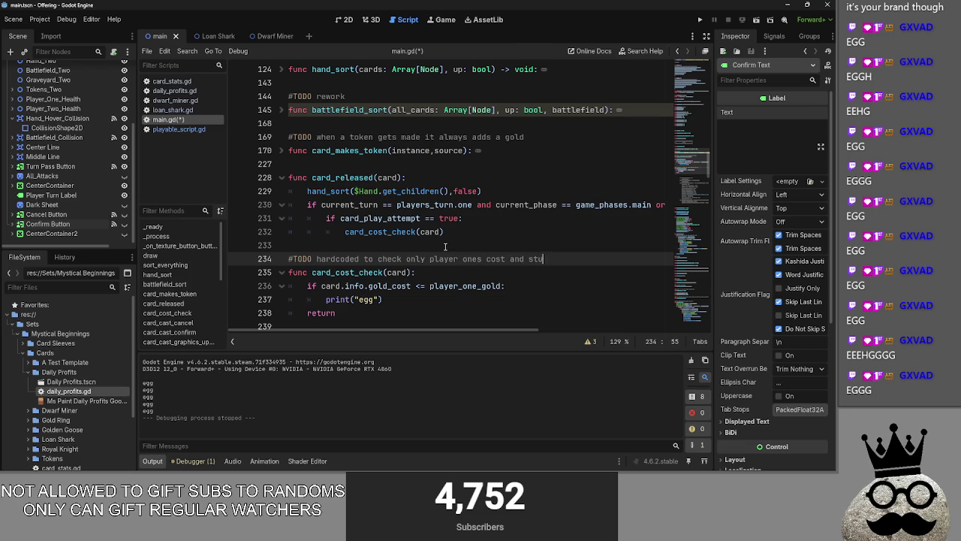
{"action": "scroll", "coordinate": [445, 246], "scroll_direction": "down", "scroll_amount": 1}
{"action": "left_click", "coordinate": [476, 233]}
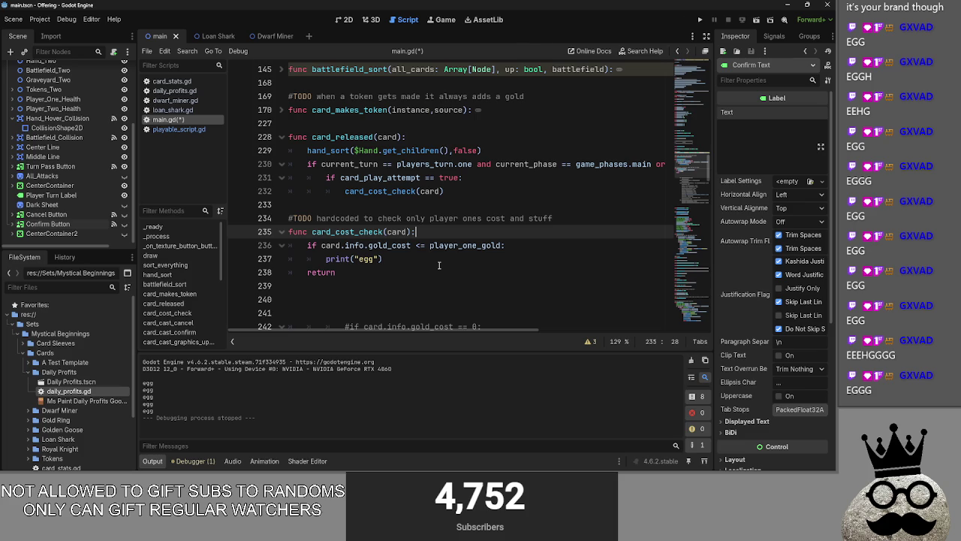
- Click through the card_cost_check header, print and return lines to review them
{"action": "left_click", "coordinate": [440, 240]}
{"action": "left_click", "coordinate": [436, 231]}
{"action": "left_click", "coordinate": [434, 259]}
{"action": "left_click", "coordinate": [432, 230]}
{"action": "left_click", "coordinate": [420, 259]}
{"action": "left_click", "coordinate": [448, 234]}
{"action": "left_click", "coordinate": [446, 273]}
{"action": "left_click", "coordinate": [445, 233]}
{"action": "left_click", "coordinate": [428, 262]}
{"action": "left_click", "coordinate": [425, 276]}
{"action": "left_click", "coordinate": [429, 259]}
{"action": "left_click", "coordinate": [435, 235]}
{"action": "left_click", "coordinate": [434, 272]}
{"action": "left_click", "coordinate": [454, 232]}
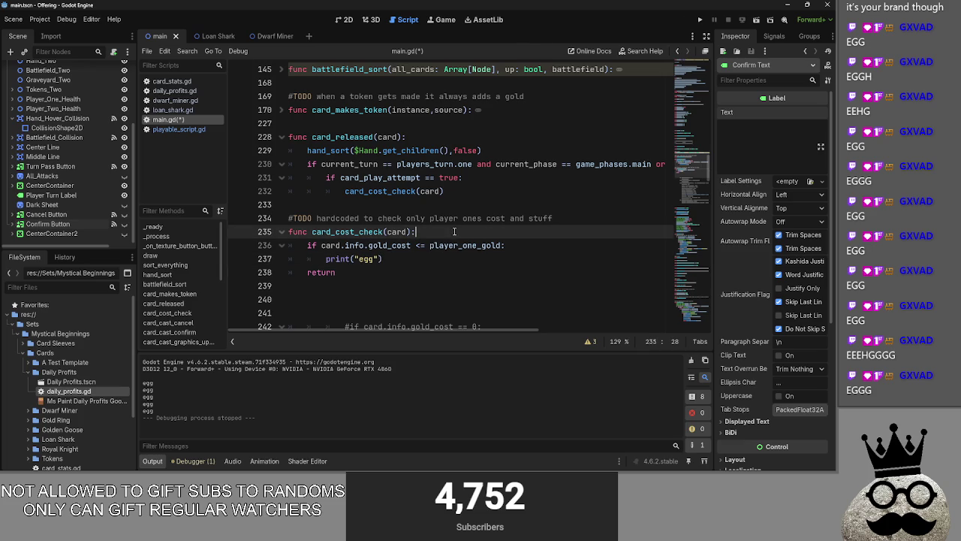
- Select and deselect the gold cost condition, print("egg") statement and card_cost_check(card) call
{"action": "left_click", "coordinate": [418, 260]}
{"action": "left_click", "coordinate": [420, 274]}
{"action": "left_click", "coordinate": [421, 260]}
{"action": "left_click_drag", "start_coordinate": [307, 245], "coordinate": [542, 242]}
{"action": "left_click", "coordinate": [542, 242]}
{"action": "left_click_drag", "start_coordinate": [383, 259], "coordinate": [321, 262]}
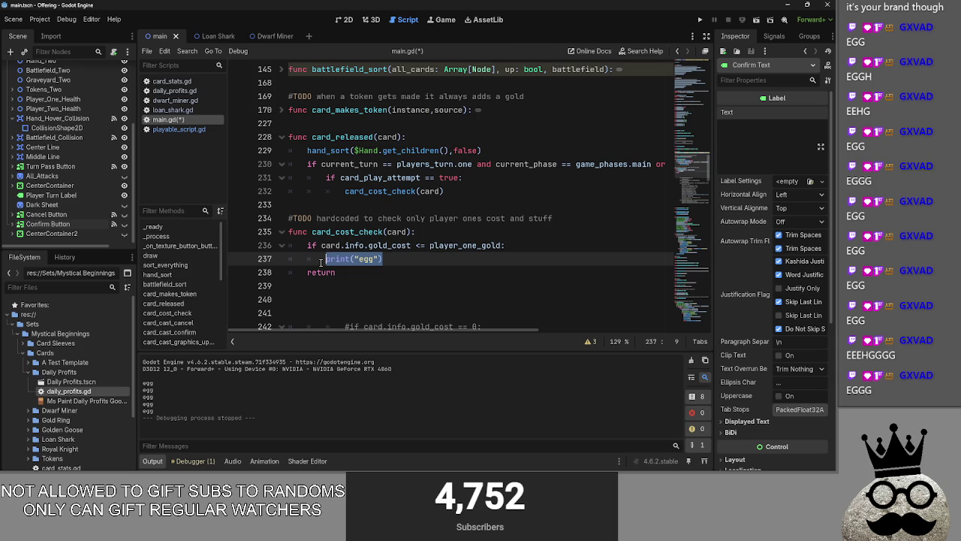
{"action": "left_click", "coordinate": [400, 260]}
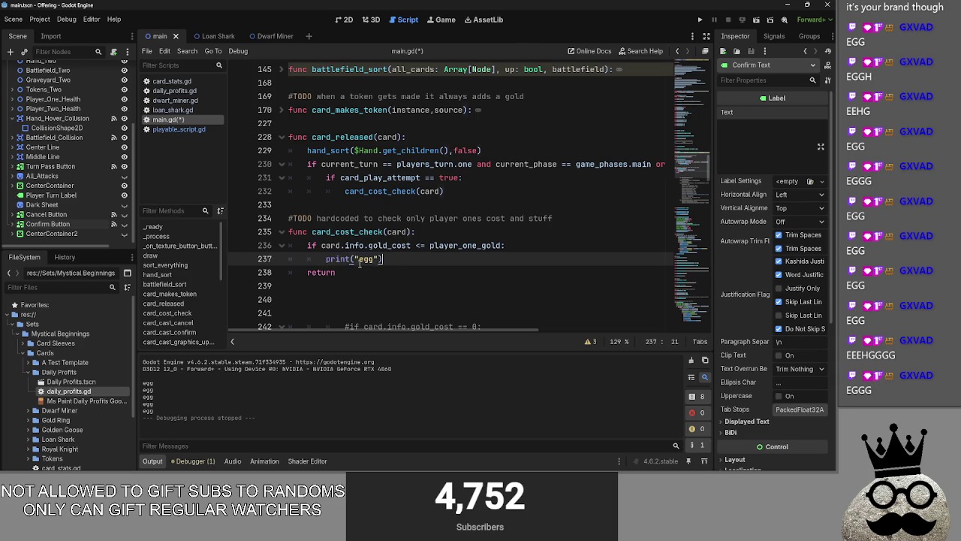
{"action": "left_click", "coordinate": [318, 262], "text": "shift"}
{"action": "left_click", "coordinate": [405, 263]}
{"action": "left_click", "coordinate": [325, 262], "text": "shift"}
{"action": "left_click", "coordinate": [392, 263]}
{"action": "left_click", "coordinate": [324, 262], "text": "shift"}
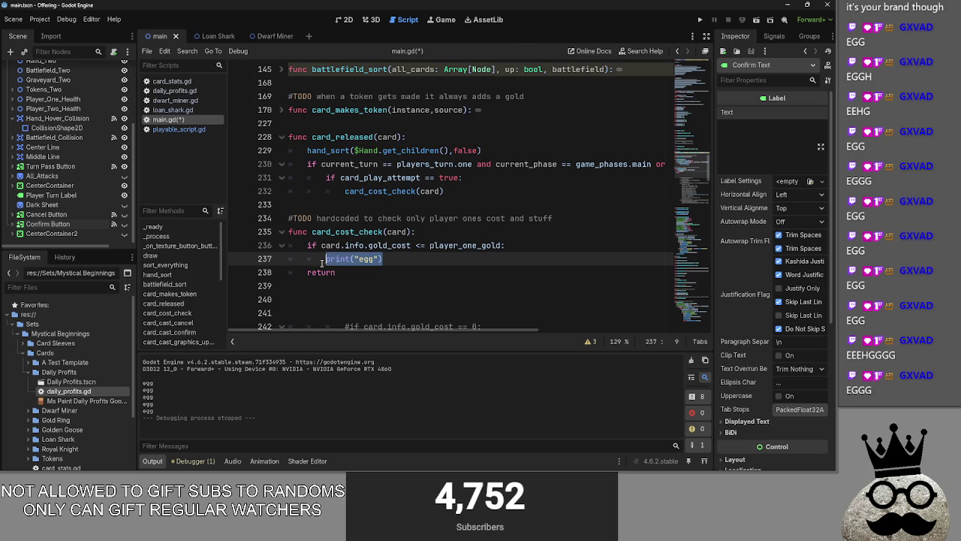
{"action": "left_click", "coordinate": [399, 260]}
{"action": "left_click", "coordinate": [444, 192]}
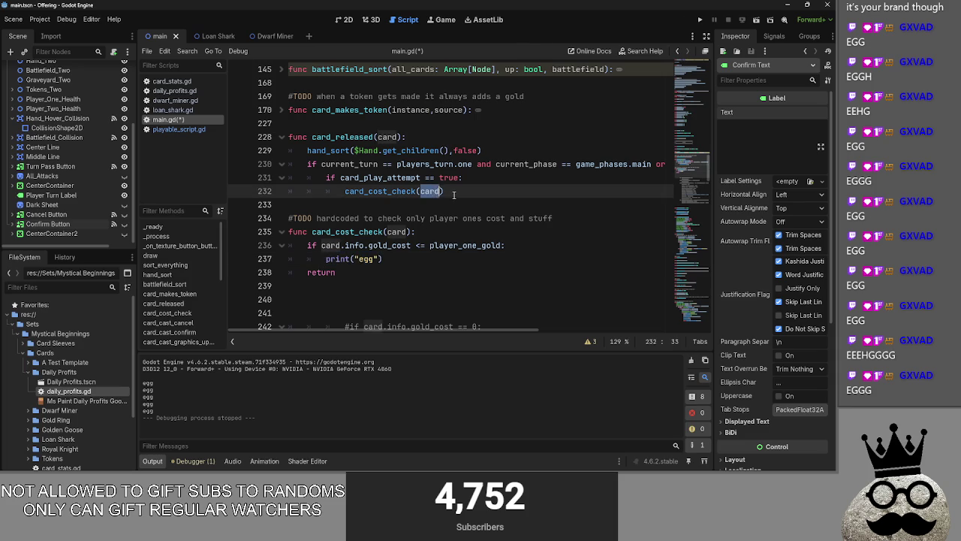
{"action": "left_click", "coordinate": [345, 191], "text": "shift"}
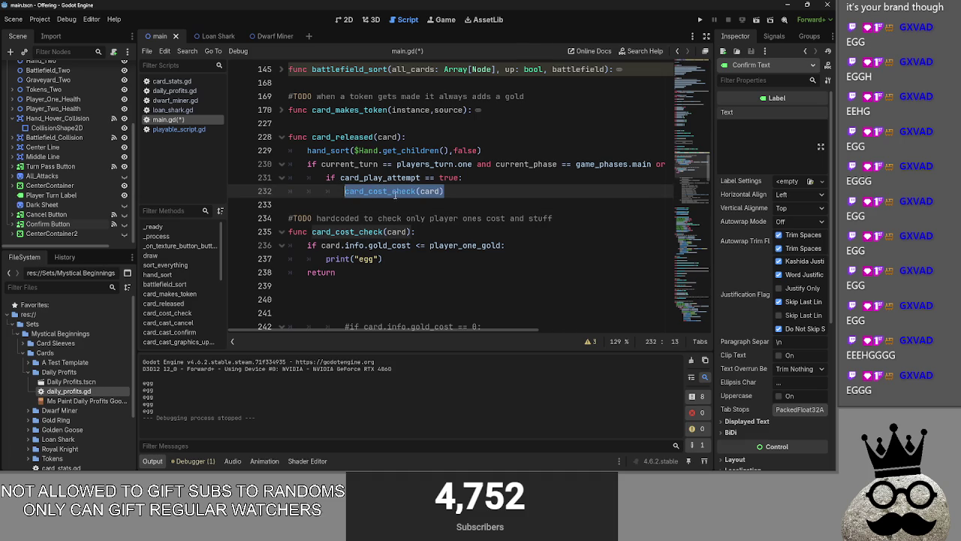
{"action": "left_click", "coordinate": [461, 193]}
{"action": "left_click", "coordinate": [393, 261]}
{"action": "left_click_drag", "start_coordinate": [384, 261], "coordinate": [324, 261]}
{"action": "left_click", "coordinate": [448, 259]}
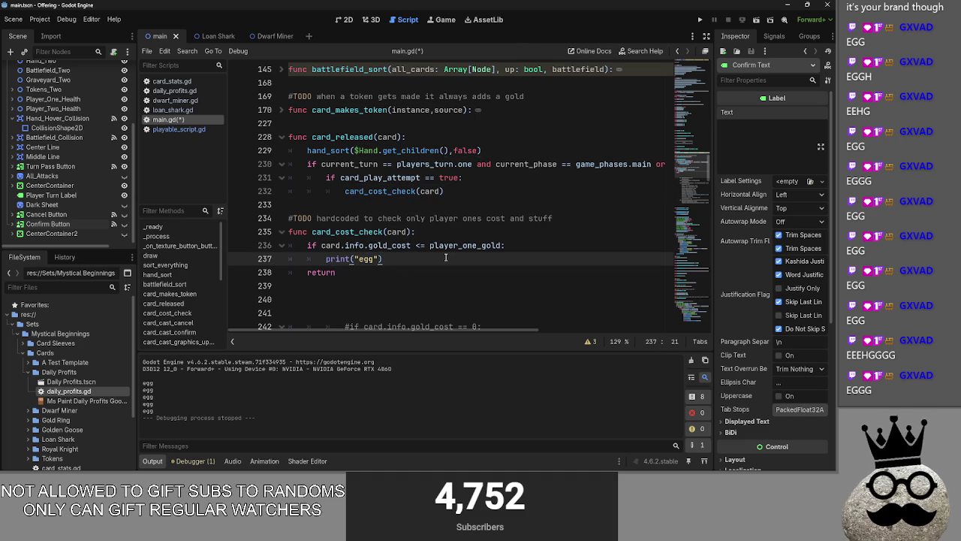
- Highlight the function name, parameter and condition words, then switch to playable_script.gd
{"action": "double_click", "coordinate": [347, 232]}
{"action": "double_click", "coordinate": [397, 231]}
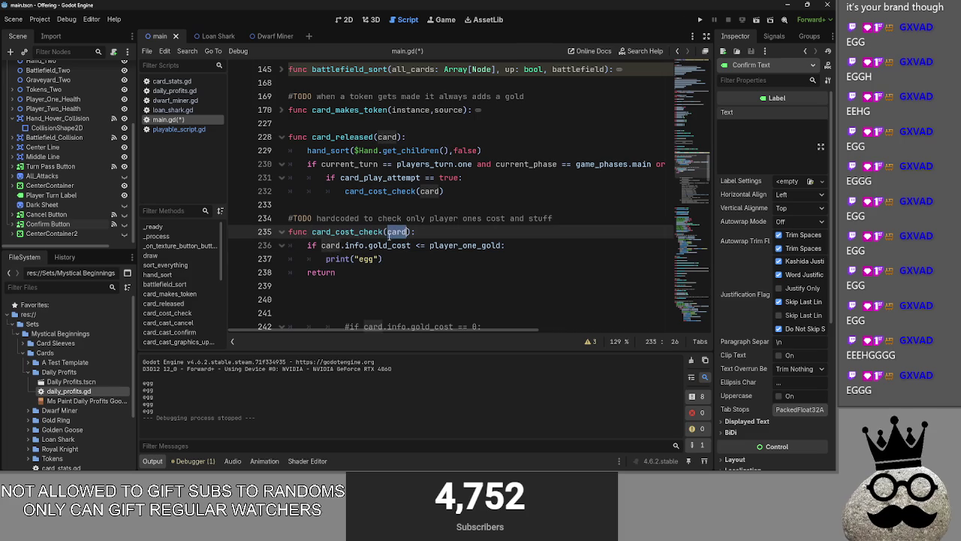
{"action": "double_click", "coordinate": [332, 245]}
{"action": "double_click", "coordinate": [355, 245]}
{"action": "double_click", "coordinate": [389, 245]}
{"action": "double_click", "coordinate": [466, 246]}
{"action": "left_click", "coordinate": [439, 259]}
{"action": "left_click_drag", "start_coordinate": [503, 245], "coordinate": [299, 252]}
{"action": "left_click", "coordinate": [503, 246]}
{"action": "left_click_drag", "start_coordinate": [504, 246], "coordinate": [300, 249]}
{"action": "left_click", "coordinate": [523, 245]}
{"action": "left_click_drag", "start_coordinate": [375, 259], "coordinate": [305, 259]}
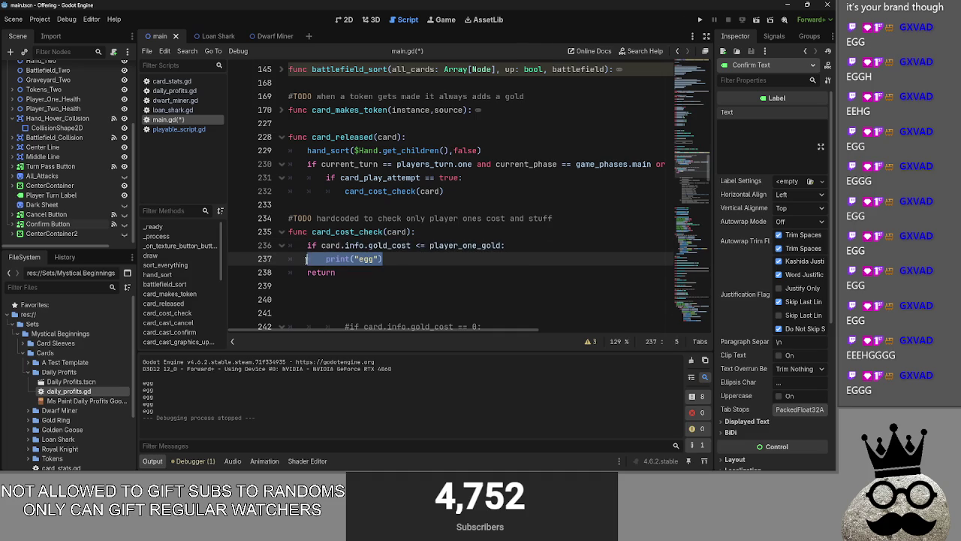
{"action": "left_click_drag", "start_coordinate": [383, 258], "coordinate": [324, 258]}
{"action": "left_click", "coordinate": [382, 259]}
{"action": "left_click_drag", "start_coordinate": [382, 259], "coordinate": [325, 258]}
{"action": "left_click", "coordinate": [382, 258]}
{"action": "left_click", "coordinate": [179, 129]}
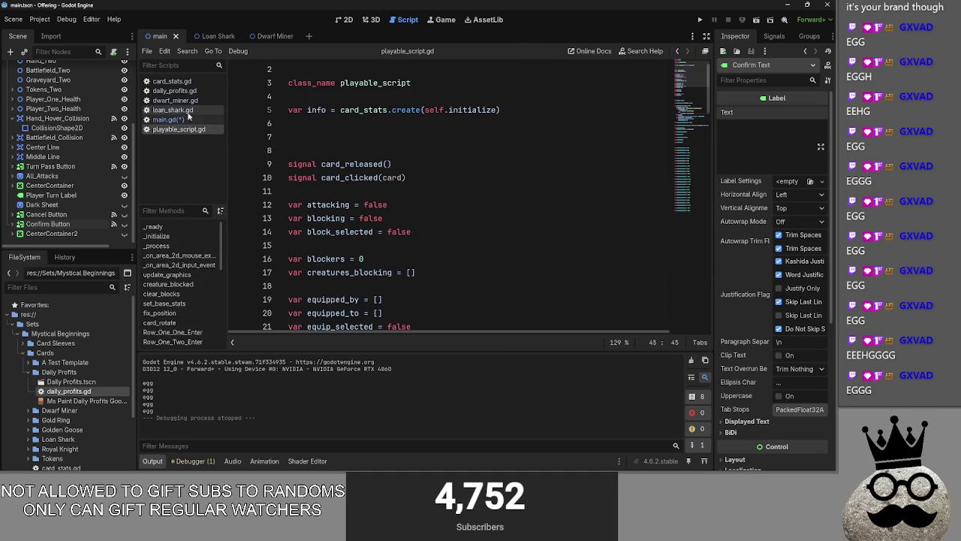
- Look up the casting_cost field in loan_shark.gd
{"action": "left_click", "coordinate": [175, 110]}
{"action": "left_click", "coordinate": [176, 100]}
{"action": "left_click", "coordinate": [174, 110]}
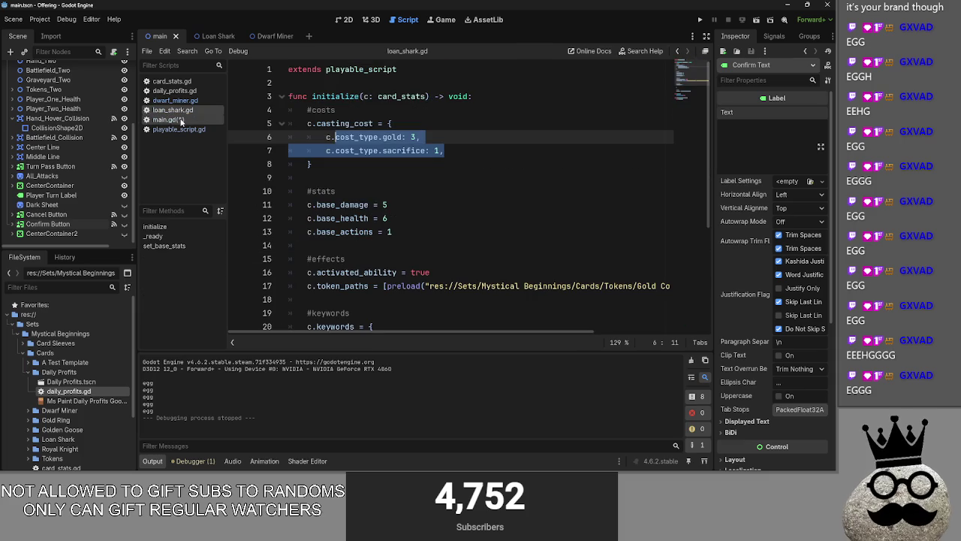
{"action": "double_click", "coordinate": [350, 123]}
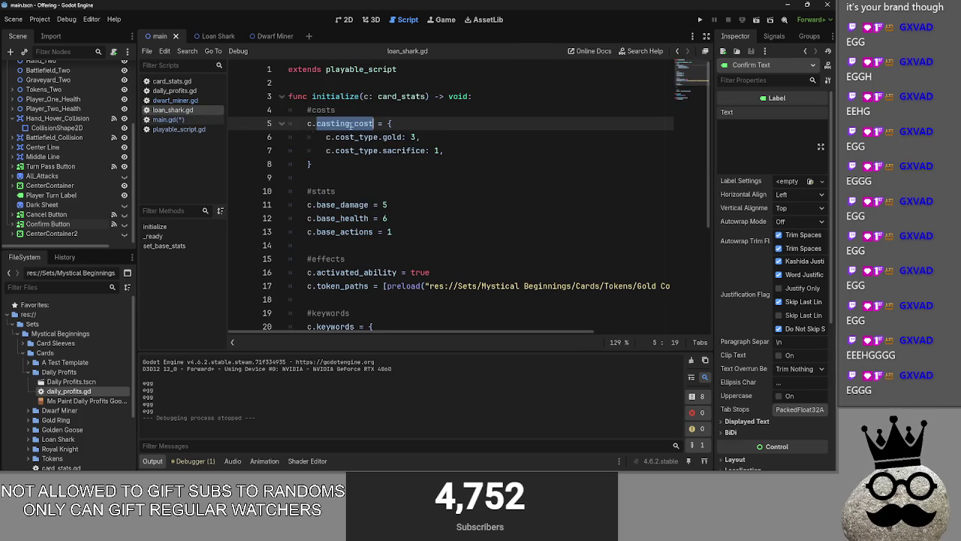
- Back in main.gd, replace "egg" in the print call with card.info.casting_cost
{"action": "left_click", "coordinate": [180, 121]}
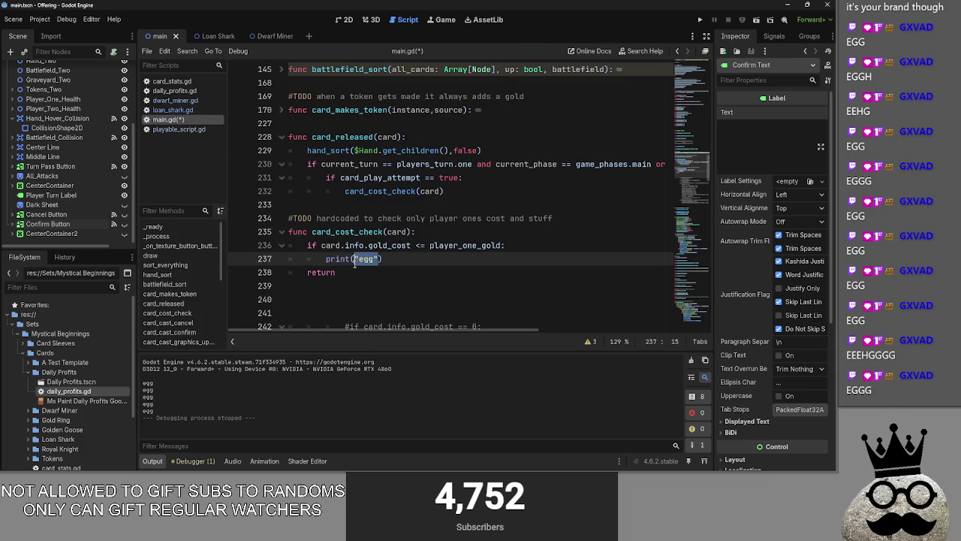
{"action": "left_click_drag", "start_coordinate": [411, 245], "coordinate": [322, 246]}
{"action": "key", "text": "ctrl+c"}
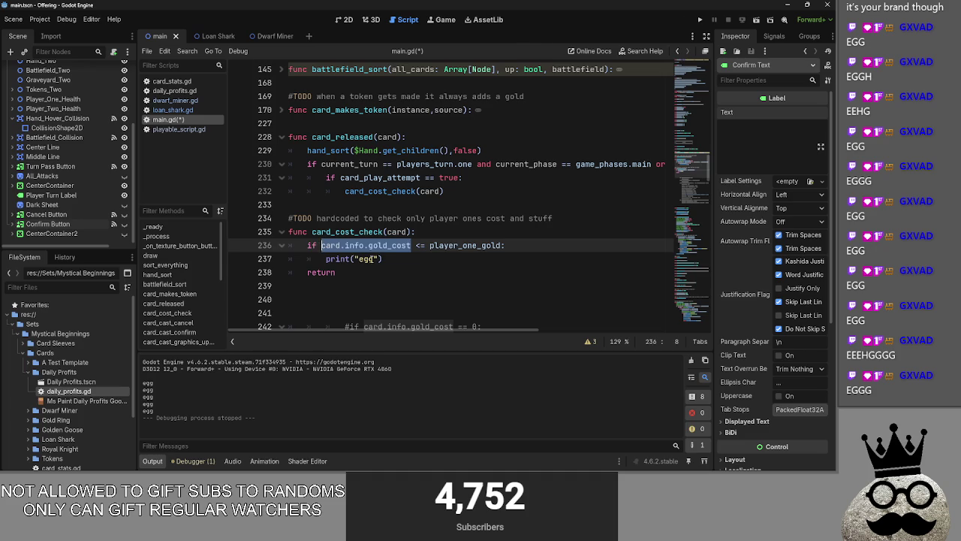
{"action": "double_click", "coordinate": [369, 258]}
{"action": "key", "text": "ctrl+v"}
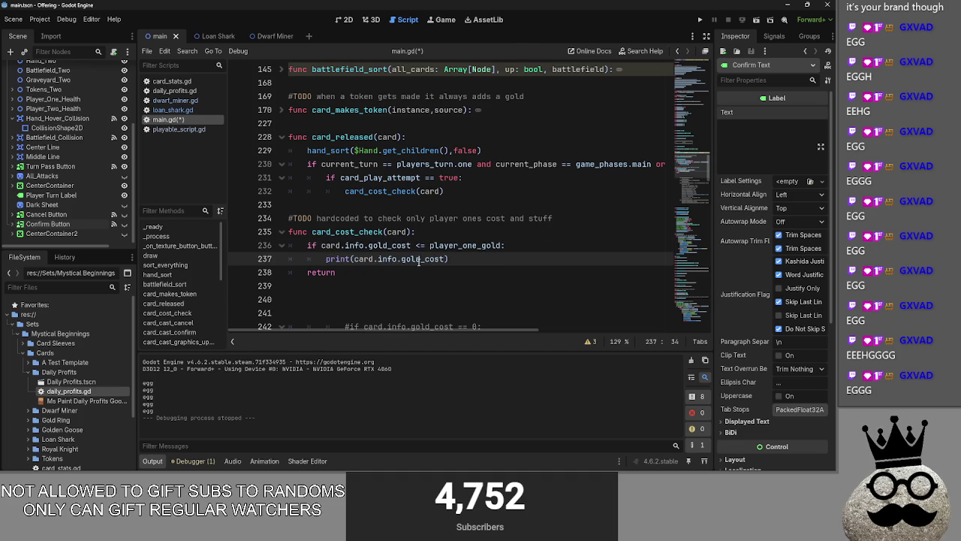
{"action": "left_click", "coordinate": [418, 260]}
{"action": "type", "text": "e"}
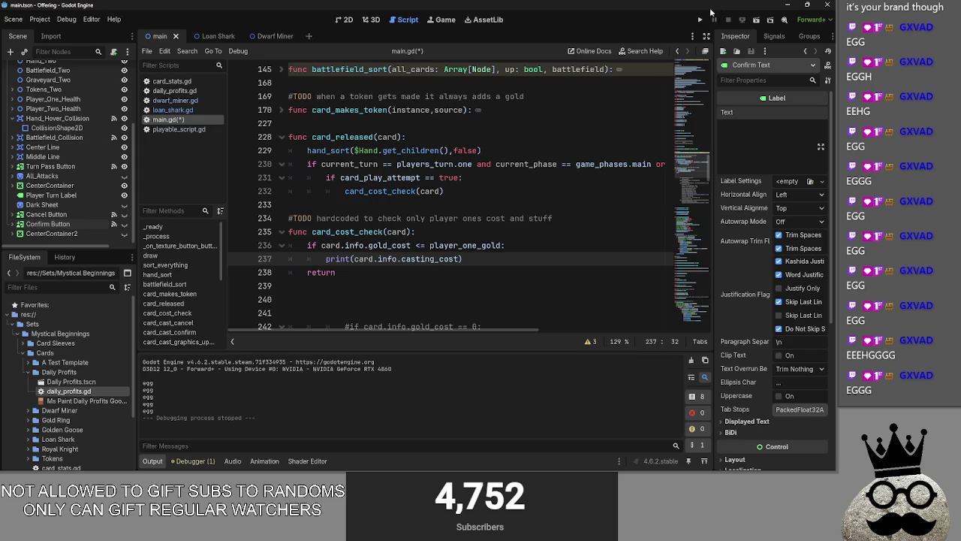
- Run the game and try playing hand cards, including Brace, to test the cost check
{"action": "left_click", "coordinate": [701, 20]}
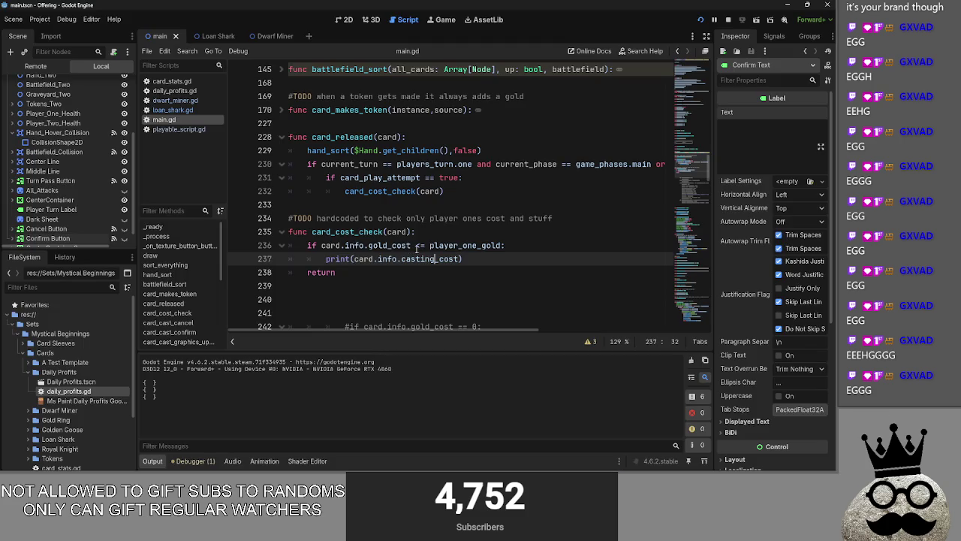
{"action": "key", "text": "End"}
{"action": "left_click", "coordinate": [503, 246]}
{"action": "key", "text": "Home"}
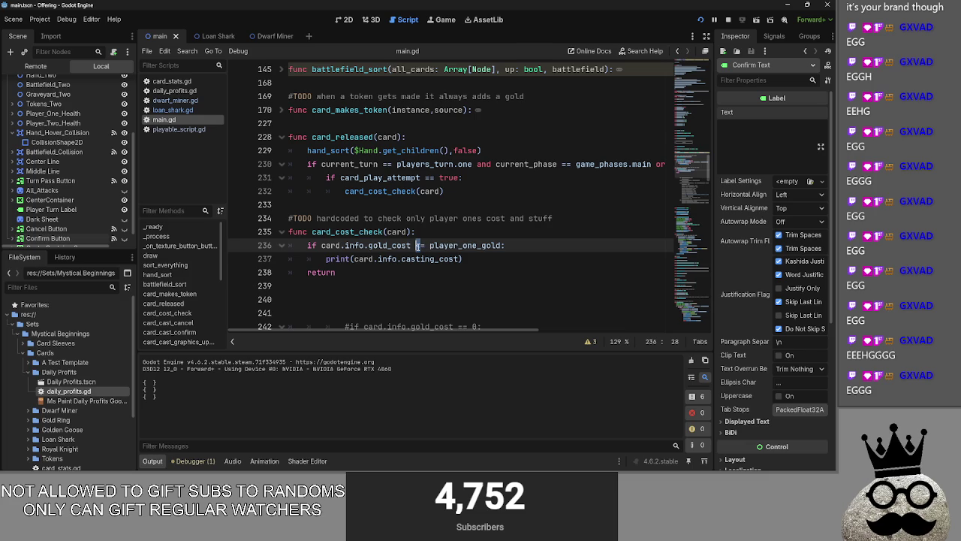
{"action": "key", "text": "F5"}
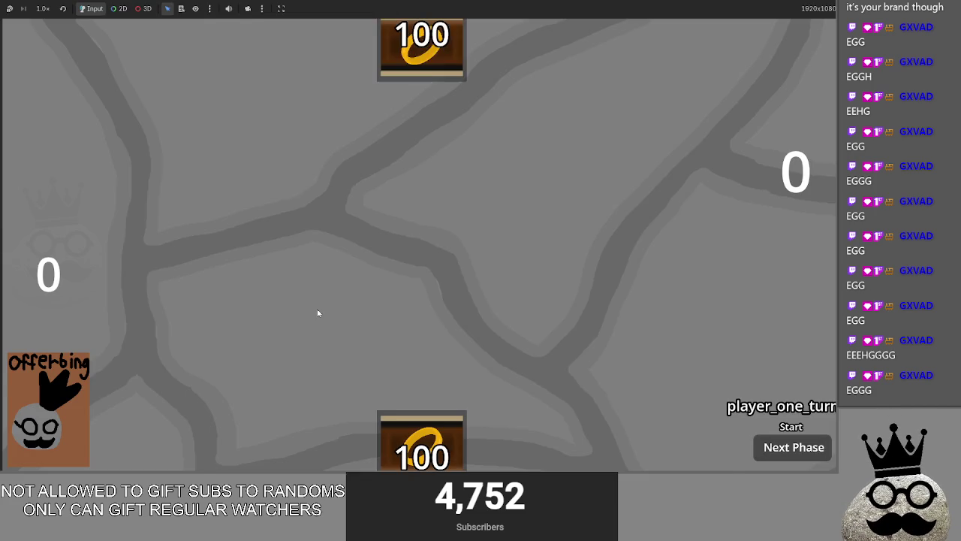
{"action": "key", "text": "F8"}
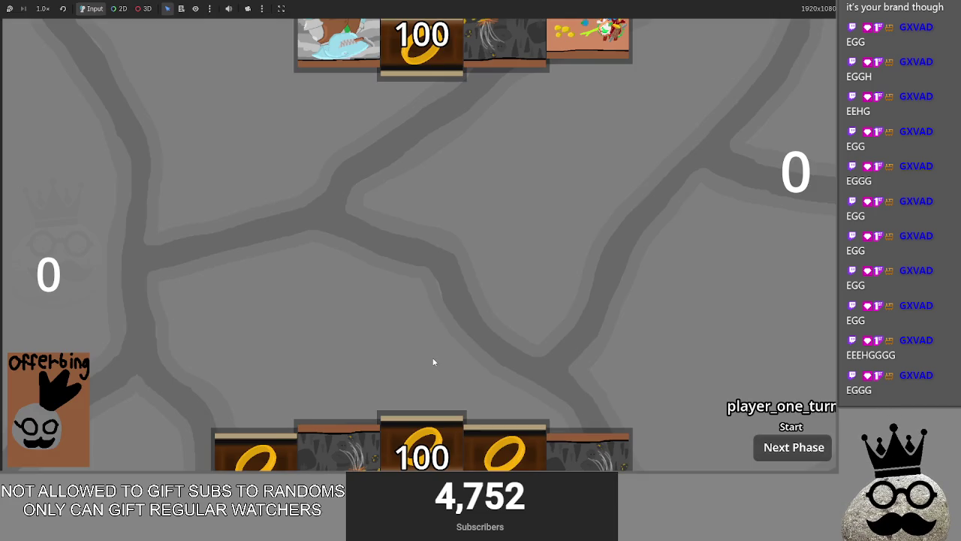
{"action": "left_click_drag", "start_coordinate": [325, 448], "coordinate": [395, 266]}
{"action": "key", "text": "alt+Tab"}
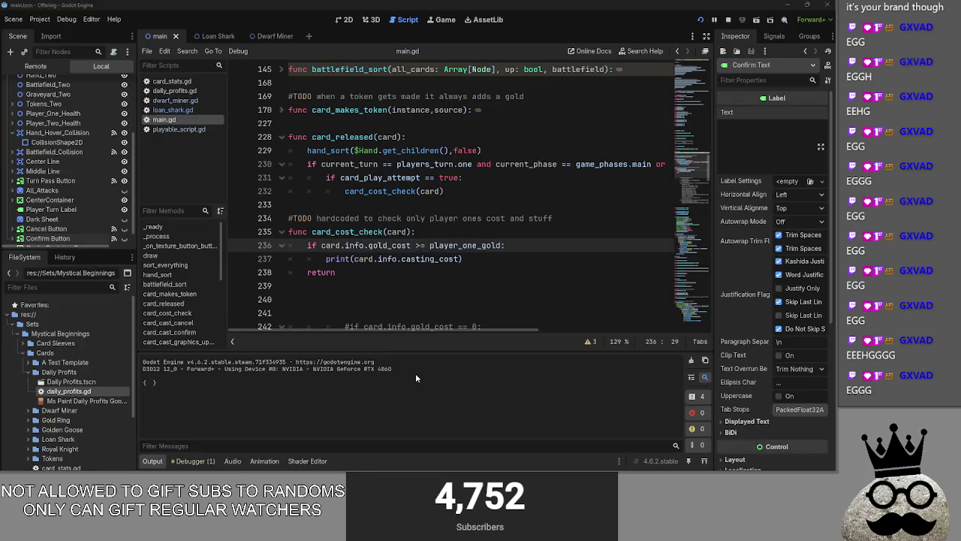
{"action": "key", "text": "alt+Tab"}
{"action": "key", "text": "alt+Tab"}
{"action": "key", "text": "alt+Tab"}
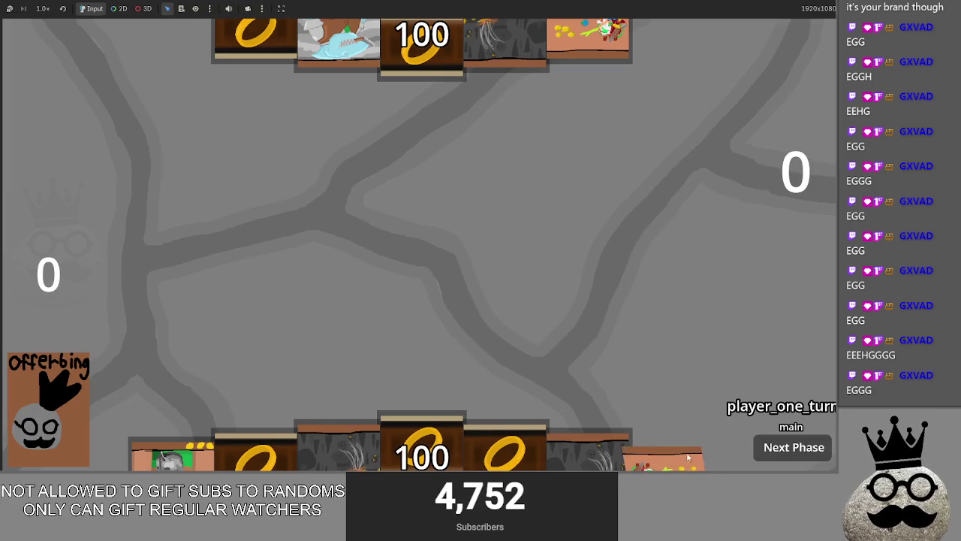
{"action": "key", "text": "alt+Tab"}
{"action": "key", "text": "alt+Tab"}
{"action": "left_click_drag", "start_coordinate": [172, 454], "coordinate": [376, 237]}
{"action": "key", "text": "alt+Tab"}
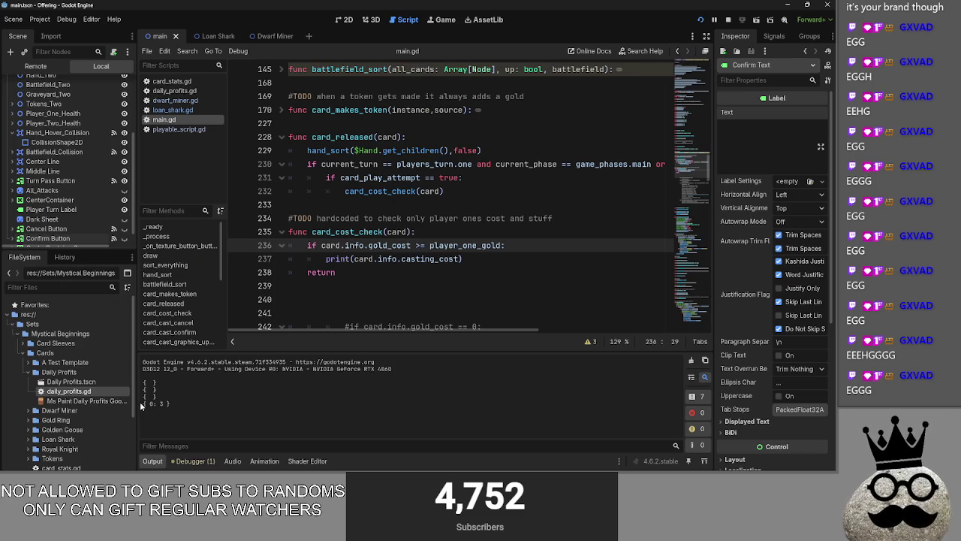
- Change the line 236 comparison from >= to <= player_one_gold
{"action": "left_click", "coordinate": [474, 259]}
{"action": "key", "text": "shift+Up"}
{"action": "key", "text": "shift+Home"}
{"action": "key", "text": "Right"}
{"action": "key", "text": "shift+Up"}
{"action": "key", "text": "shift+Home"}
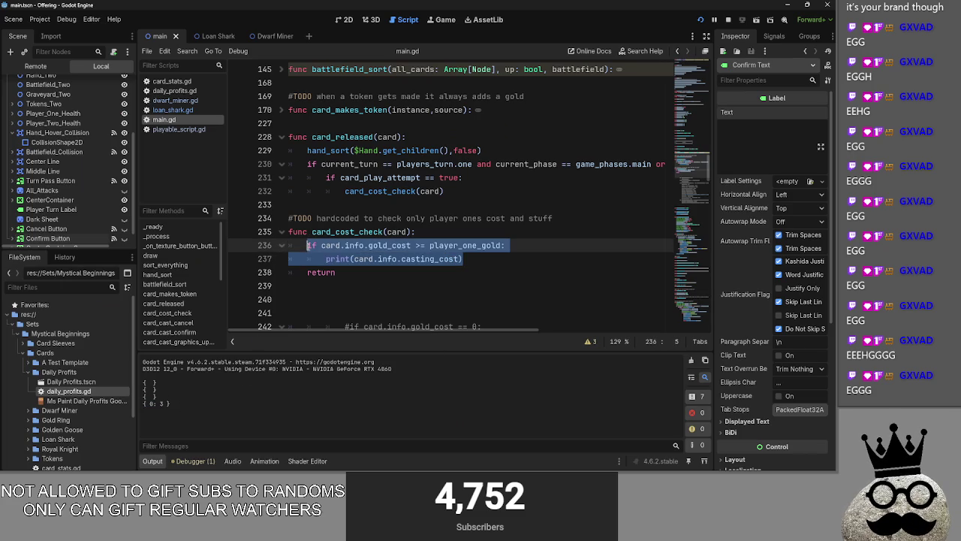
{"action": "left_click", "coordinate": [509, 257]}
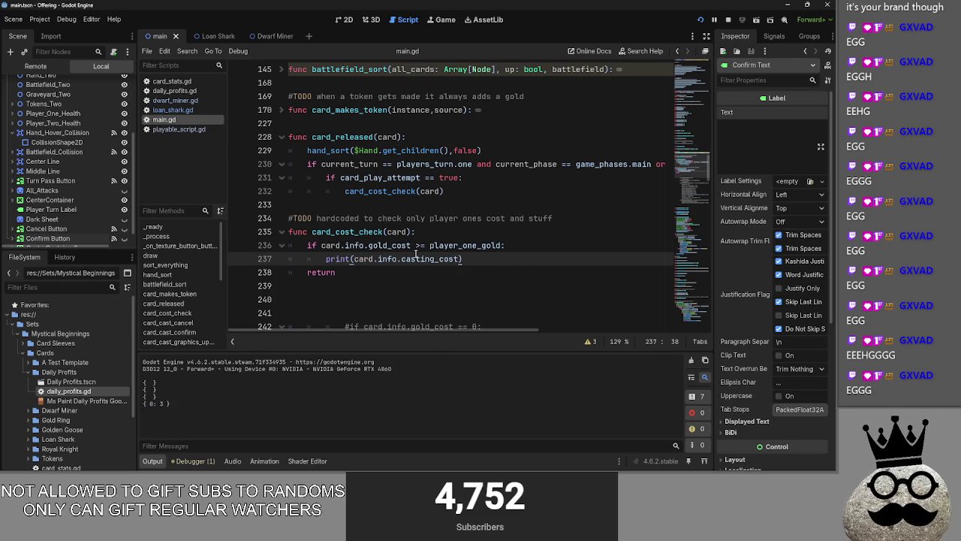
{"action": "key", "text": "Up"}
{"action": "key", "text": "ctrl+Left"}
{"action": "key", "text": "ctrl+Left"}
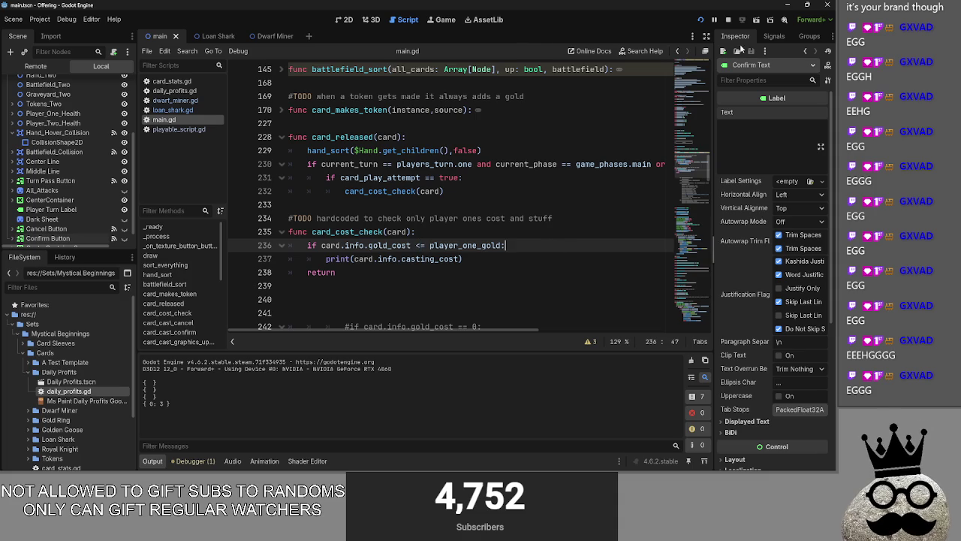
- Run the game twice with the reversed comparison, closing it each time
{"action": "key", "text": "F5"}
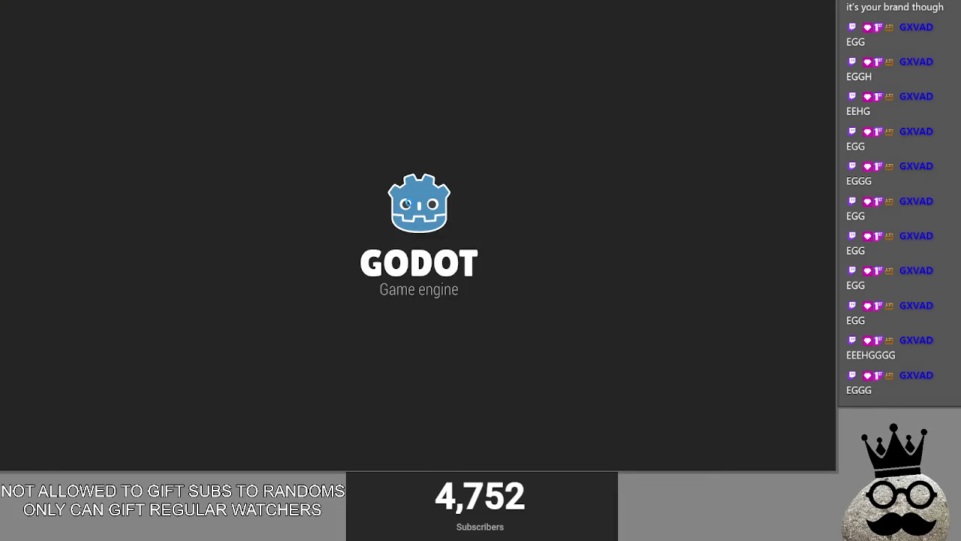
{"action": "key", "text": "alt+F4"}
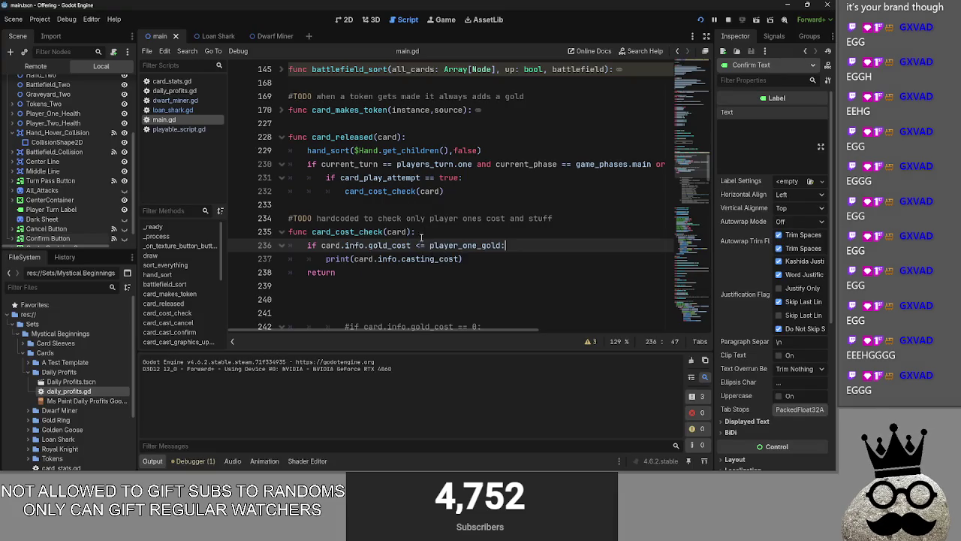
{"action": "key", "text": "F5"}
{"action": "key", "text": "alt+F4"}
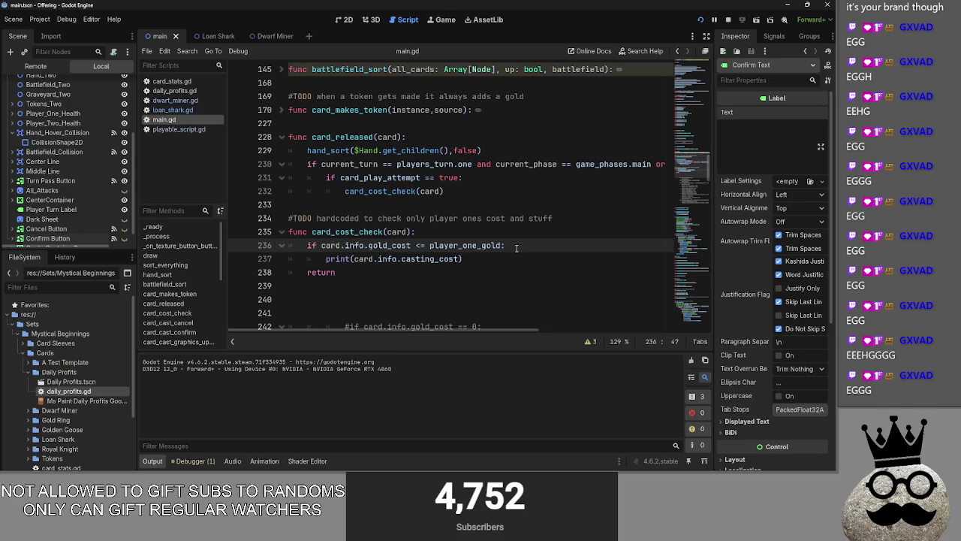
{"action": "scroll", "coordinate": [517, 247], "scroll_direction": "down", "scroll_amount": 3}
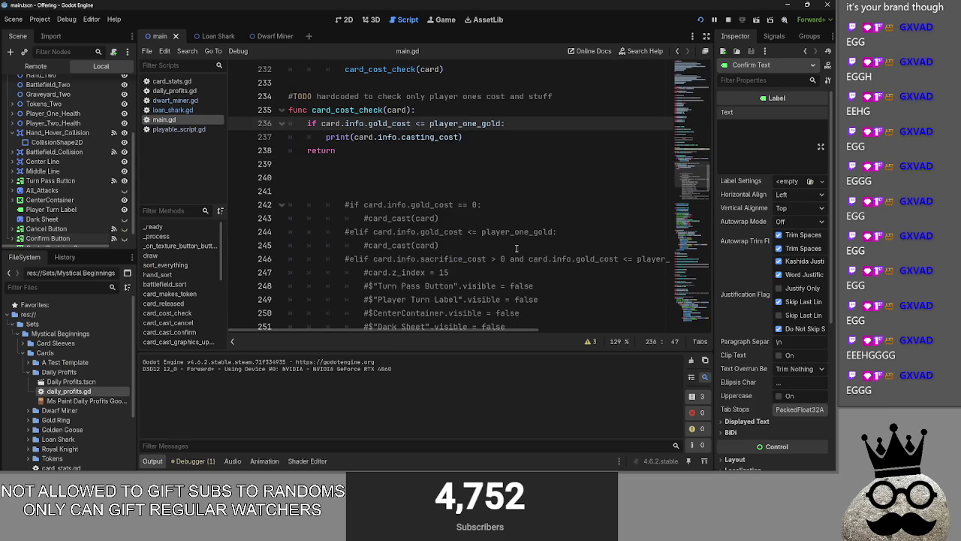
- Add a blank line under card_cost_check's if statement, then remove it again
{"action": "scroll", "coordinate": [517, 248], "scroll_direction": "down", "scroll_amount": 2}
{"action": "key", "text": "Return"}
{"action": "scroll", "coordinate": [517, 247], "scroll_direction": "up", "scroll_amount": 2}
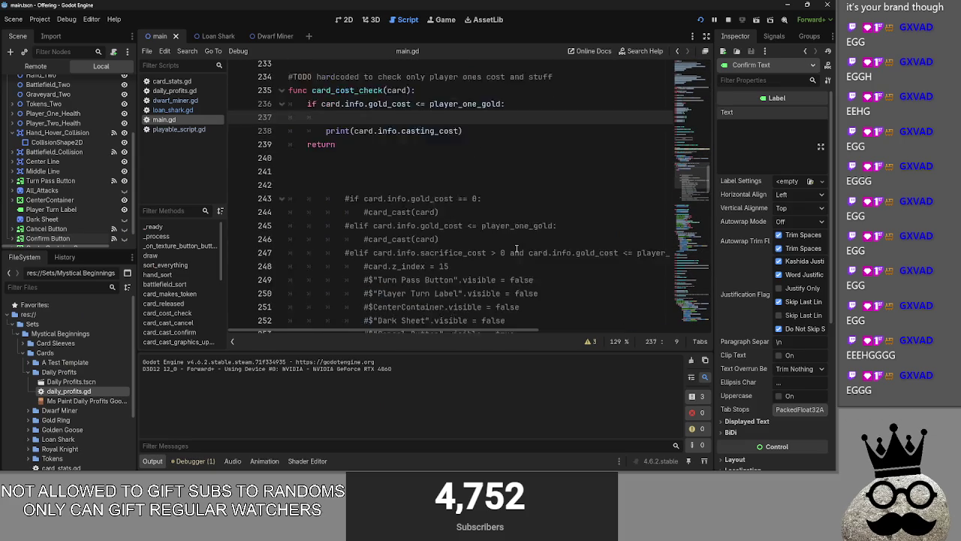
{"action": "scroll", "coordinate": [517, 248], "scroll_direction": "down", "scroll_amount": 2}
{"action": "scroll", "coordinate": [517, 248], "scroll_direction": "up", "scroll_amount": 5}
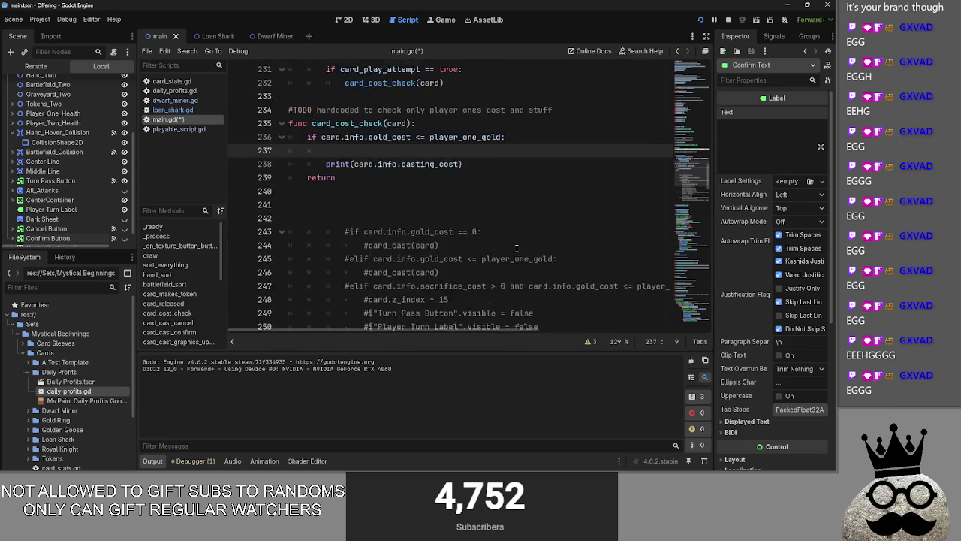
{"action": "key", "text": "BackSpace"}
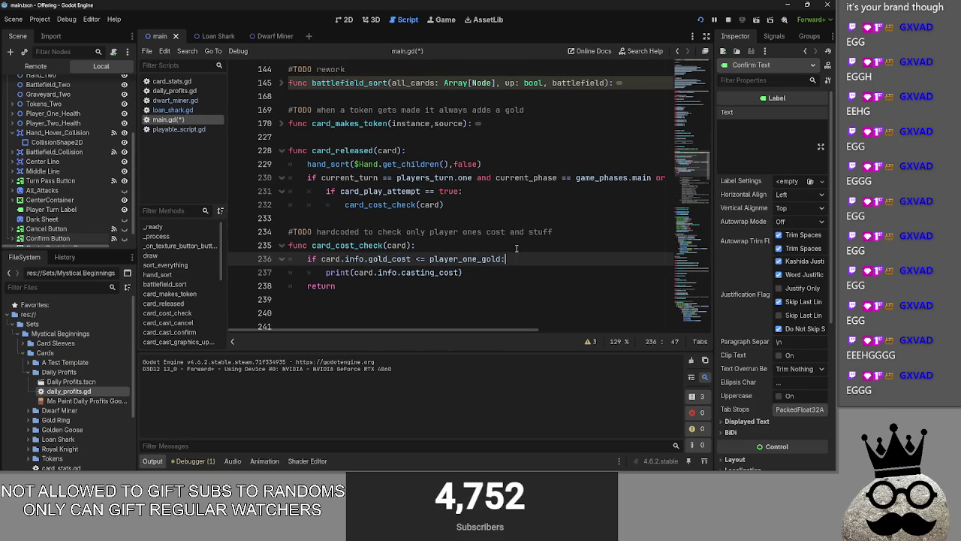
- Collapse card_cast_confirm and card_cast_cancel and delete the stray blank line 262
{"action": "scroll", "coordinate": [511, 244], "scroll_direction": "down", "scroll_amount": 10}
{"action": "scroll", "coordinate": [500, 239], "scroll_direction": "down", "scroll_amount": 1}
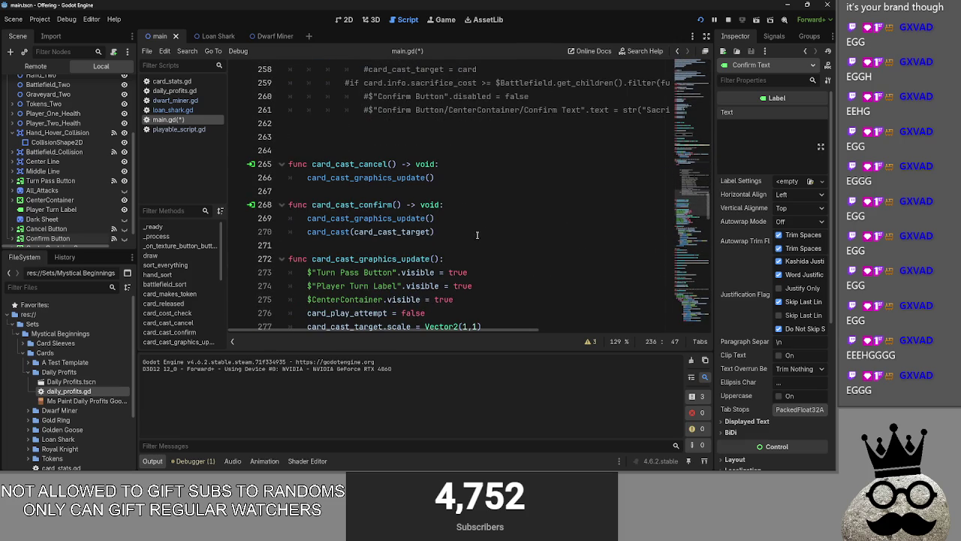
{"action": "left_click", "coordinate": [281, 204]}
{"action": "left_click", "coordinate": [281, 164]}
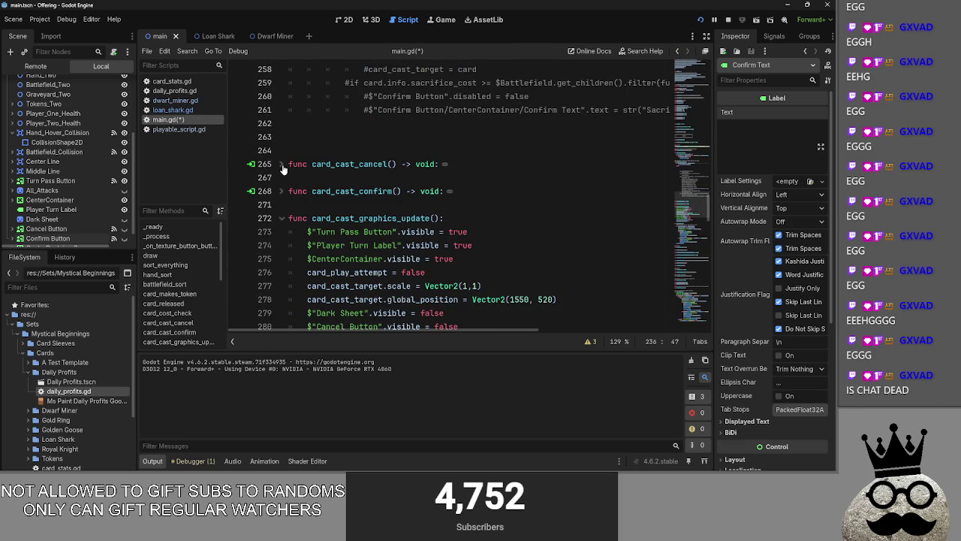
{"action": "left_click", "coordinate": [337, 206]}
{"action": "scroll", "coordinate": [475, 225], "scroll_direction": "down", "scroll_amount": 2}
{"action": "scroll", "coordinate": [349, 263], "scroll_direction": "up", "scroll_amount": 5}
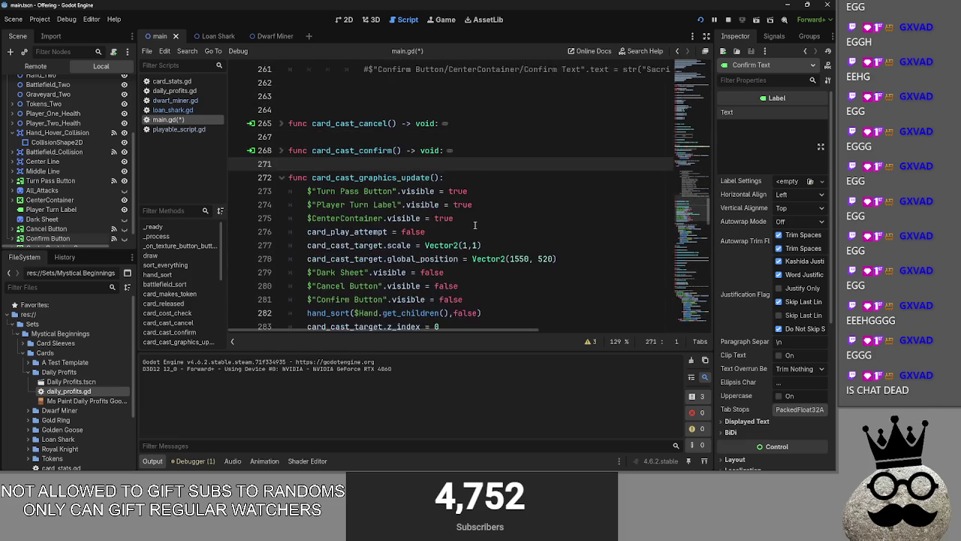
{"action": "key", "text": "BackSpace"}
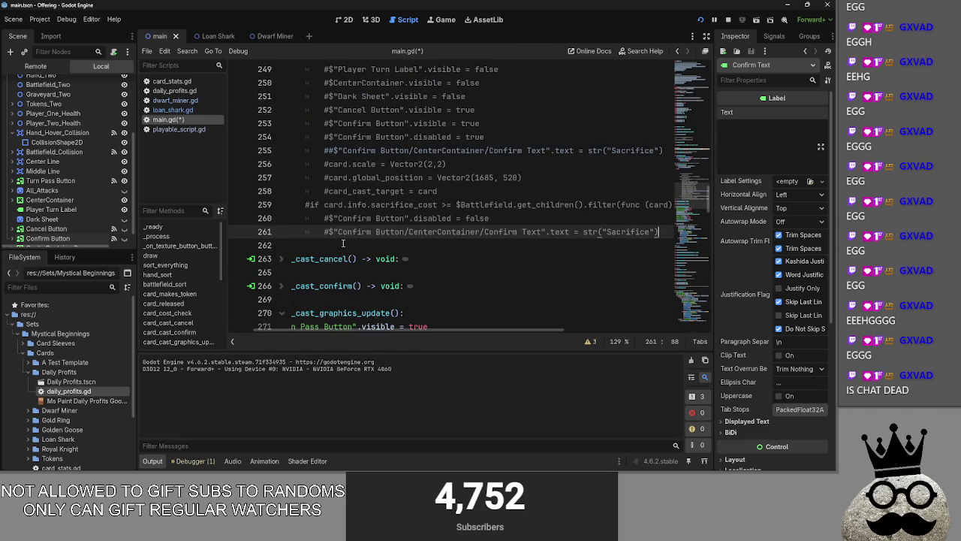
{"action": "scroll", "coordinate": [357, 258], "scroll_direction": "down", "scroll_amount": 3}
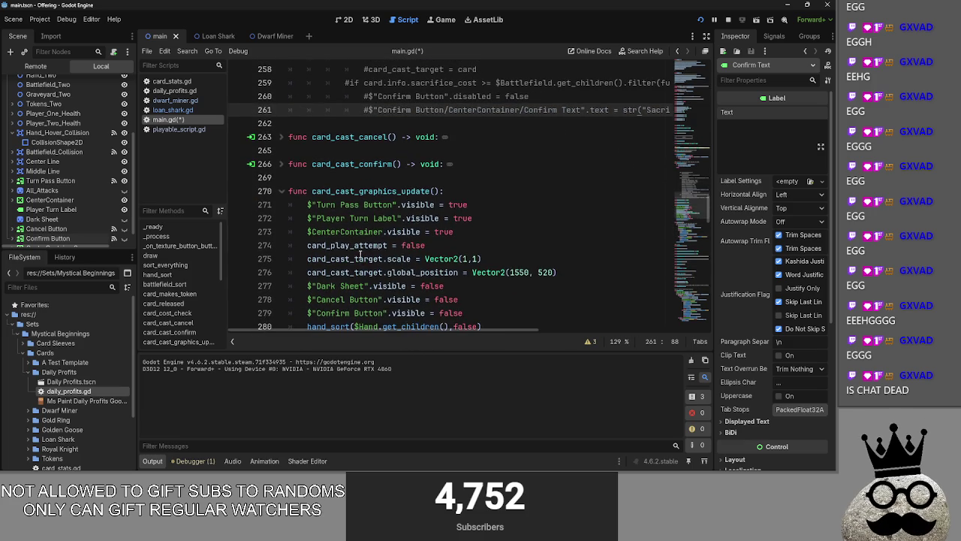
- Collapse card_cast_graphics_update and card_cast, then re-expand card_cast to inspect its call on line 283
{"action": "left_click", "coordinate": [282, 191]}
{"action": "left_click", "coordinate": [316, 204]}
{"action": "left_click", "coordinate": [282, 218]}
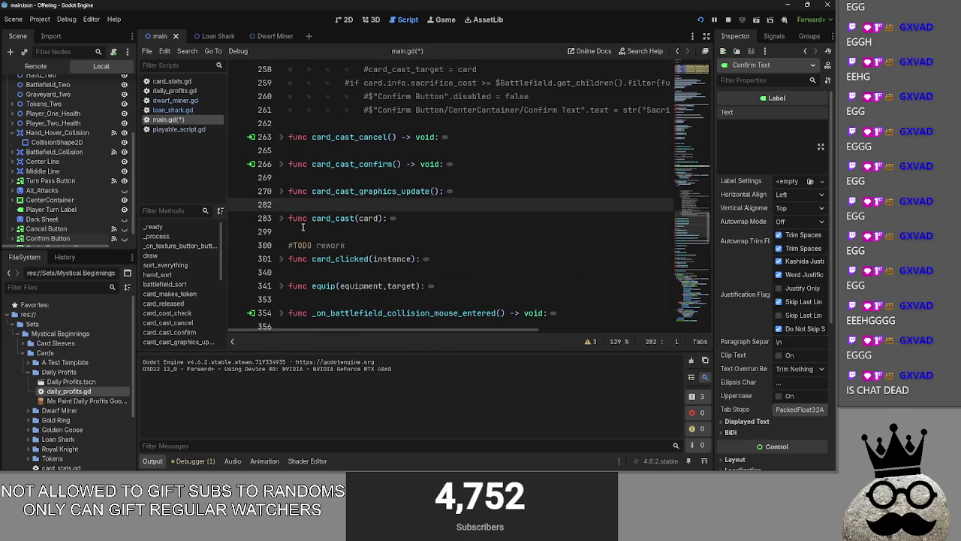
{"action": "left_click", "coordinate": [303, 226]}
{"action": "left_click", "coordinate": [283, 219]}
{"action": "left_click_drag", "start_coordinate": [313, 219], "coordinate": [383, 219]}
- Delete the print(card.info.casting_cost) statement from card_cost_check's if block
{"action": "scroll", "coordinate": [476, 232], "scroll_direction": "up", "scroll_amount": 10}
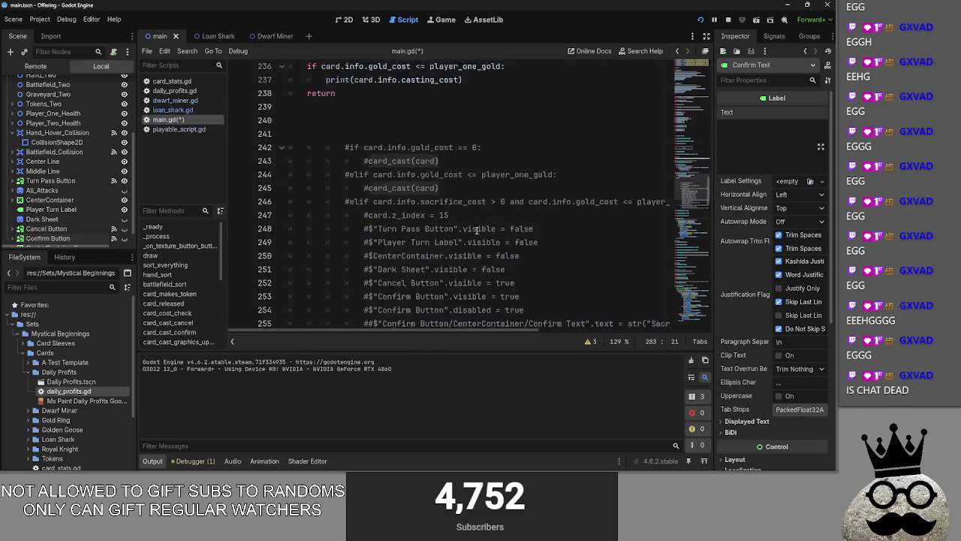
{"action": "left_click_drag", "start_coordinate": [336, 286], "coordinate": [299, 287]}
{"action": "left_click_drag", "start_coordinate": [496, 272], "coordinate": [320, 273]}
{"action": "left_click", "coordinate": [451, 204]}
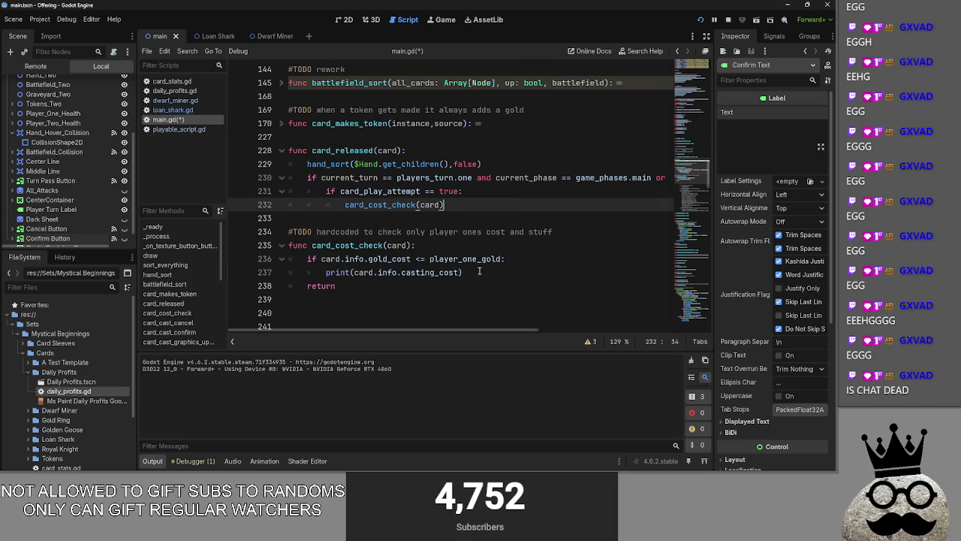
{"action": "mouse_move", "coordinate": [462, 272]}
{"action": "left_mouse_down"}
{"action": "mouse_move", "coordinate": [286, 273]}
{"action": "mouse_move", "coordinate": [326, 272]}
{"action": "left_mouse_up"}
{"action": "left_click", "coordinate": [457, 280]}
{"action": "mouse_move", "coordinate": [461, 272]}
{"action": "left_mouse_down"}
{"action": "mouse_move", "coordinate": [326, 272]}
{"action": "mouse_move", "coordinate": [307, 292]}
{"action": "mouse_move", "coordinate": [322, 276]}
{"action": "mouse_move", "coordinate": [356, 285]}
{"action": "left_mouse_up"}
{"action": "key", "text": "BackSpace"}
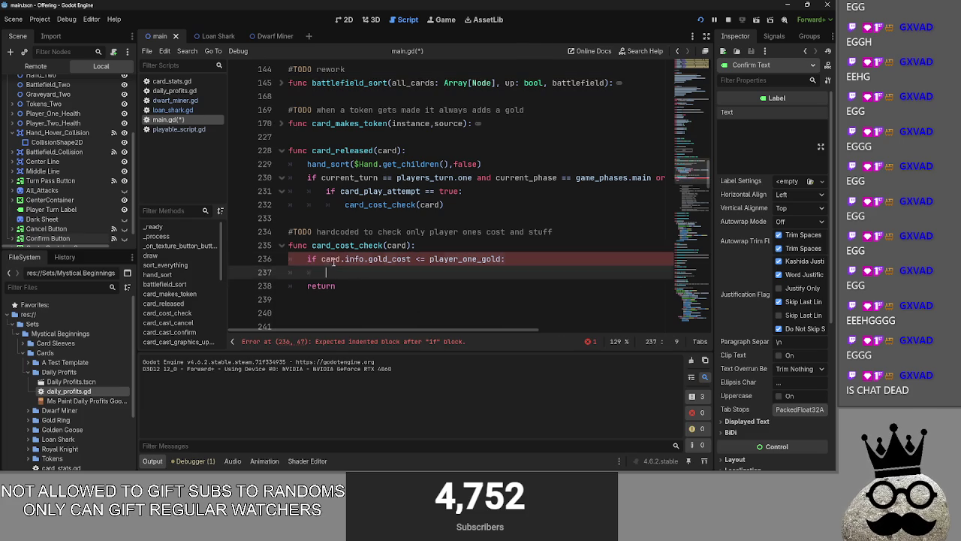
- Give the first gold-cost if check a pass body on line 237
{"action": "double_click", "coordinate": [496, 259]}
{"action": "left_click", "coordinate": [450, 271]}
{"action": "type", "text": "pass"}
{"action": "key", "text": "Return"}
{"action": "type", "text": "if"}
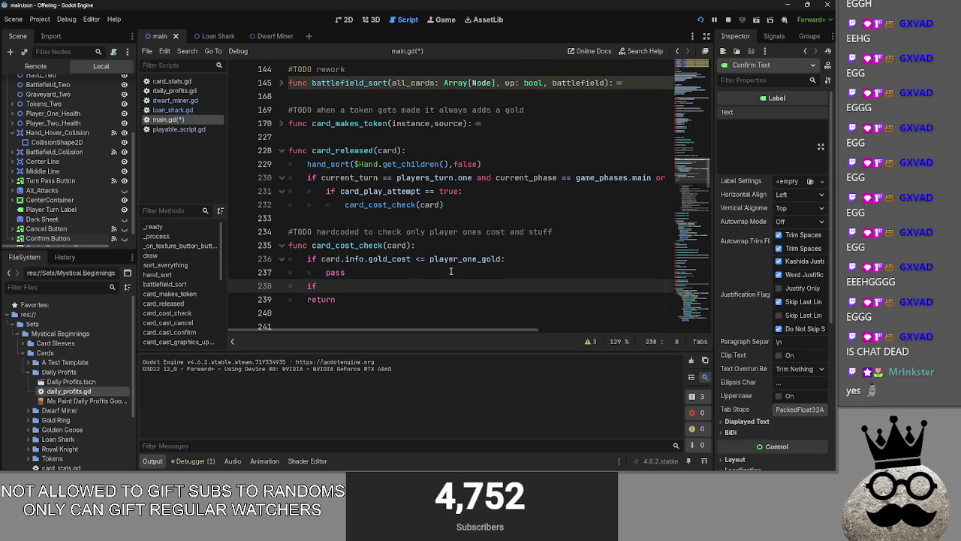
- Add a second if with the copied card.info.gold_cost <= player_one_gold condition and a pass body
{"action": "left_click_drag", "start_coordinate": [322, 258], "coordinate": [503, 260]}
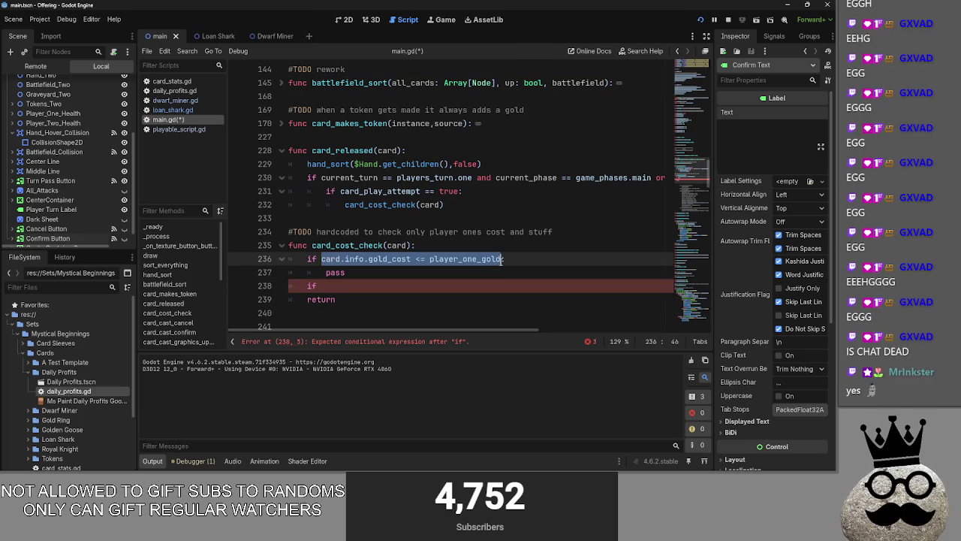
{"action": "key", "text": "ctrl+c"}
{"action": "left_click", "coordinate": [495, 286]}
{"action": "key", "text": "ctrl+v"}
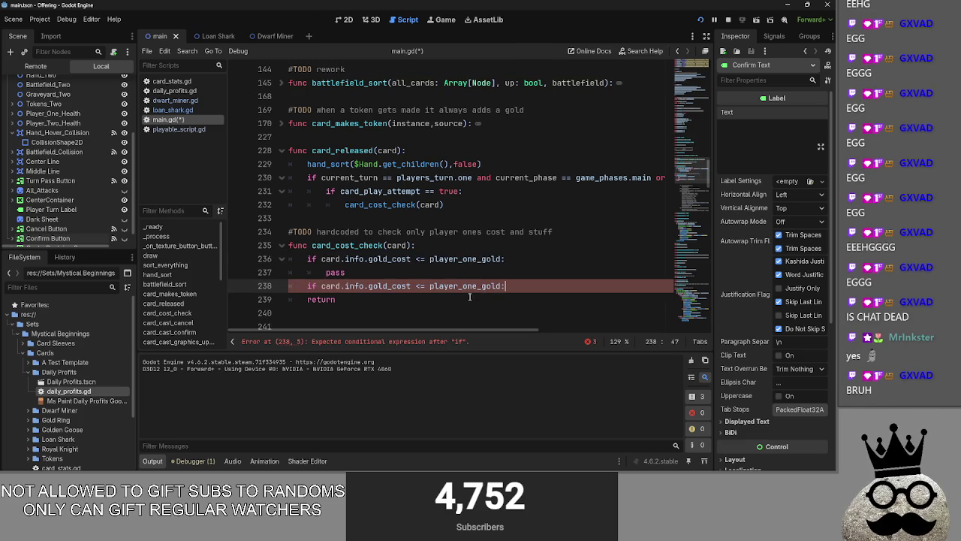
{"action": "left_click_drag", "start_coordinate": [505, 287], "coordinate": [286, 286]}
{"action": "left_click_drag", "start_coordinate": [346, 273], "coordinate": [307, 259]}
{"action": "left_click", "coordinate": [505, 287]}
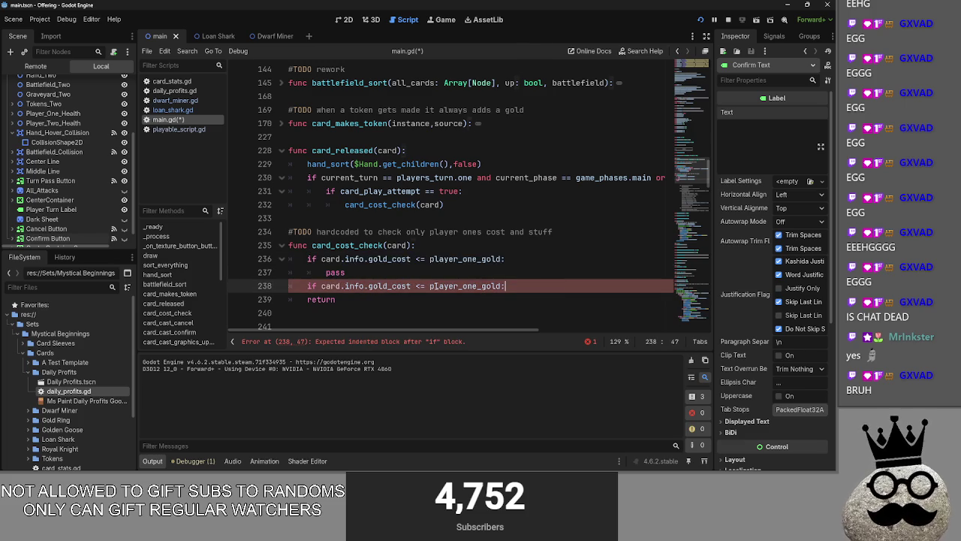
{"action": "key", "text": "Return"}
{"action": "type", "text": "pass"}
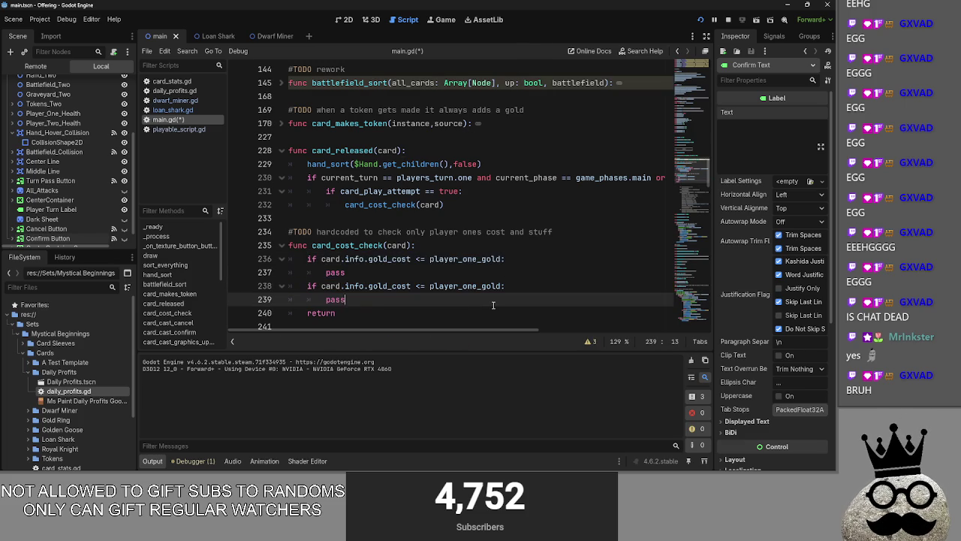
- Paste two more copies of the if check and outdent them to line up with the others
{"action": "key", "text": "Return"}
{"action": "key", "text": "ctrl+v"}
{"action": "key", "text": "Return"}
{"action": "key", "text": "ctrl+v"}
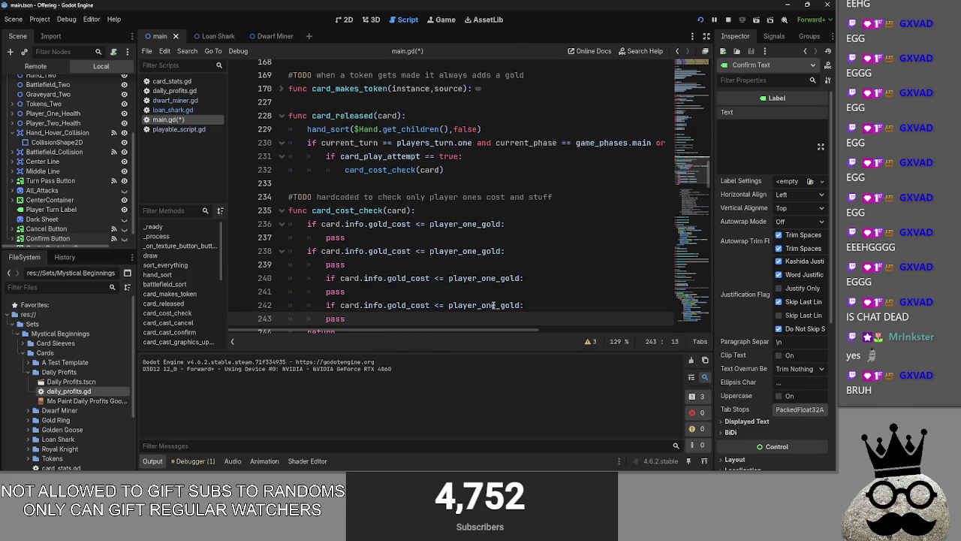
{"action": "key", "text": "Up"}
{"action": "key", "text": "shift+Tab"}
{"action": "key", "text": "Up"}
{"action": "key", "text": "Up"}
{"action": "key", "text": "shift+Tab"}
{"action": "key", "text": "Down"}
{"action": "key", "text": "Down"}
{"action": "key", "text": "Down"}
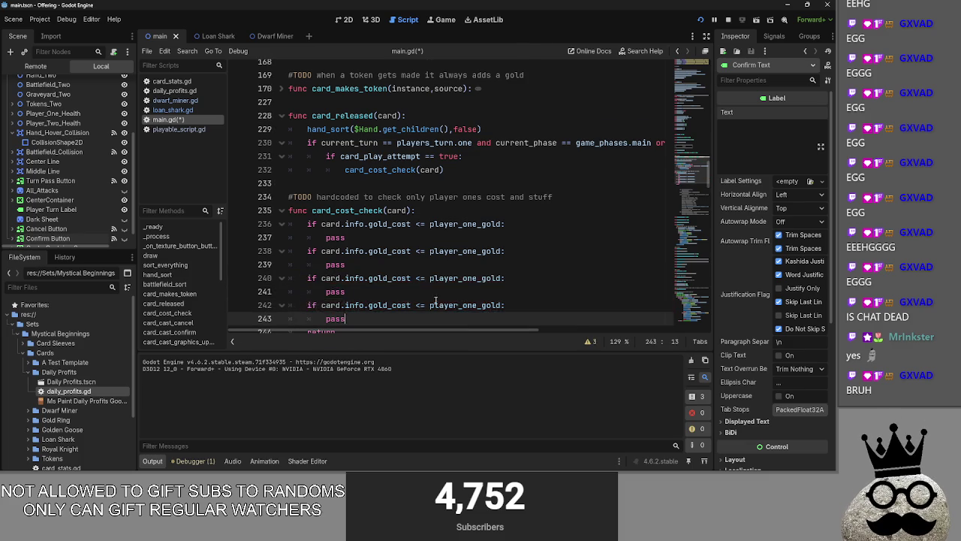
{"action": "scroll", "coordinate": [416, 267], "scroll_direction": "down", "scroll_amount": 1}
- Review the four-check chain, select the final return on line 244, and stop the running game
{"action": "left_click_drag", "start_coordinate": [390, 277], "coordinate": [261, 183]}
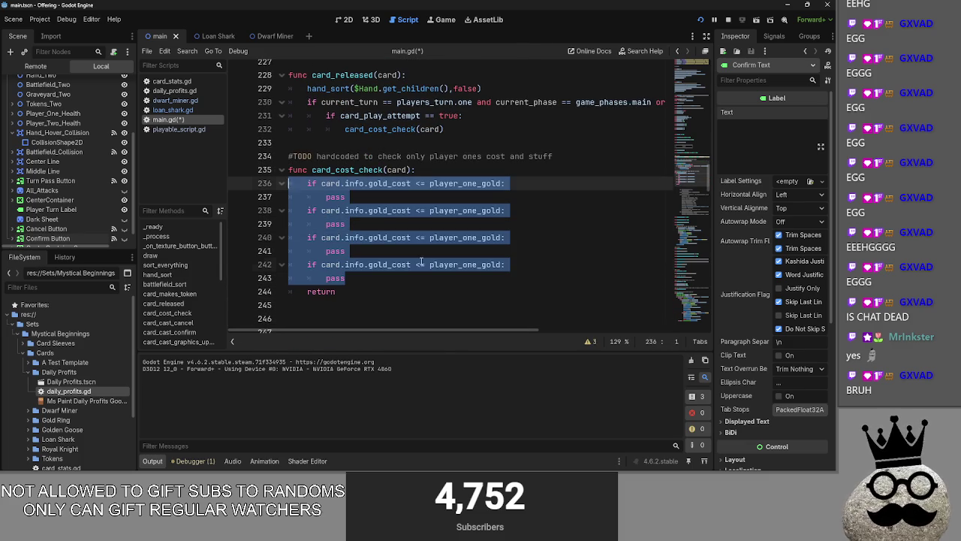
{"action": "left_click", "coordinate": [319, 191]}
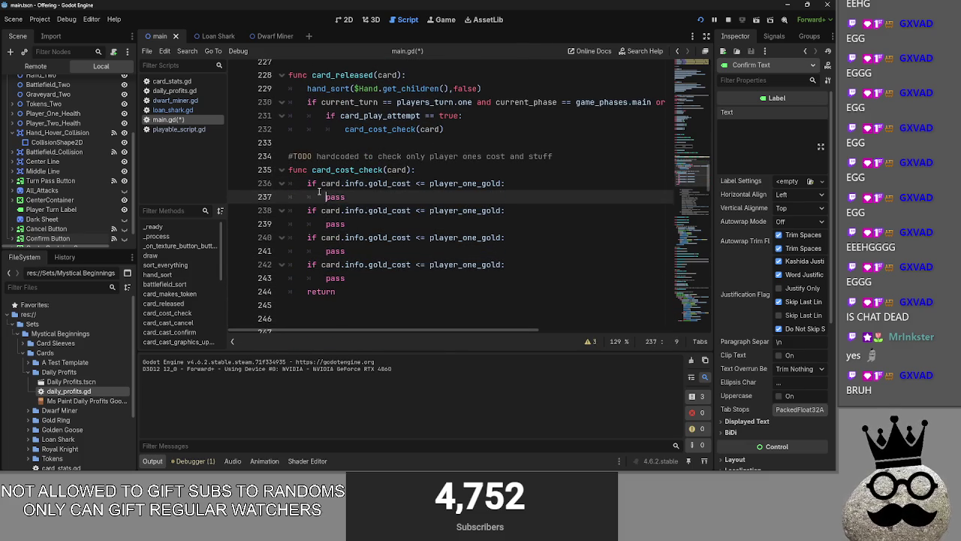
{"action": "left_click", "coordinate": [333, 279]}
{"action": "mouse_move", "coordinate": [337, 292]}
{"action": "left_mouse_down"}
{"action": "mouse_move", "coordinate": [306, 291]}
{"action": "mouse_move", "coordinate": [345, 297]}
{"action": "mouse_move", "coordinate": [351, 282]}
{"action": "mouse_move", "coordinate": [309, 293]}
{"action": "mouse_move", "coordinate": [332, 291]}
{"action": "left_mouse_up"}
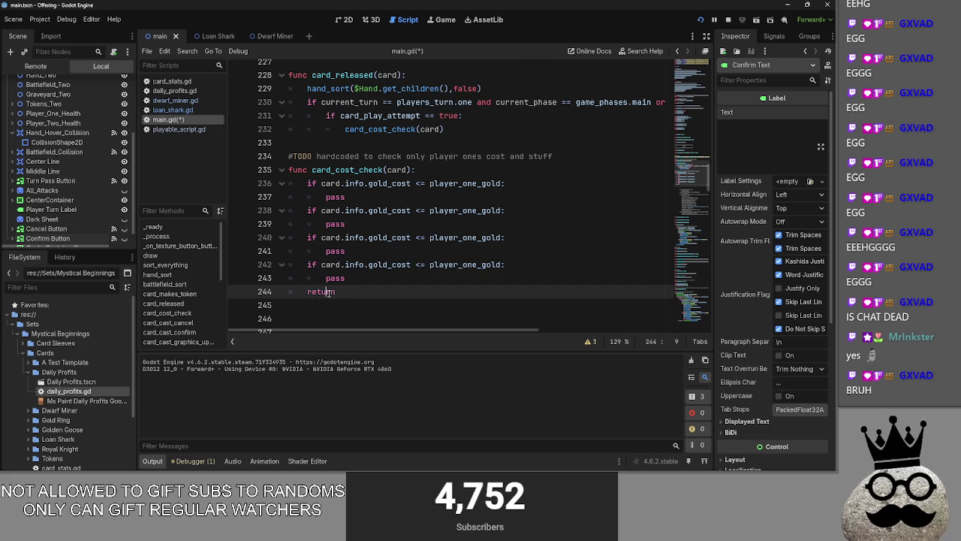
{"action": "scroll", "coordinate": [331, 293], "scroll_direction": "down", "scroll_amount": 10}
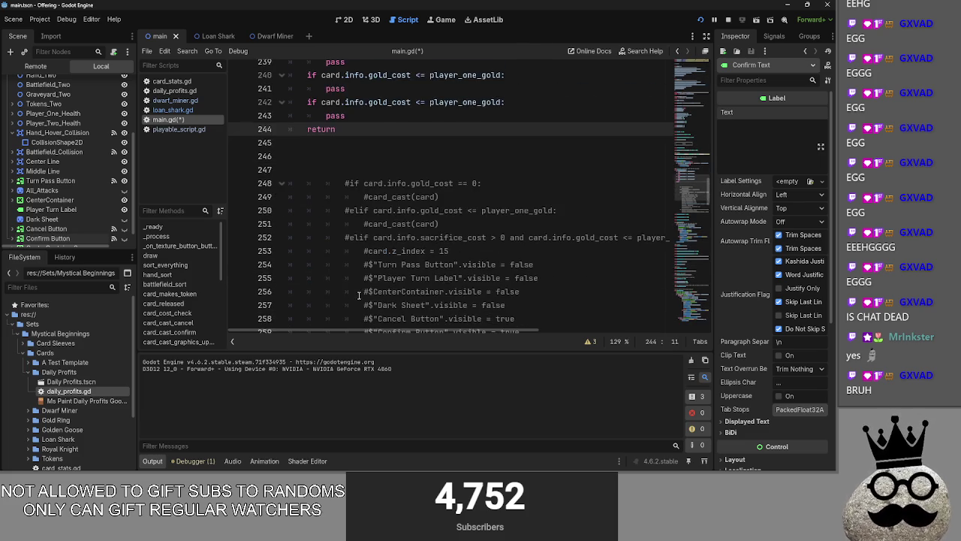
{"action": "scroll", "coordinate": [370, 294], "scroll_direction": "up", "scroll_amount": 8}
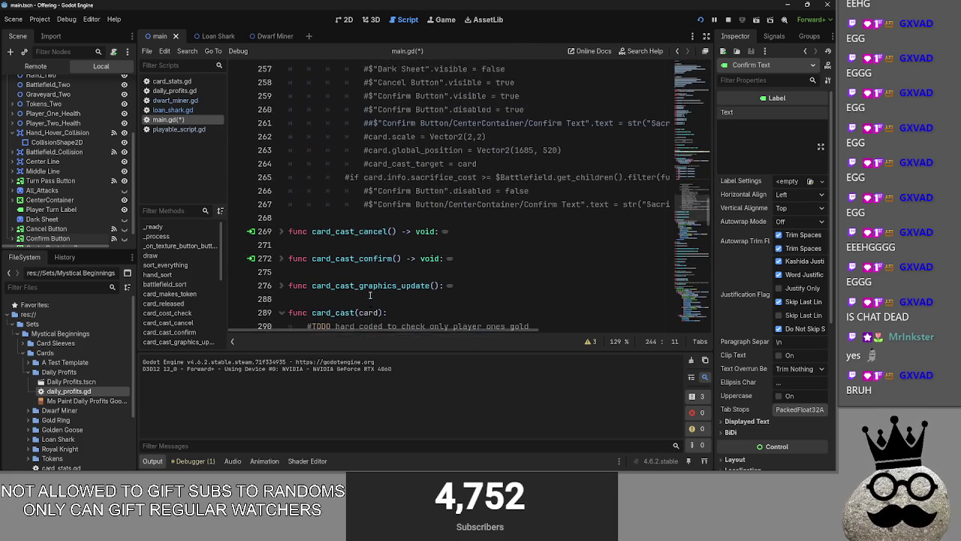
{"action": "scroll", "coordinate": [369, 295], "scroll_direction": "up", "scroll_amount": 3}
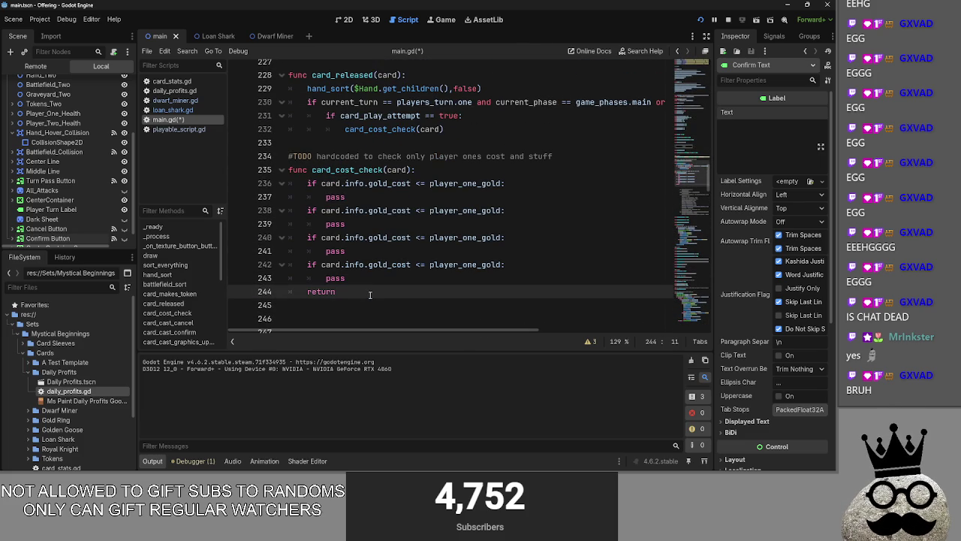
{"action": "left_click", "coordinate": [728, 19]}
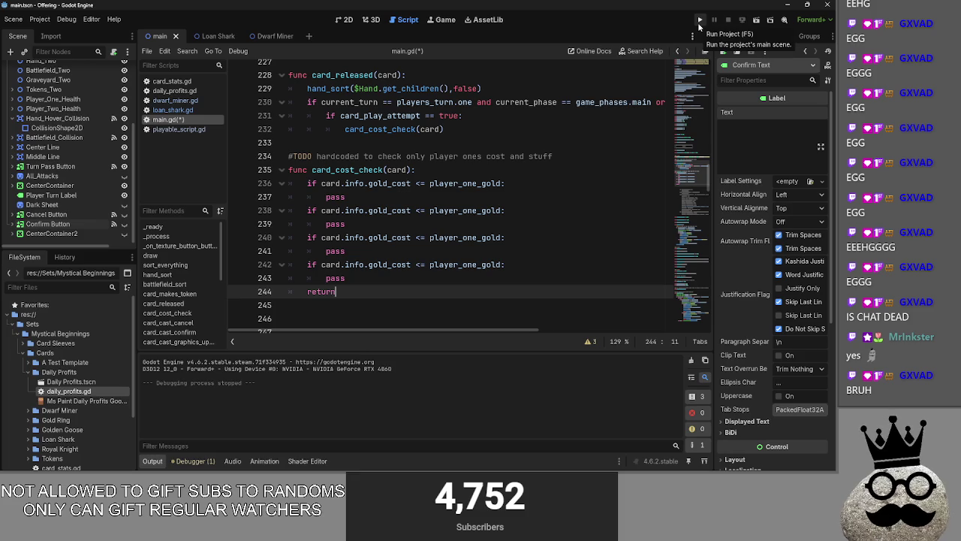
- Replace each pass with print("egg") and the final return with print("egg two")
{"action": "left_click", "coordinate": [699, 26]}
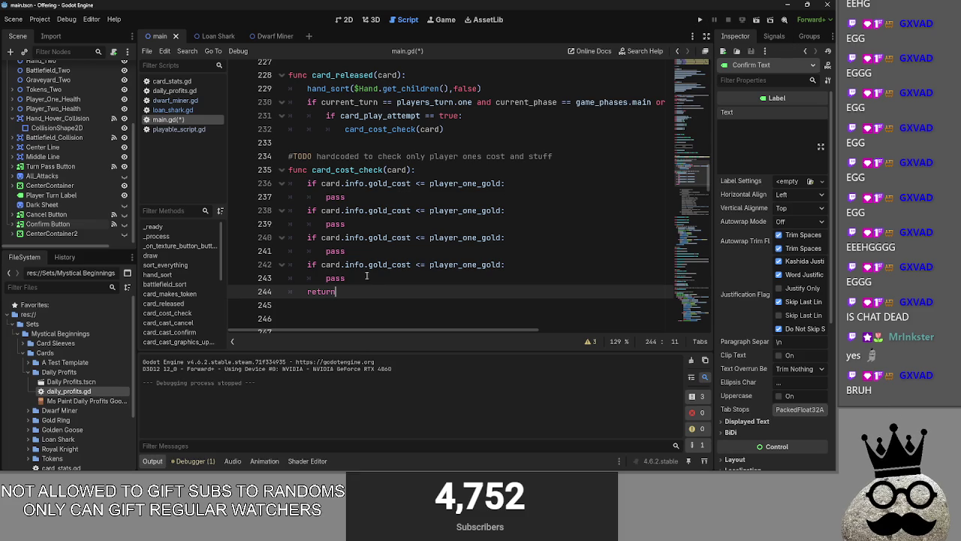
{"action": "left_click_drag", "start_coordinate": [336, 292], "coordinate": [303, 298]}
{"action": "type", "text": "print(\""}
{"action": "type", "text": "egg"}
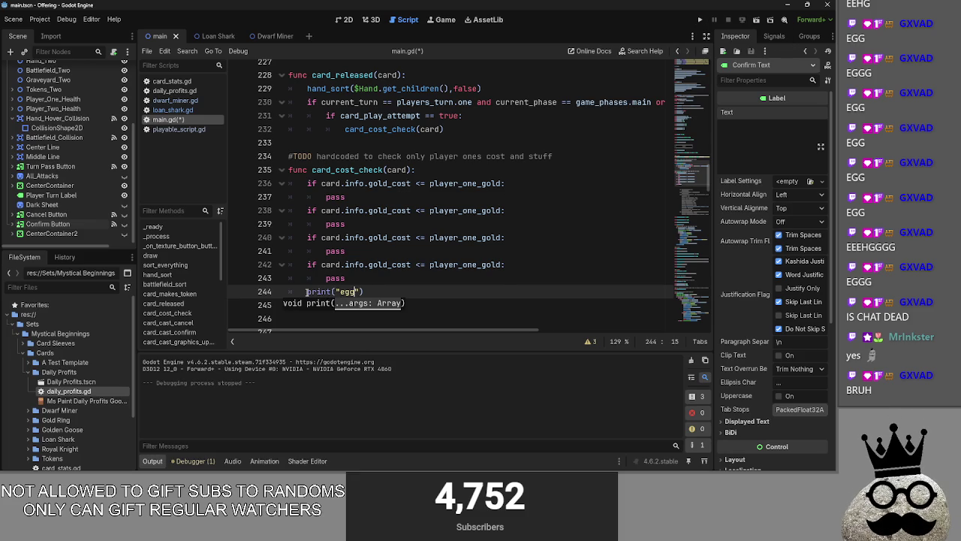
{"action": "left_click", "coordinate": [349, 207]}
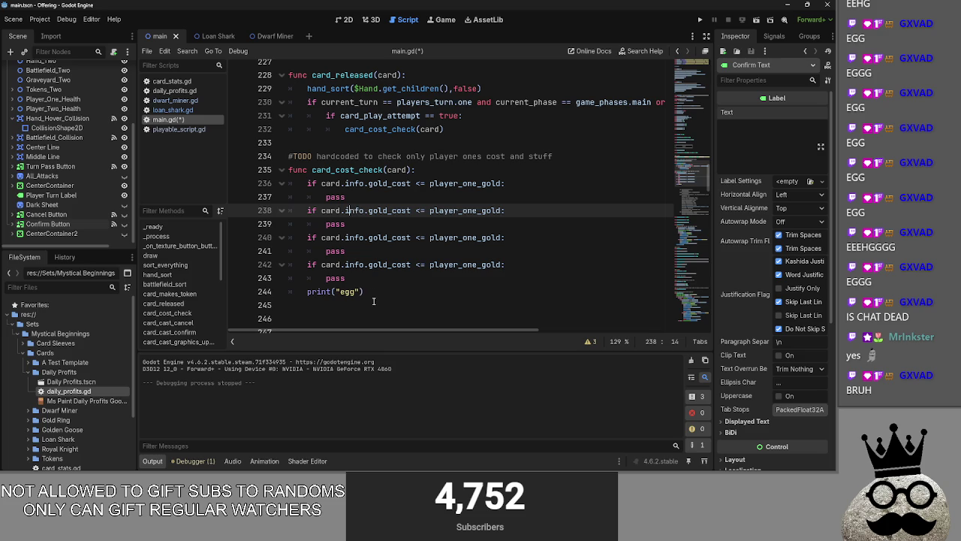
{"action": "mouse_move", "coordinate": [345, 278]}
{"action": "left_mouse_down"}
{"action": "mouse_move", "coordinate": [324, 278]}
{"action": "mouse_move", "coordinate": [325, 197]}
{"action": "left_mouse_up"}
{"action": "key", "text": "ctrl+v"}
{"action": "key", "text": "ctrl+v"}
{"action": "key", "text": "ctrl+v"}
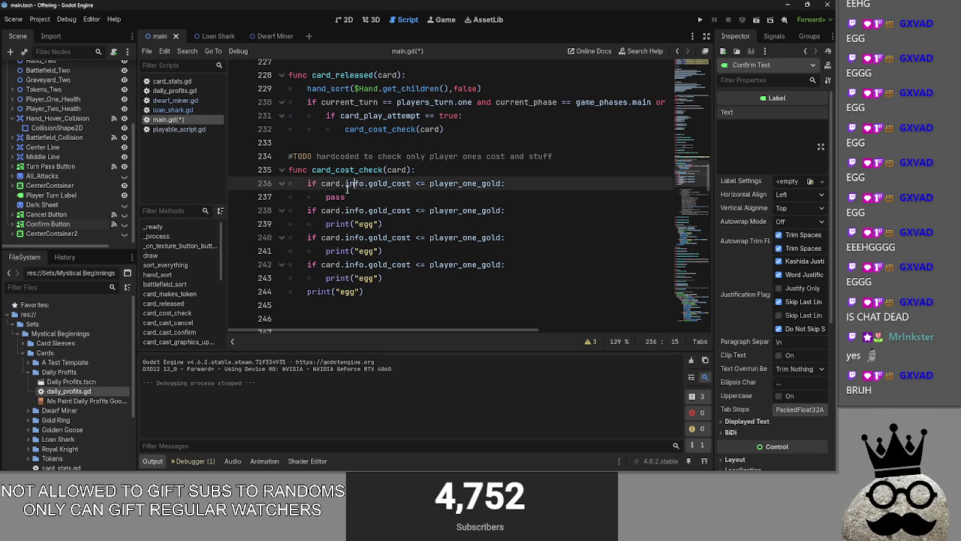
{"action": "key", "text": "ctrl+v"}
{"action": "left_click", "coordinate": [361, 292]}
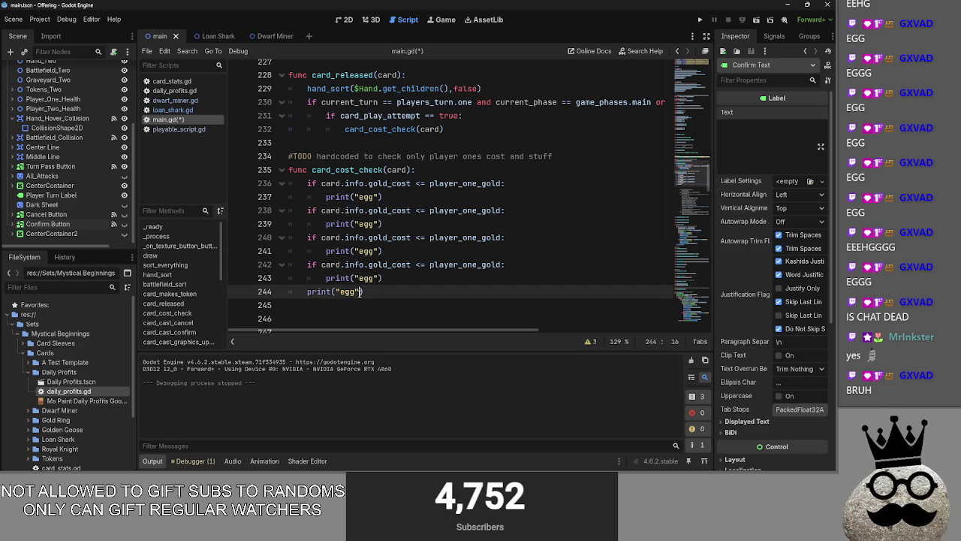
{"action": "type", "text": "two"}
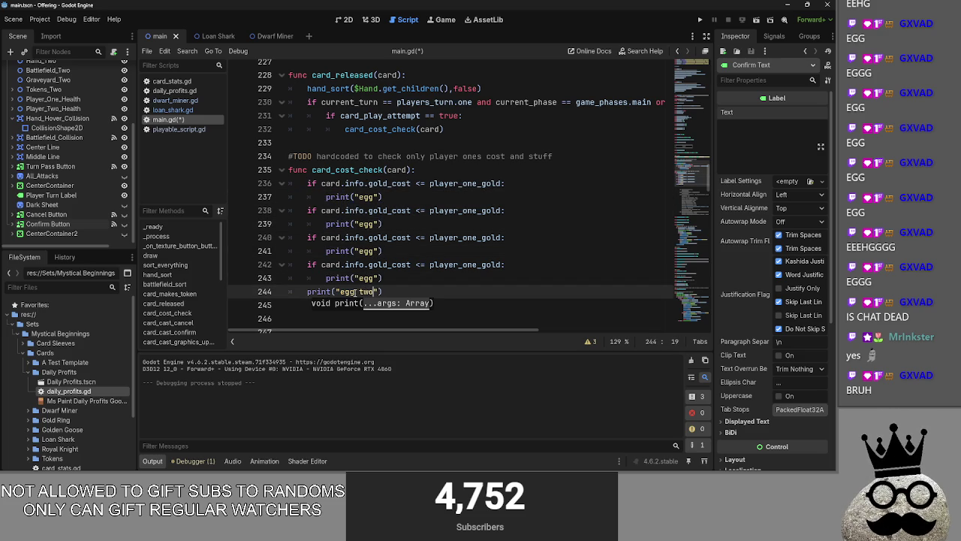
- Run the game and play two hand cards onto the board to test the checks
{"action": "left_click", "coordinate": [699, 20]}
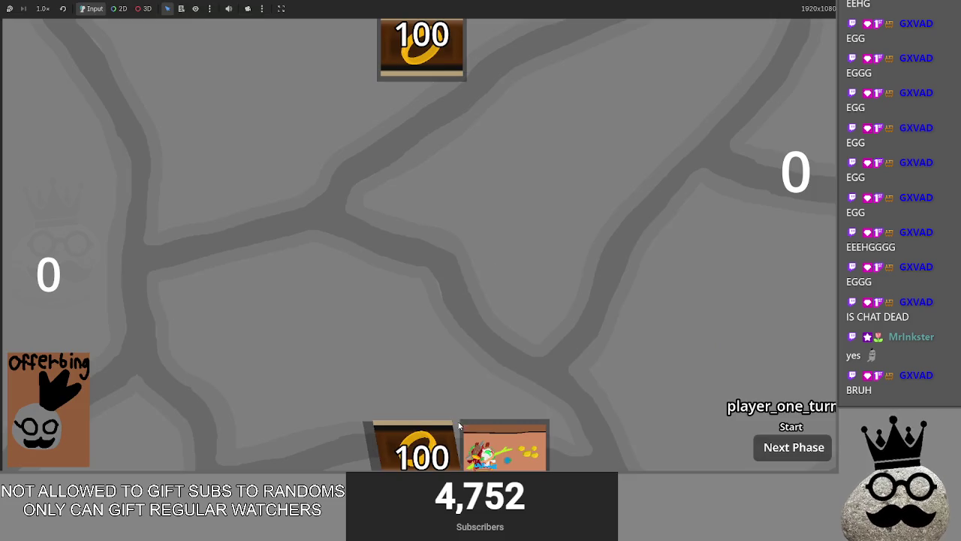
{"action": "key", "text": "alt+Tab"}
{"action": "left_click_drag", "start_coordinate": [442, 412], "coordinate": [417, 274]}
{"action": "key", "text": "alt+Tab"}
{"action": "mouse_move", "coordinate": [510, 439]}
{"action": "left_mouse_down"}
{"action": "mouse_move", "coordinate": [517, 279]}
{"action": "mouse_move", "coordinate": [506, 276]}
{"action": "left_mouse_up"}
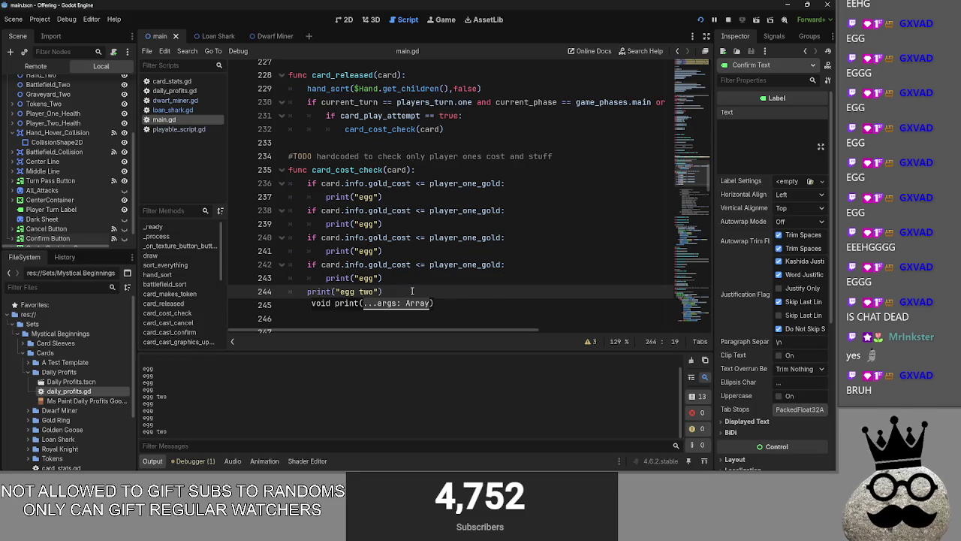
- Change the second check's print("egg") on line 239 to return, then restart the game
{"action": "left_click_drag", "start_coordinate": [383, 224], "coordinate": [332, 227]}
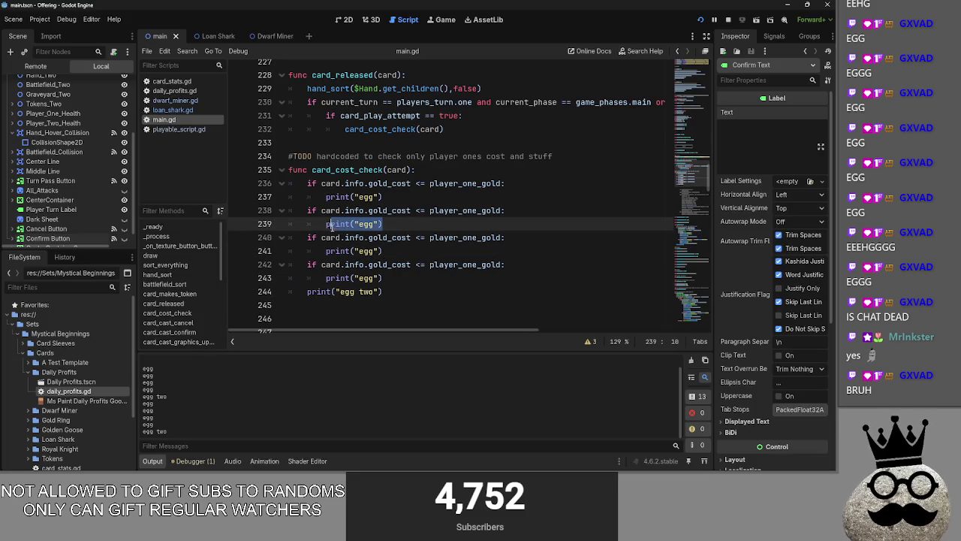
{"action": "type", "text": "retur"}
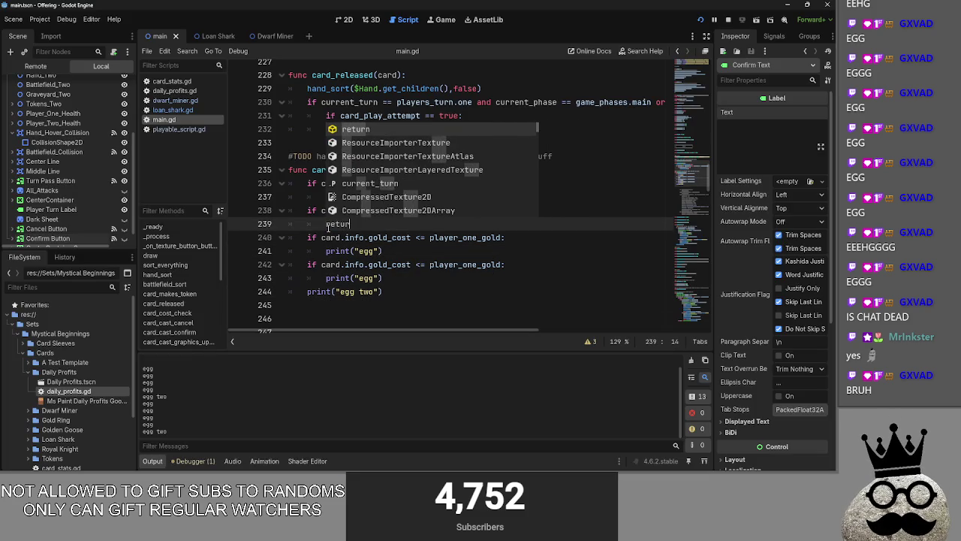
{"action": "key", "text": "Return"}
{"action": "left_click", "coordinate": [728, 19]}
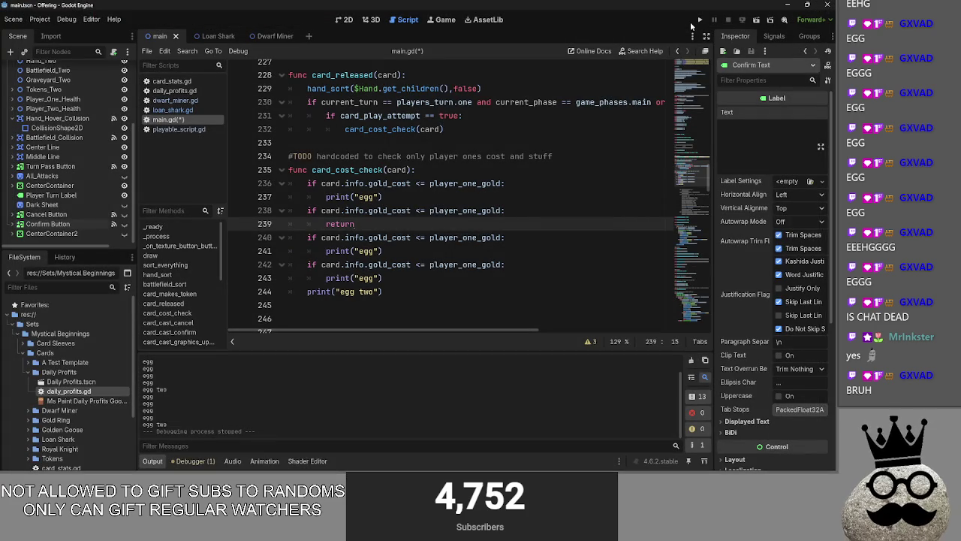
{"action": "left_click", "coordinate": [700, 20]}
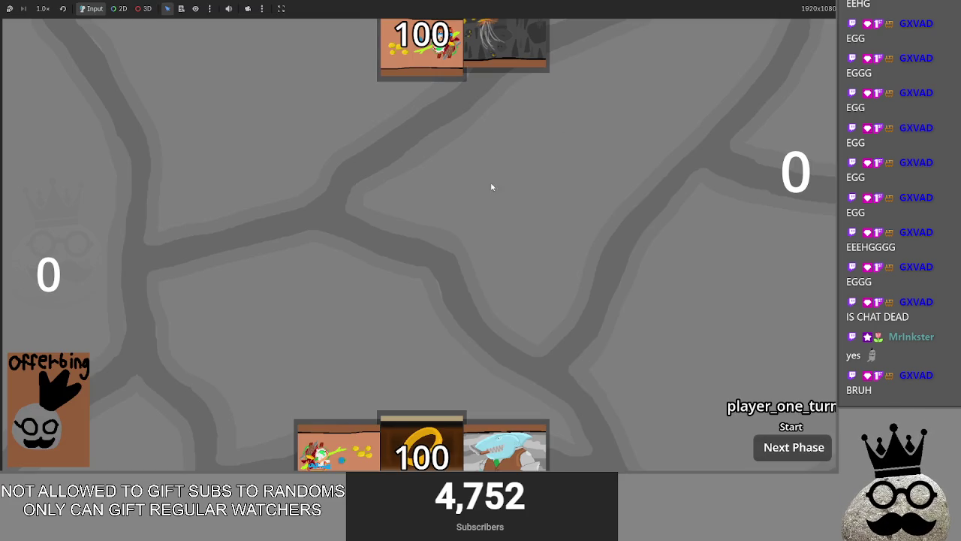
{"action": "key", "text": "alt+Tab"}
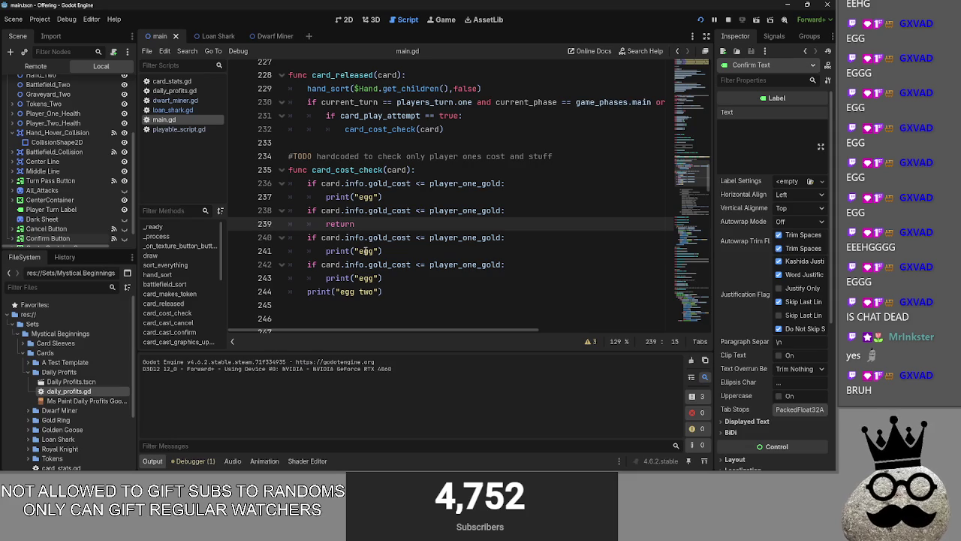
- Play a card in the game, then delete the trailing print lines and line 241's print("egg")
{"action": "key", "text": "alt+Tab"}
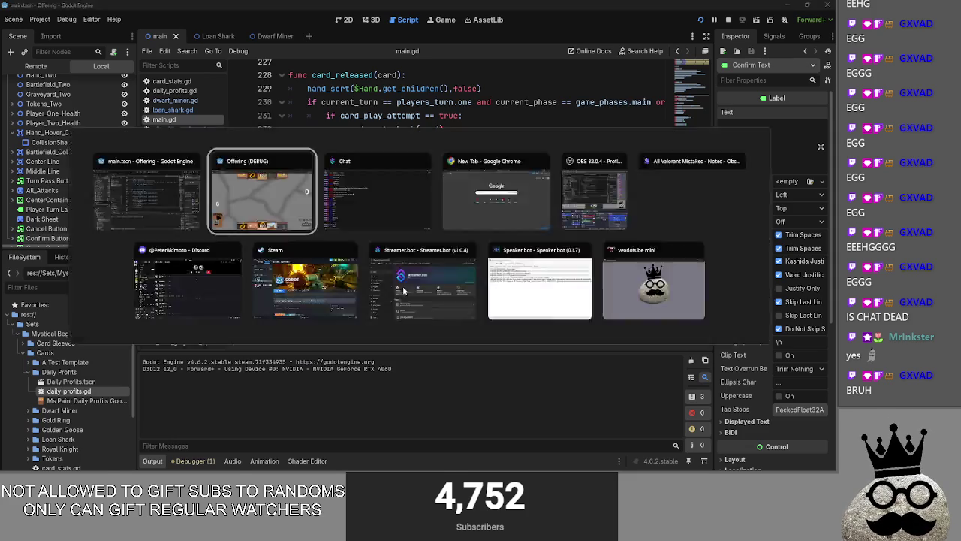
{"action": "key", "text": "alt+Tab"}
{"action": "key", "text": "alt+Tab"}
{"action": "mouse_move", "coordinate": [409, 406]}
{"action": "left_mouse_down"}
{"action": "mouse_move", "coordinate": [428, 298]}
{"action": "mouse_move", "coordinate": [280, 278]}
{"action": "left_mouse_up"}
{"action": "key", "text": "alt+Tab"}
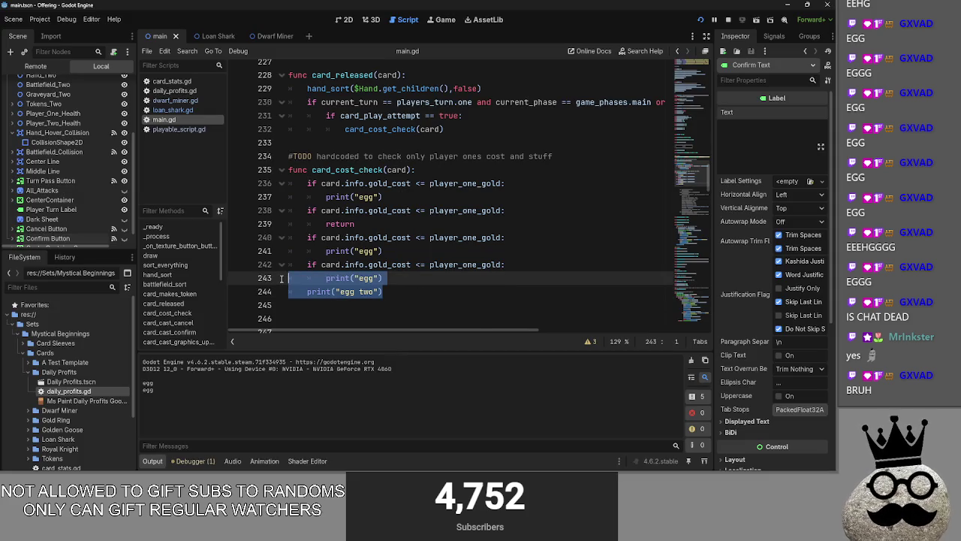
{"action": "key", "text": "BackSpace"}
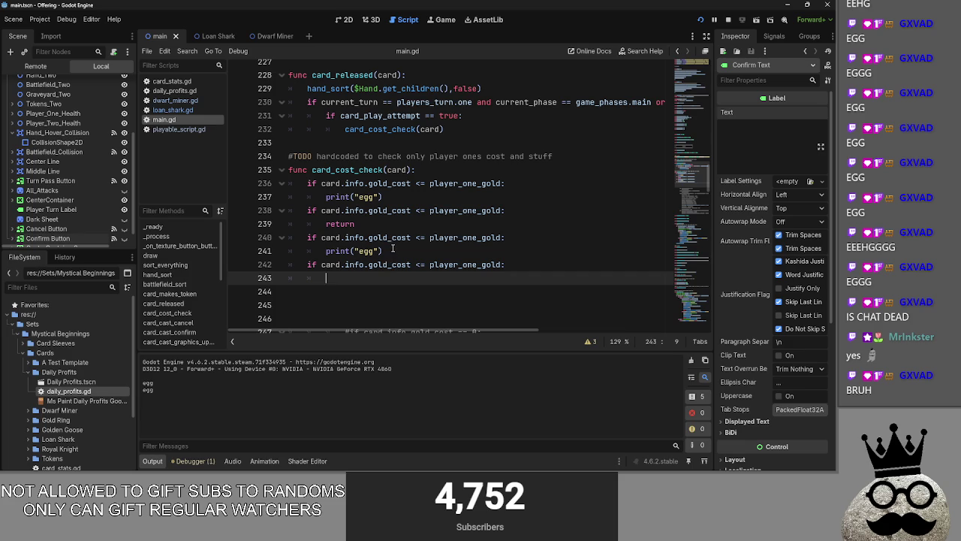
{"action": "left_click_drag", "start_coordinate": [388, 256], "coordinate": [324, 251]}
{"action": "key", "text": "BackSpace"}
- Copy return from line 239 into the bodies on lines 237, 241 and 243
{"action": "left_click_drag", "start_coordinate": [354, 224], "coordinate": [325, 226]}
{"action": "key", "text": "ctrl+c"}
{"action": "left_click_drag", "start_coordinate": [385, 197], "coordinate": [324, 197]}
{"action": "key", "text": "ctrl+v"}
{"action": "left_click", "coordinate": [390, 251]}
{"action": "key", "text": "ctrl+v"}
{"action": "left_click", "coordinate": [411, 278]}
{"action": "key", "text": "ctrl+v"}
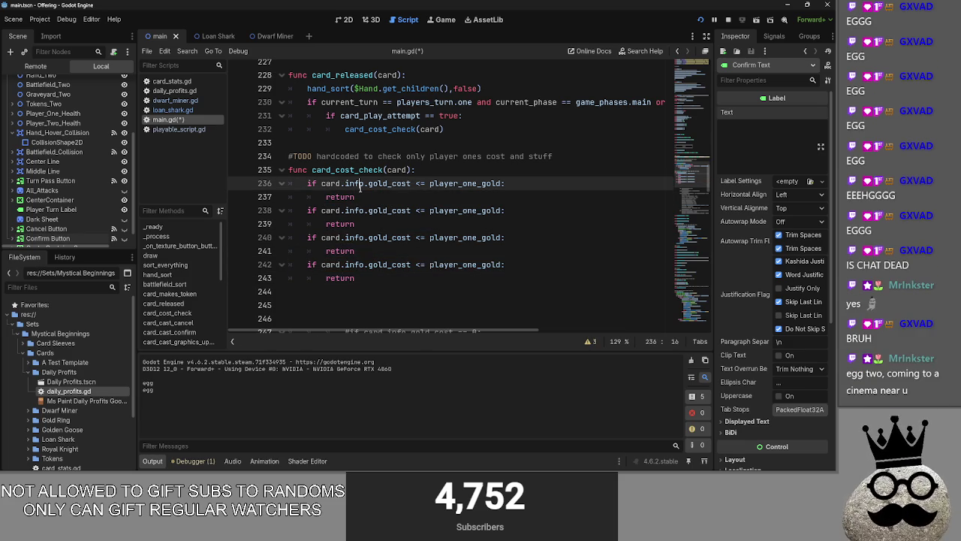
- Change the first check on line 236 from <= to > player_one_gold
{"action": "left_click", "coordinate": [375, 187]}
{"action": "left_click", "coordinate": [418, 184]}
{"action": "key", "text": "Right"}
{"action": "type", "text": "="}
{"action": "key", "text": "BackSpace"}
{"action": "left_click", "coordinate": [390, 195]}
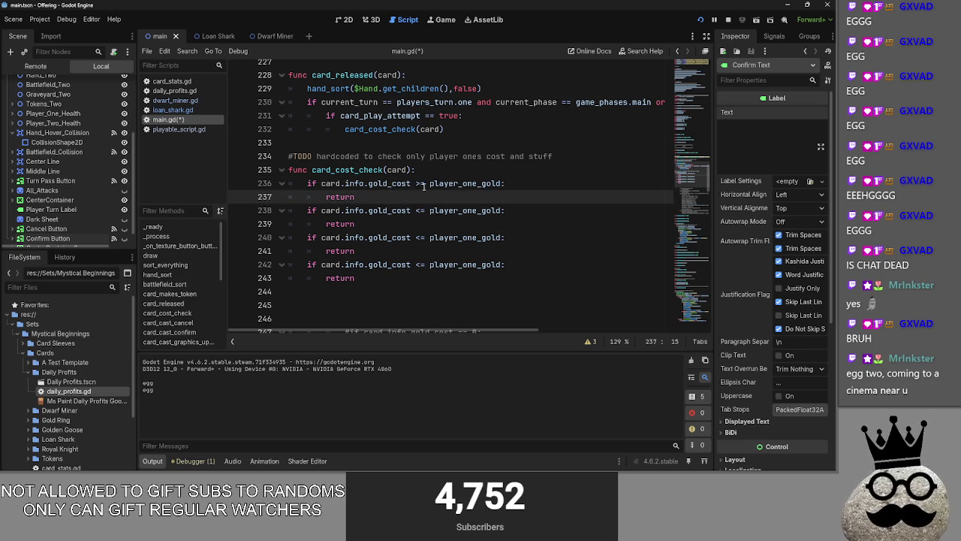
{"action": "left_click", "coordinate": [423, 186]}
{"action": "key", "text": "BackSpace"}
{"action": "key", "text": "Down"}
{"action": "double_click", "coordinate": [355, 198]}
{"action": "key", "text": "Left"}
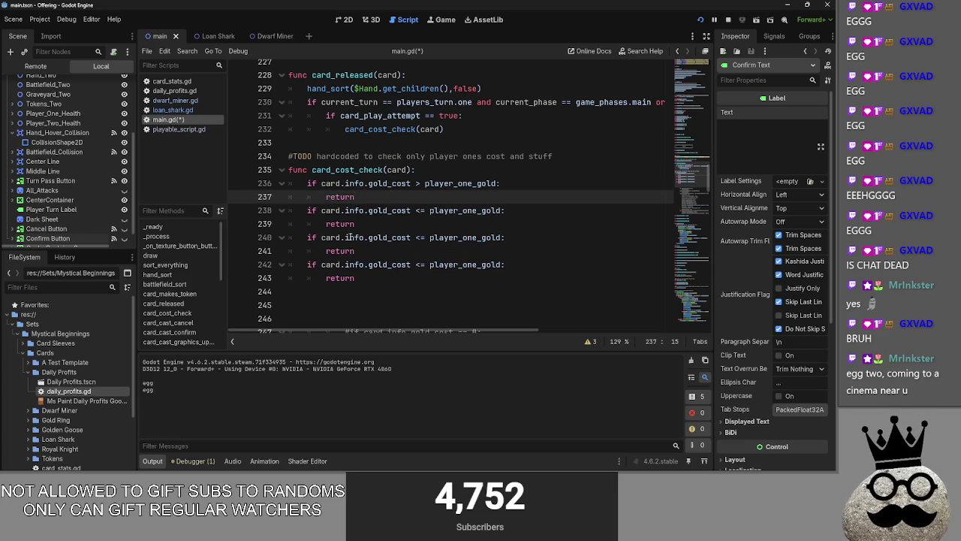